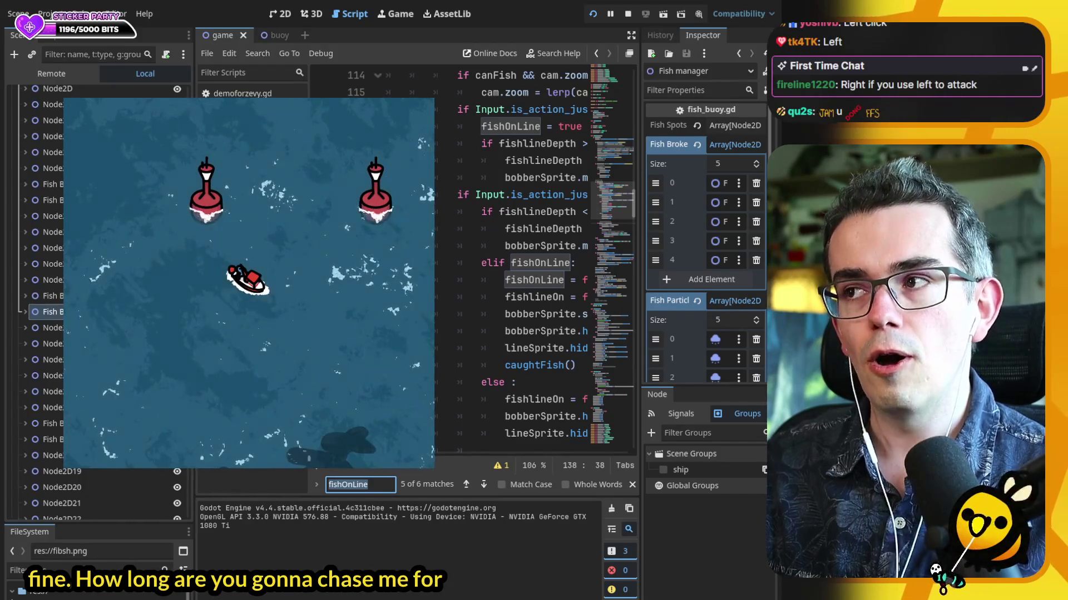
Step: Stop the game and search the script for 'water' to locate changeColTime on line 171
click(626, 15)
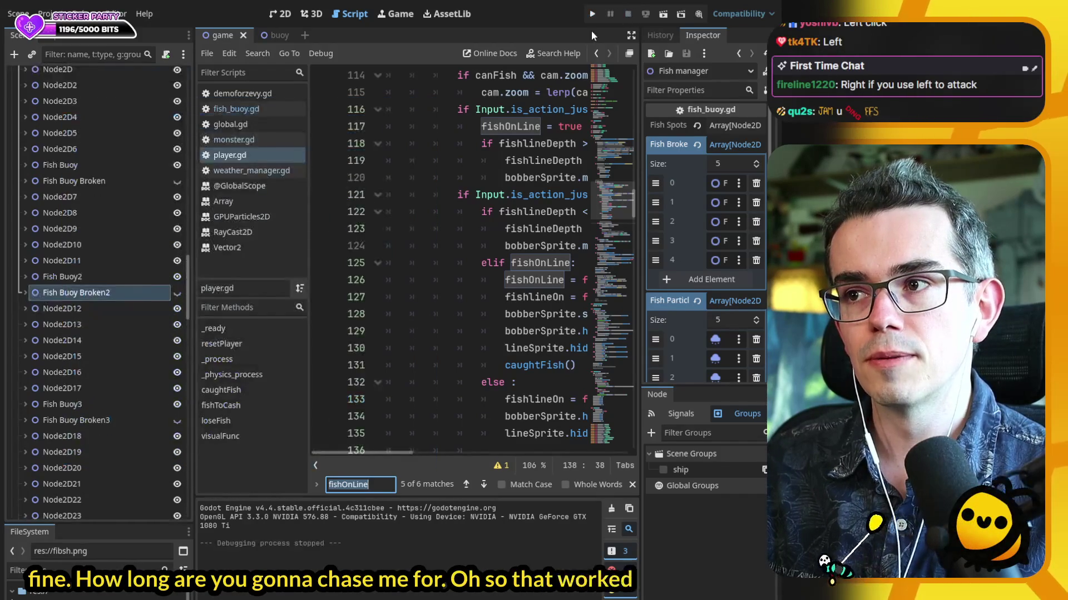
click(218, 359)
scroll(460, 314, down, 10)
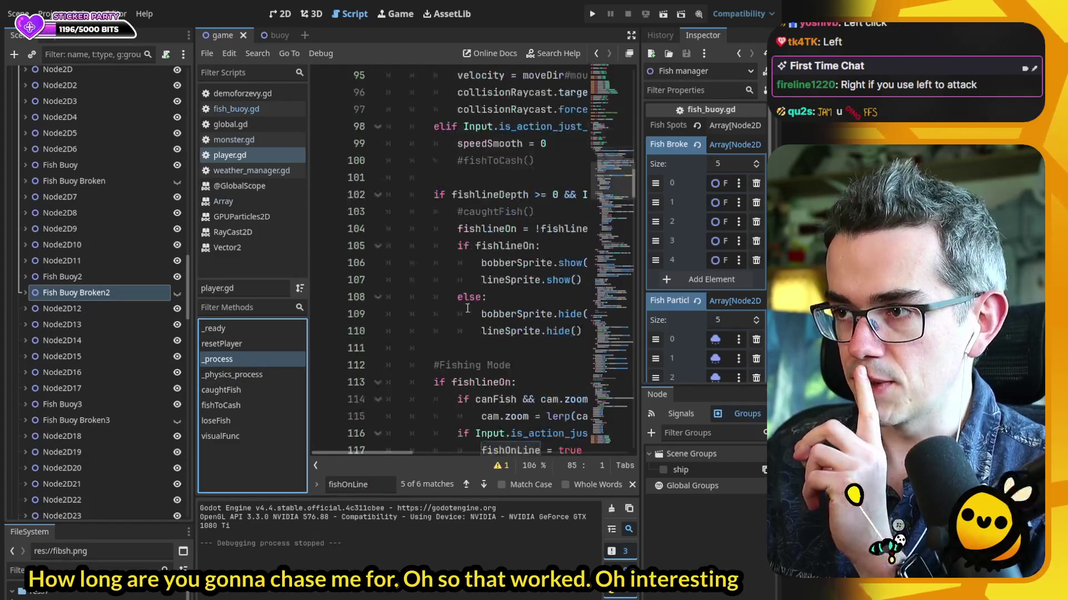
scroll(459, 315, down, 1)
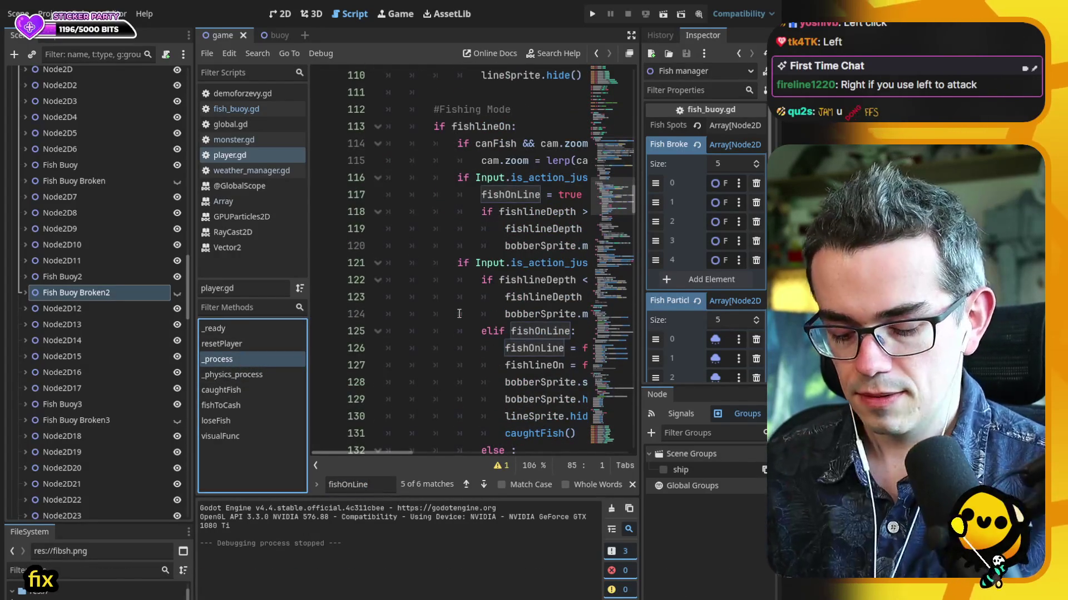
key(ctrl+f)
text(water)
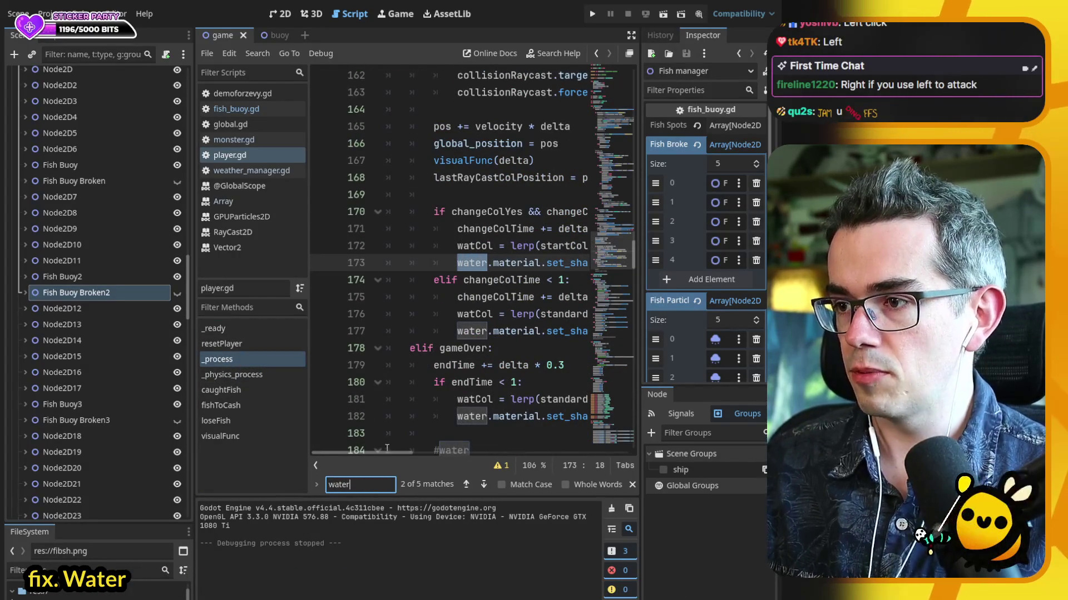
mouse_move(386, 452)
mouse_down()
mouse_move(441, 452)
mouse_move(397, 449)
mouse_up()
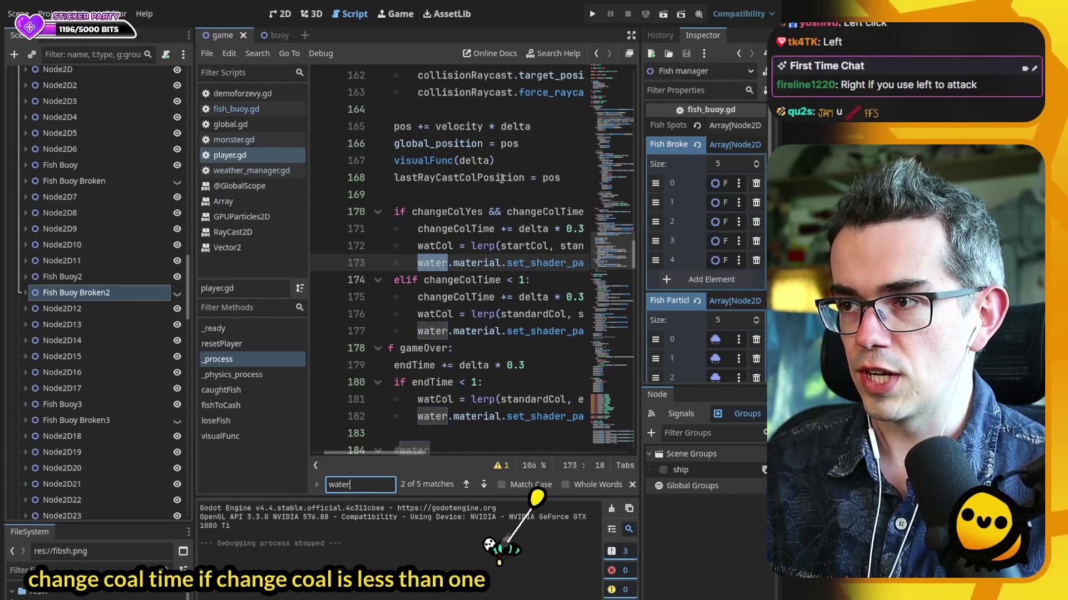
double_click(461, 229)
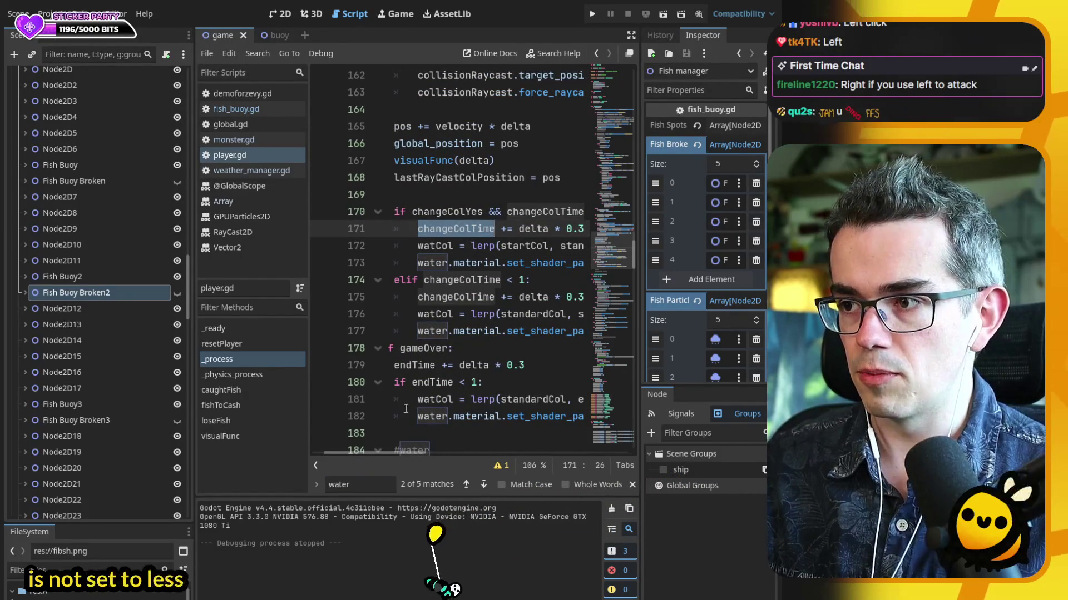
Step: Add 'changeColTime = 0' below 'changeColYes = true' in caughtFish and run the game
click(239, 390)
scroll(467, 339, down, 1)
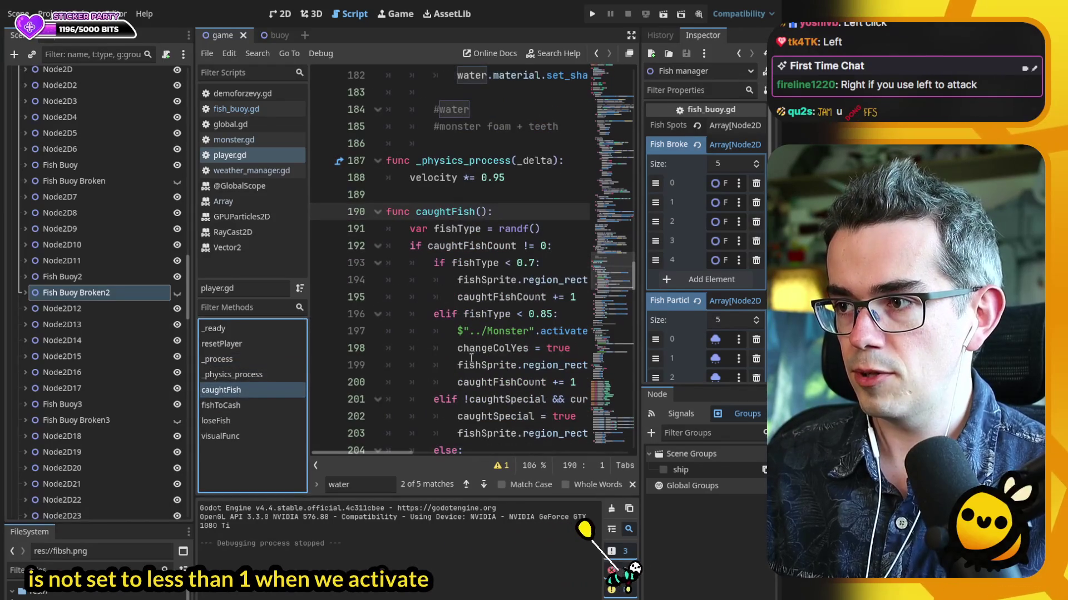
click(575, 350)
key(Return)
text(changeColTime )
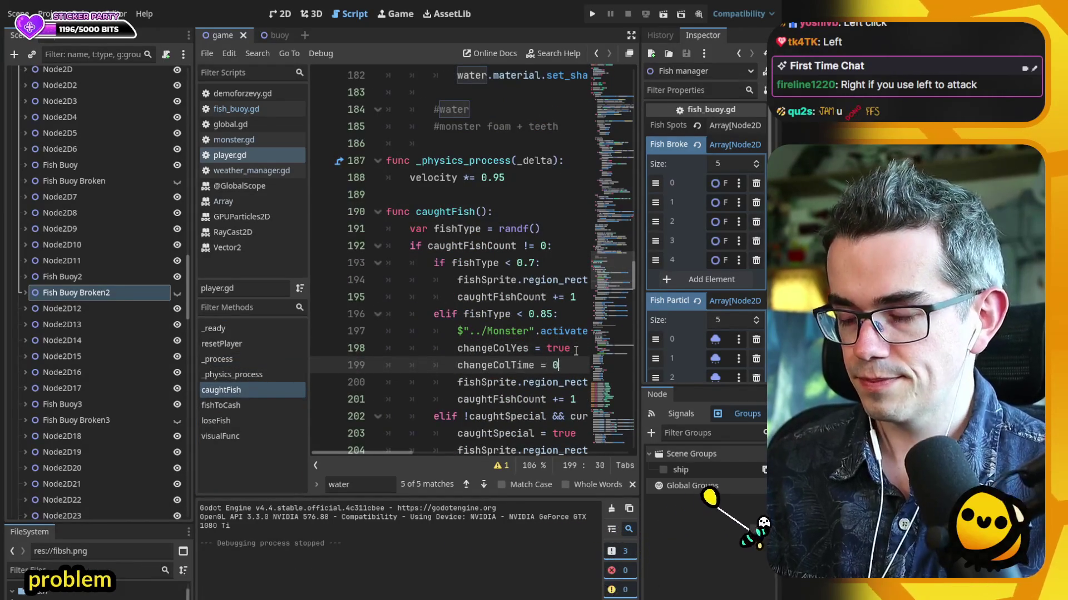
text(= 0)
click(592, 14)
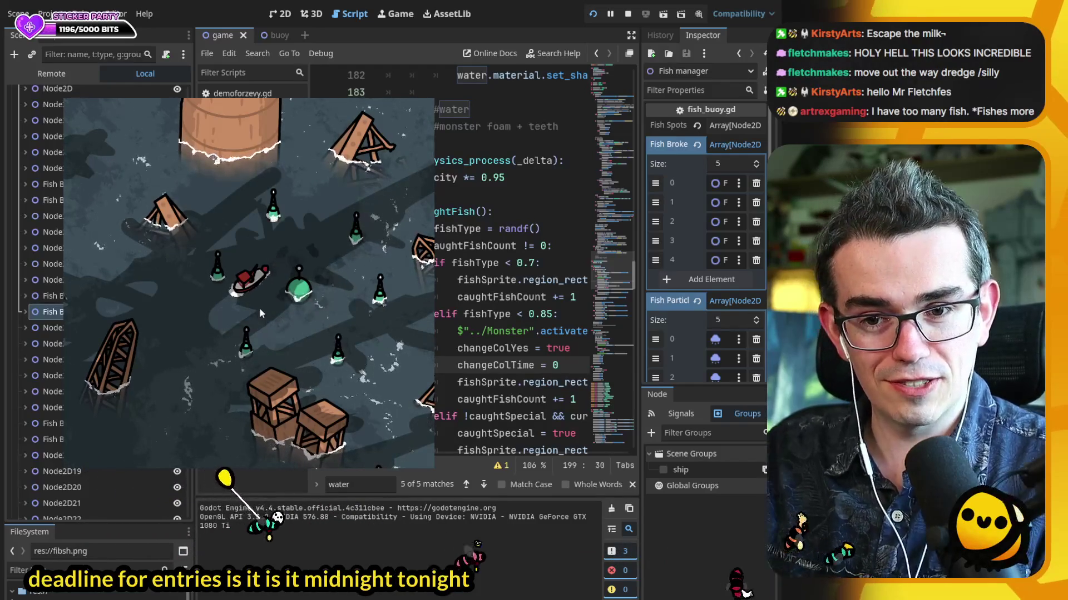
Step: Cast the fishing line twice to catch fish, then switch to the monster chase script
click(259, 309)
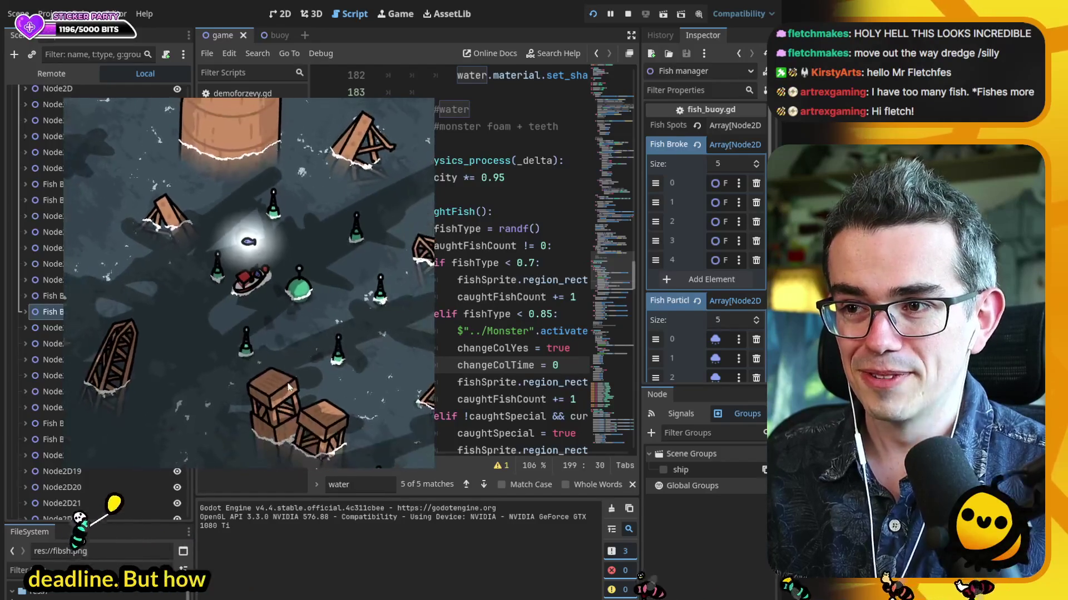
click(286, 383)
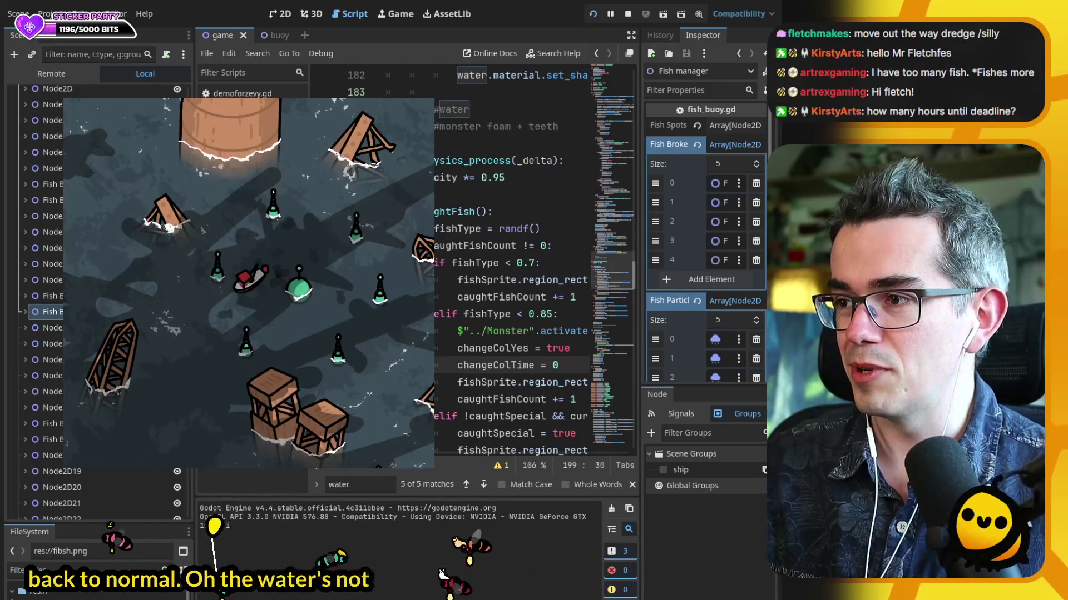
key(alt+Left)
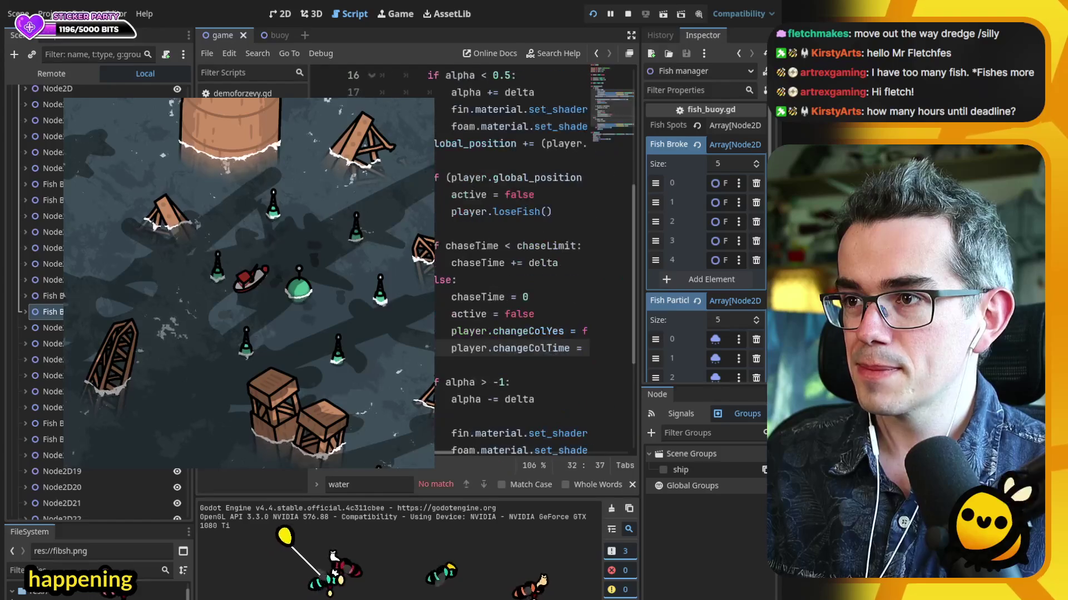
Step: Inspect the changeColYes and changeColTime lines 31–32 in the monster script
click(543, 349)
key(End)
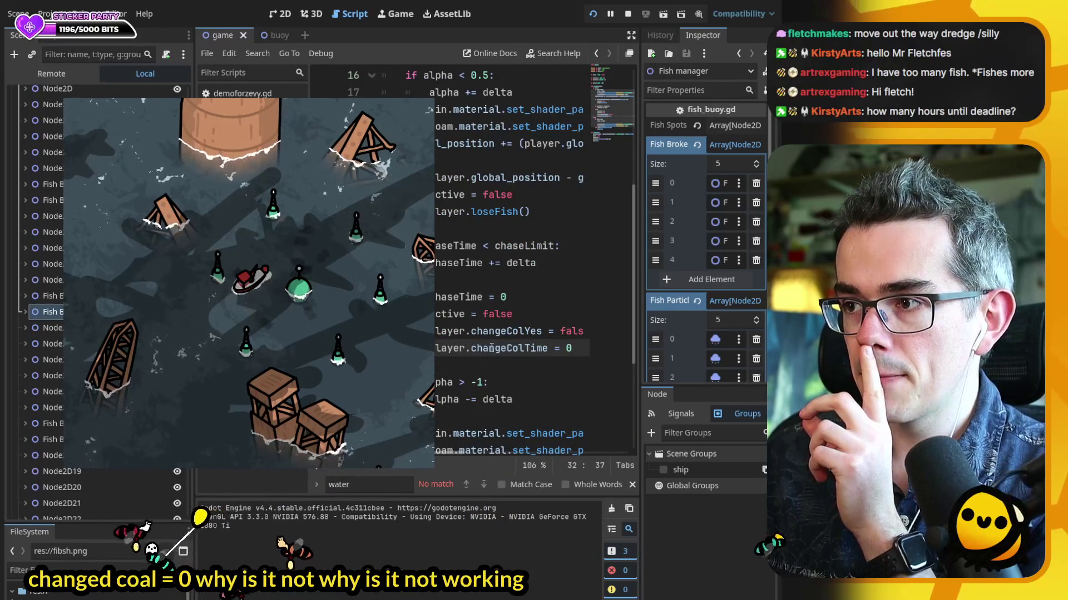
double_click(516, 332)
double_click(567, 332)
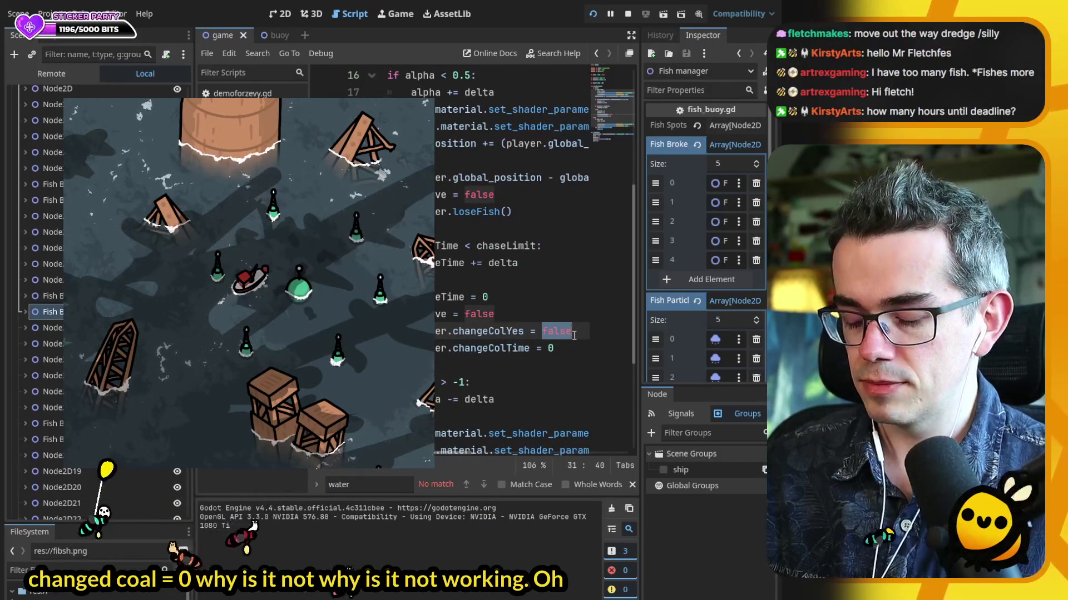
key(ctrl+z)
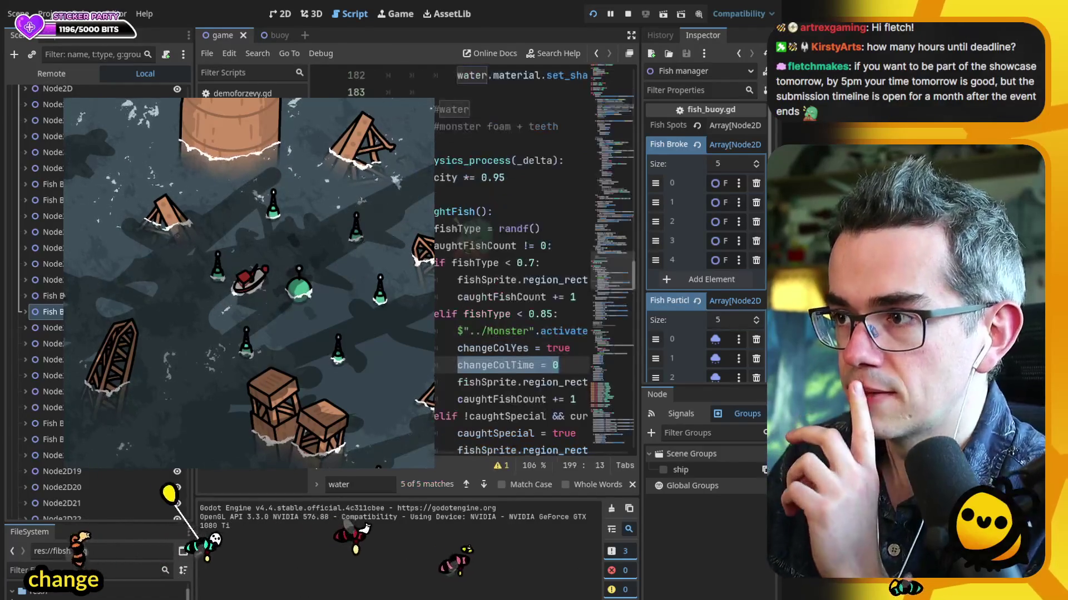
scroll(528, 378, up, 6)
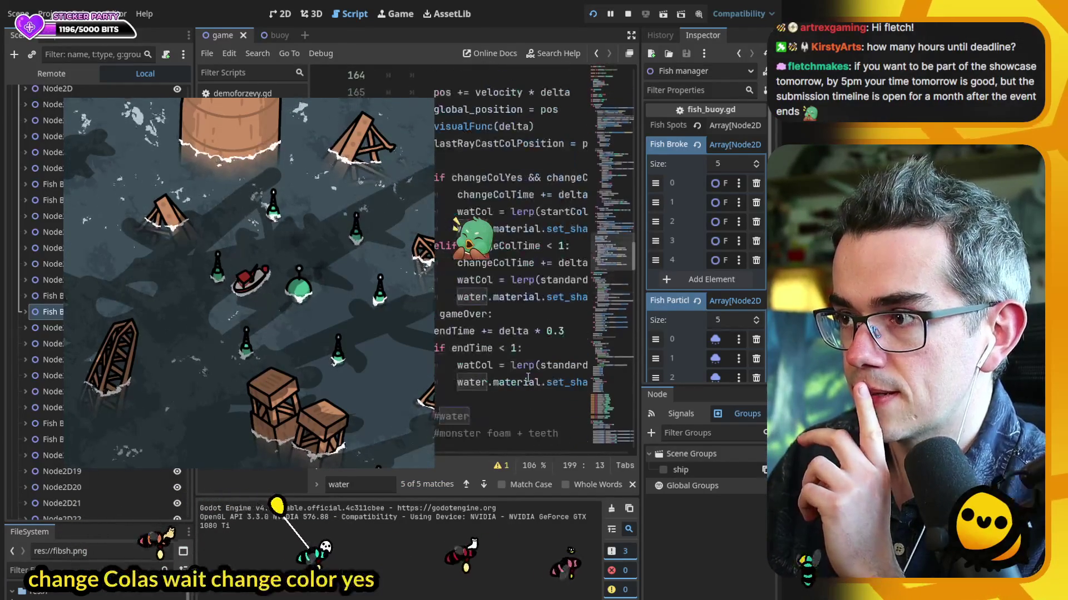
scroll(491, 332, up, 4)
scroll(495, 252, down, 4)
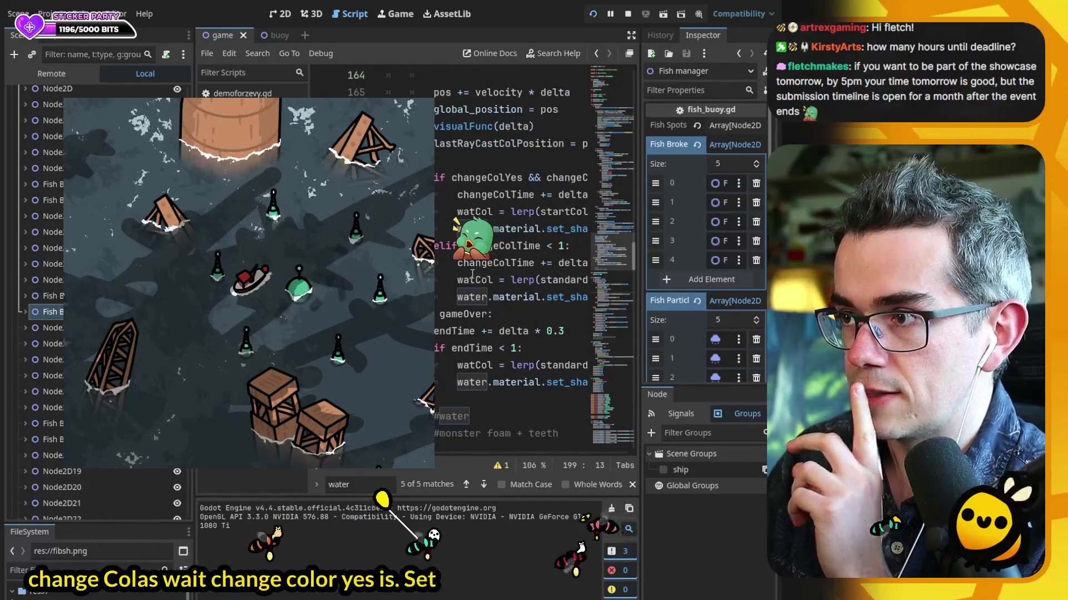
scroll(445, 417, right, 3)
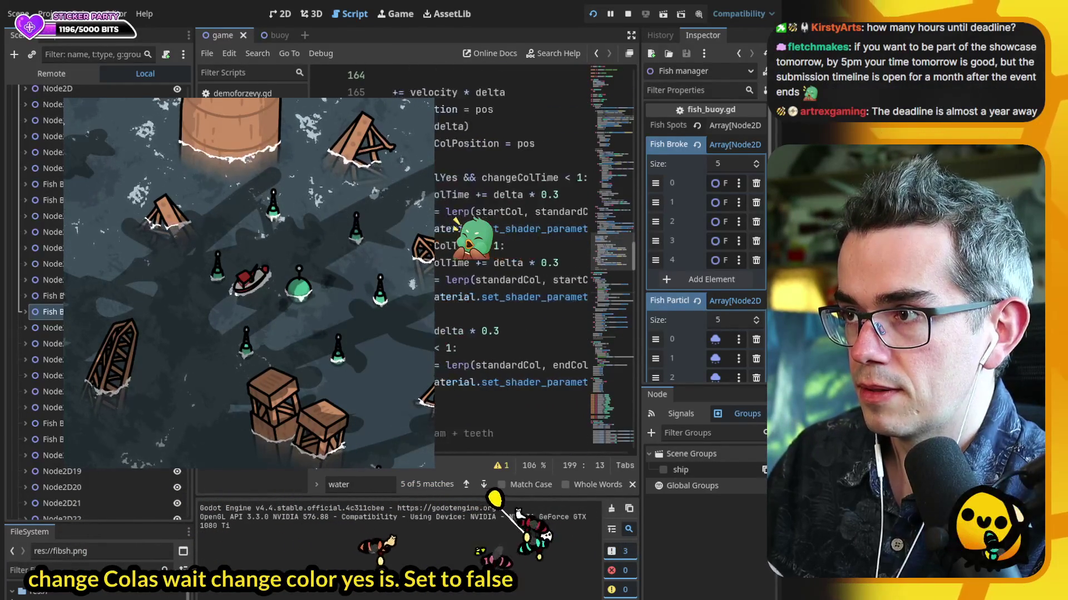
scroll(449, 164, left, 1)
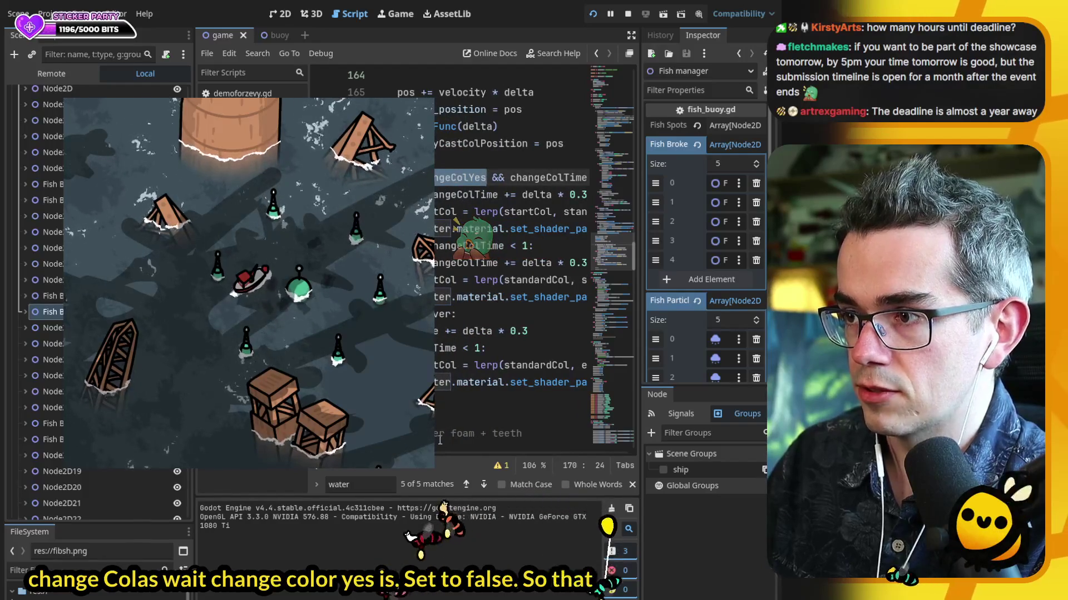
Step: Change player.gd's line 174 check to 'changeColTime > 0'
double_click(470, 246)
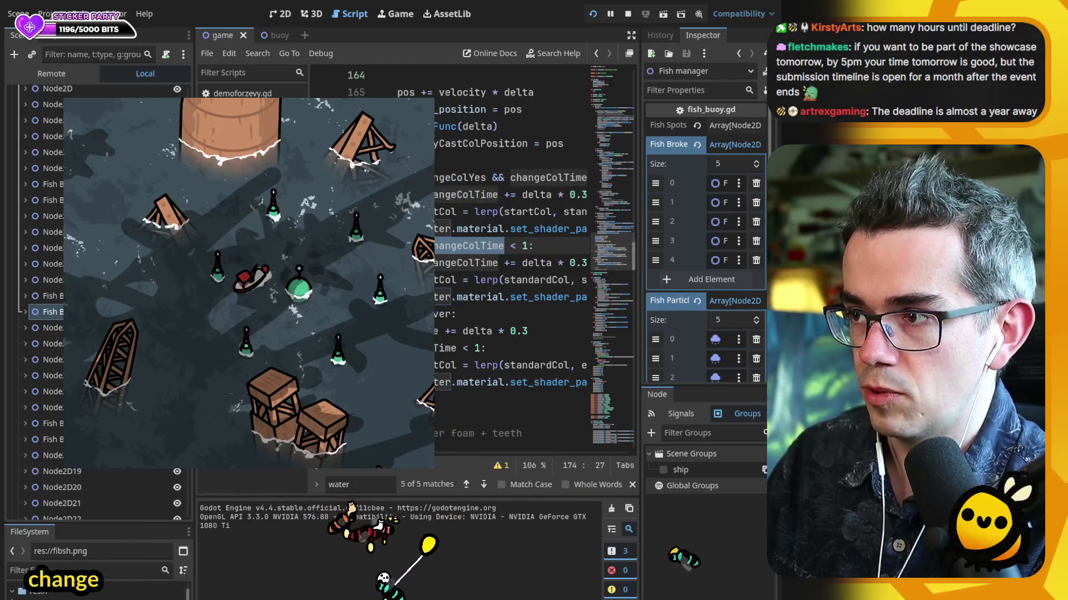
scroll(500, 250, right, 5)
scroll(501, 251, left, 5)
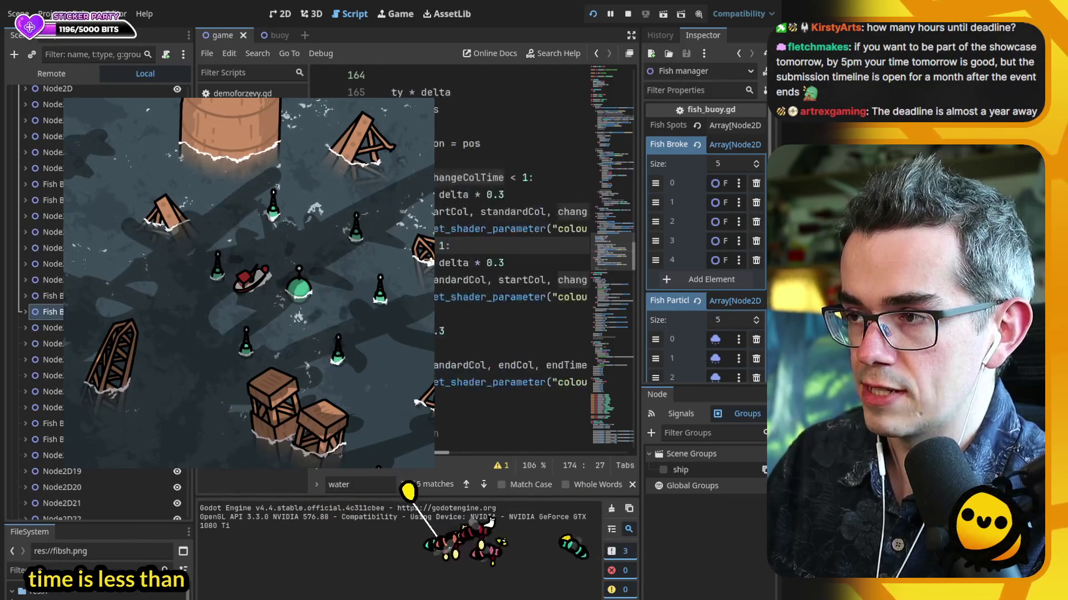
scroll(512, 251, left, 2)
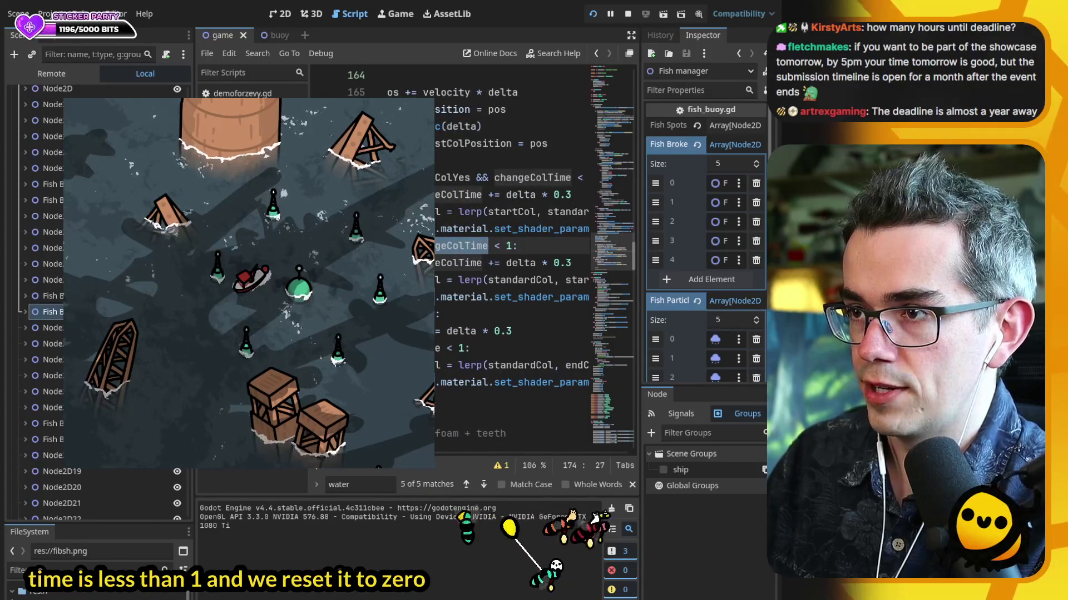
scroll(512, 250, right, 3)
key(alt+Left)
click(518, 348)
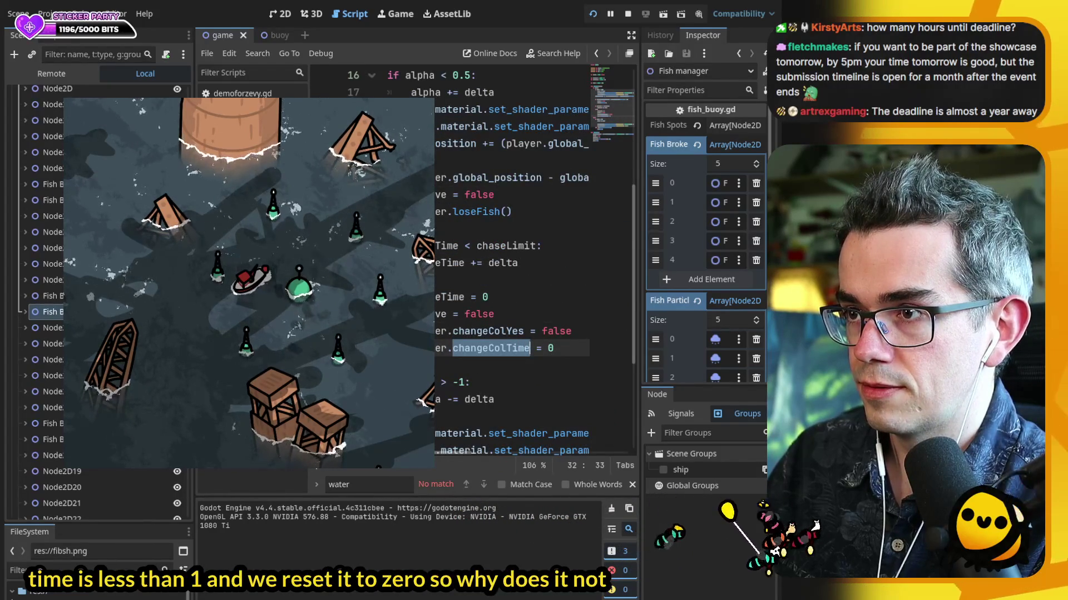
key(alt+Right)
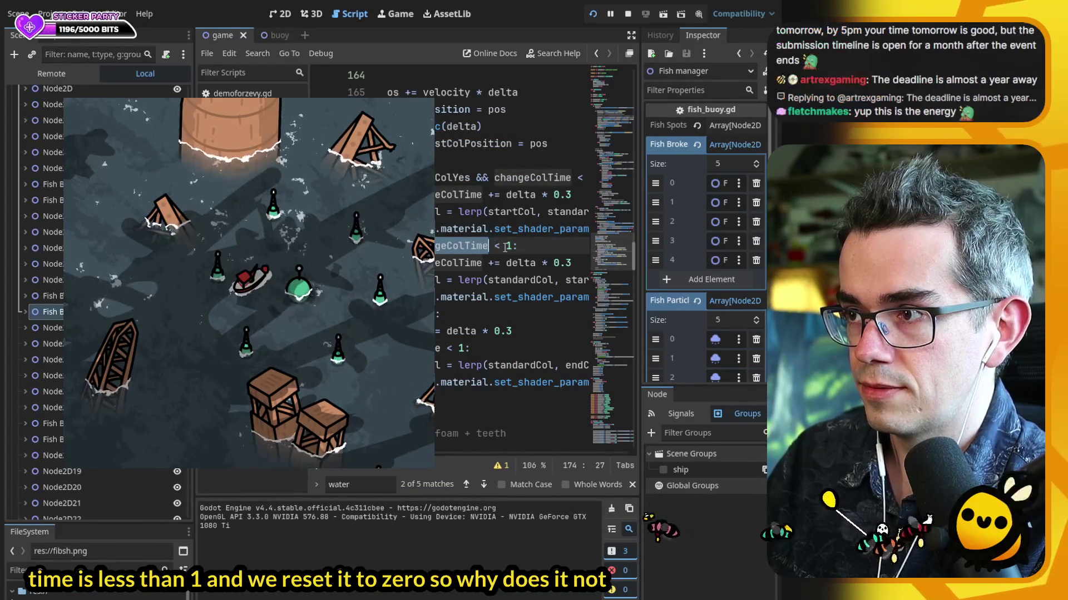
key(BackSpace)
text(>)
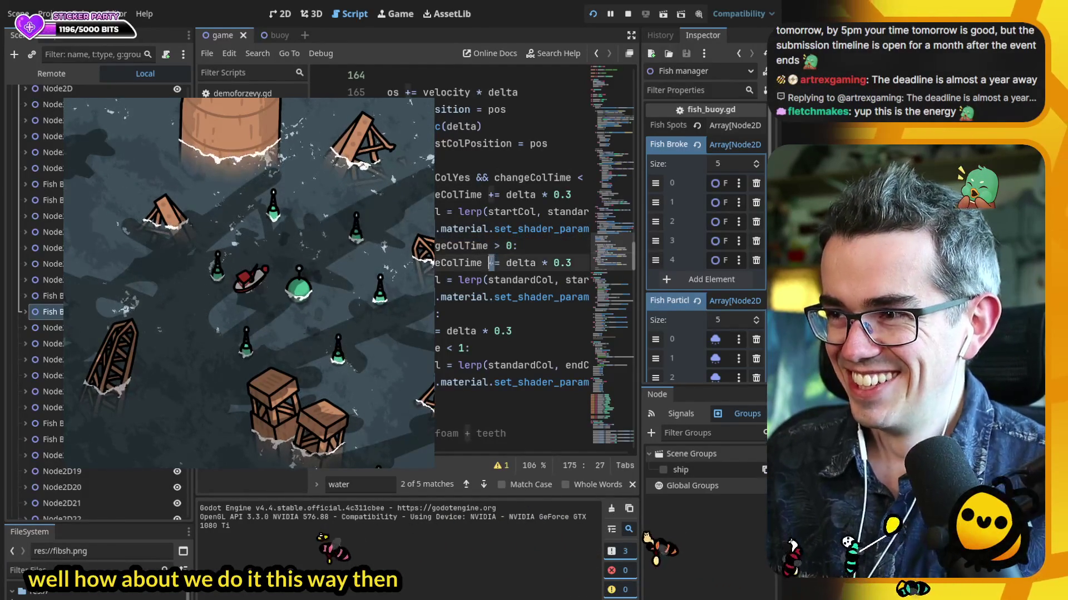
key(alt+Left)
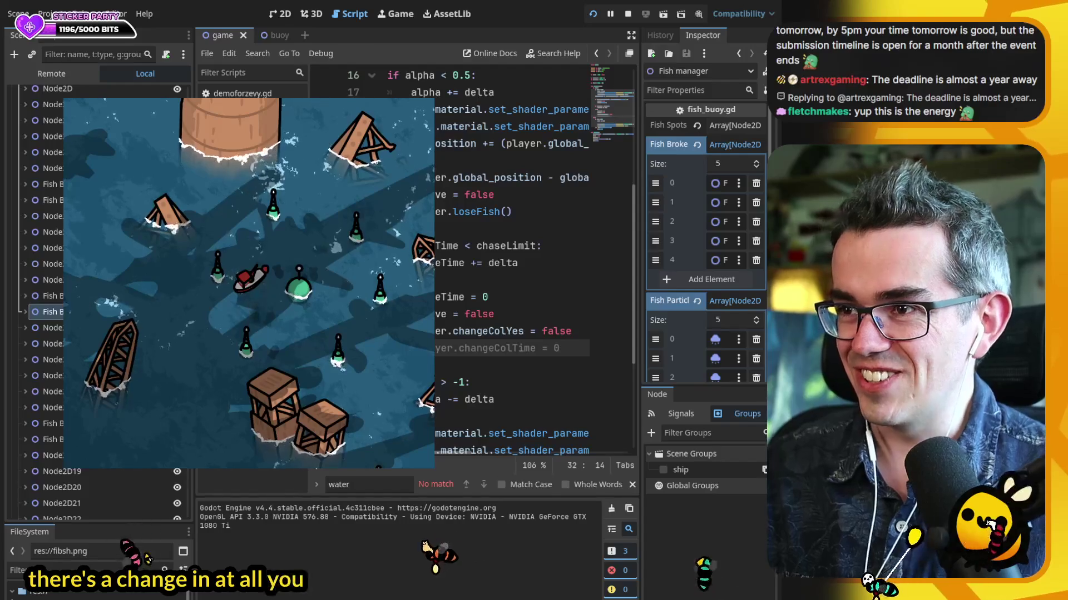
key(Return)
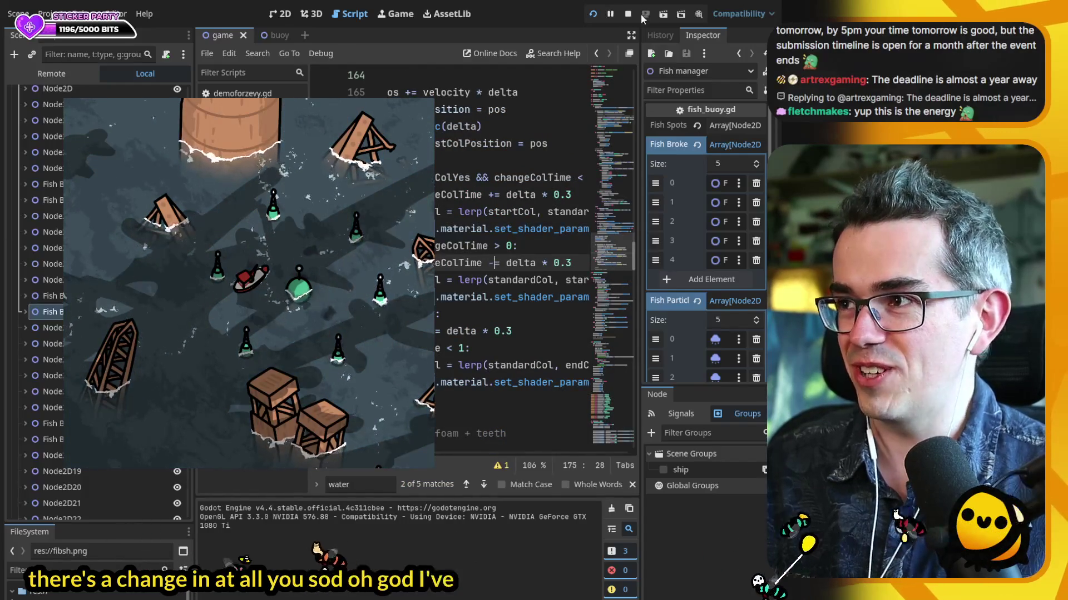
Step: Stop the game and restore player.gd's condition so changeColTime counts up toward 1
click(614, 13)
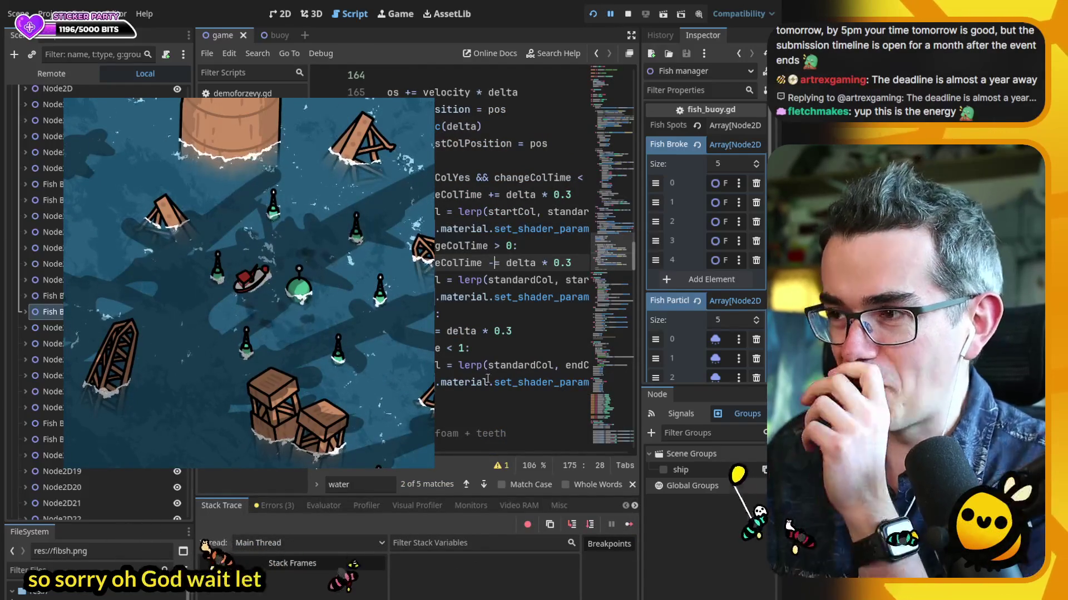
scroll(512, 250, left, 2)
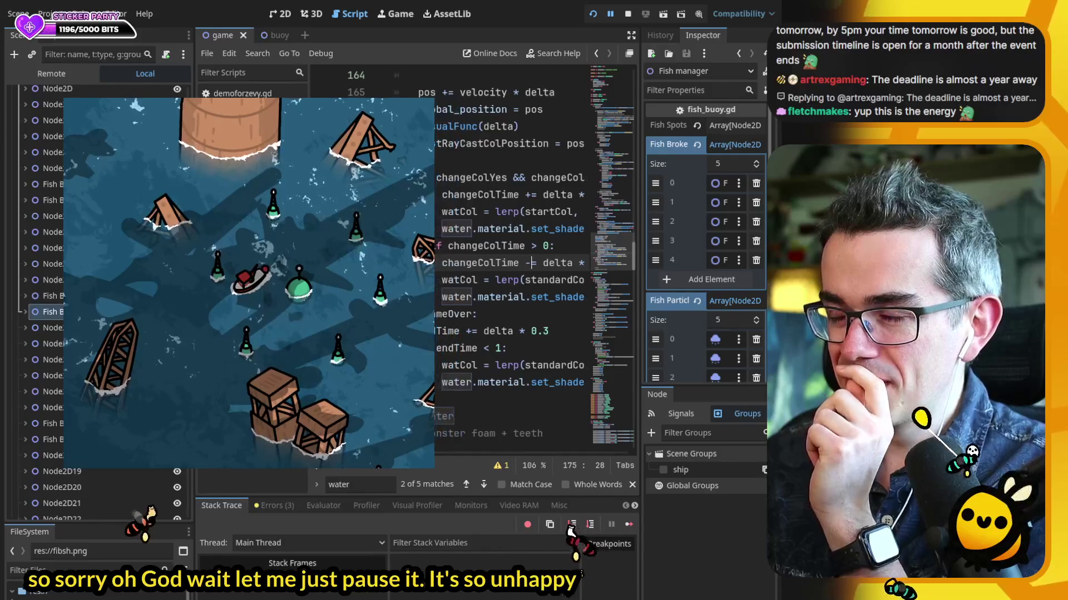
key(alt+Left)
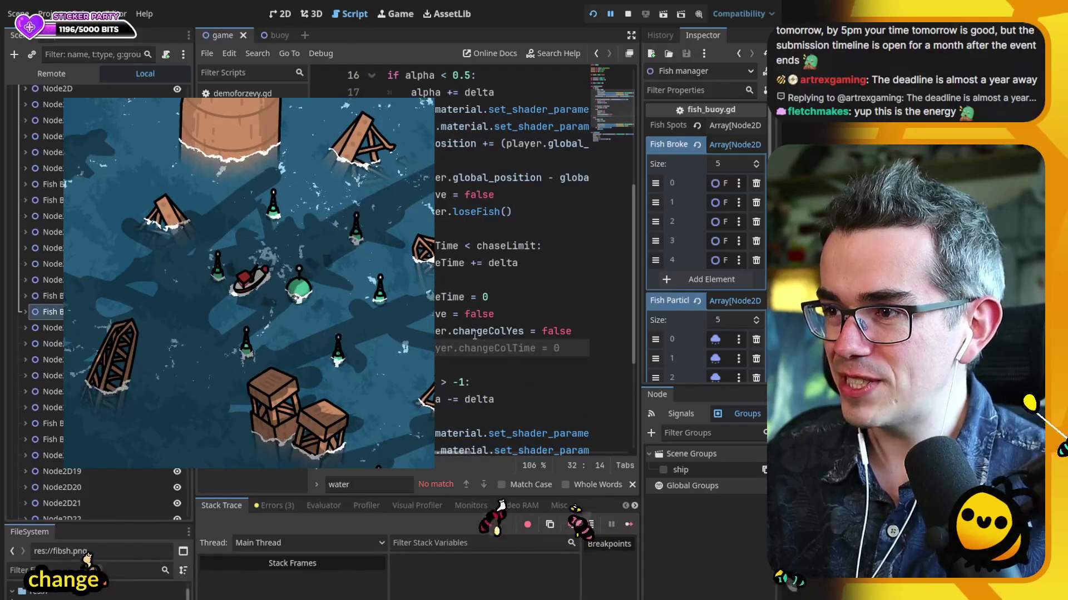
double_click(479, 331)
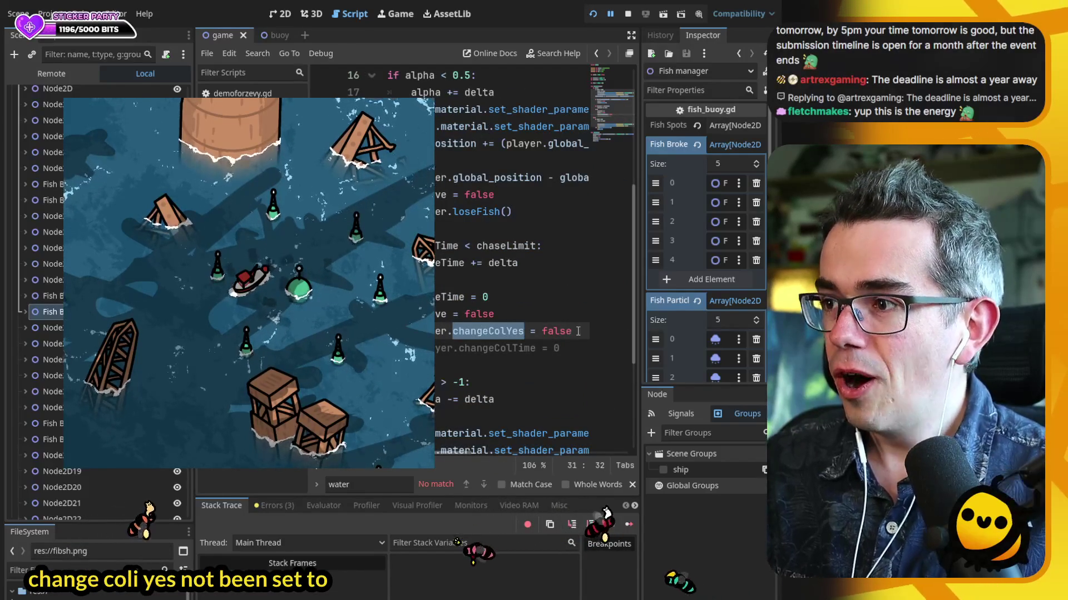
key(alt+Left)
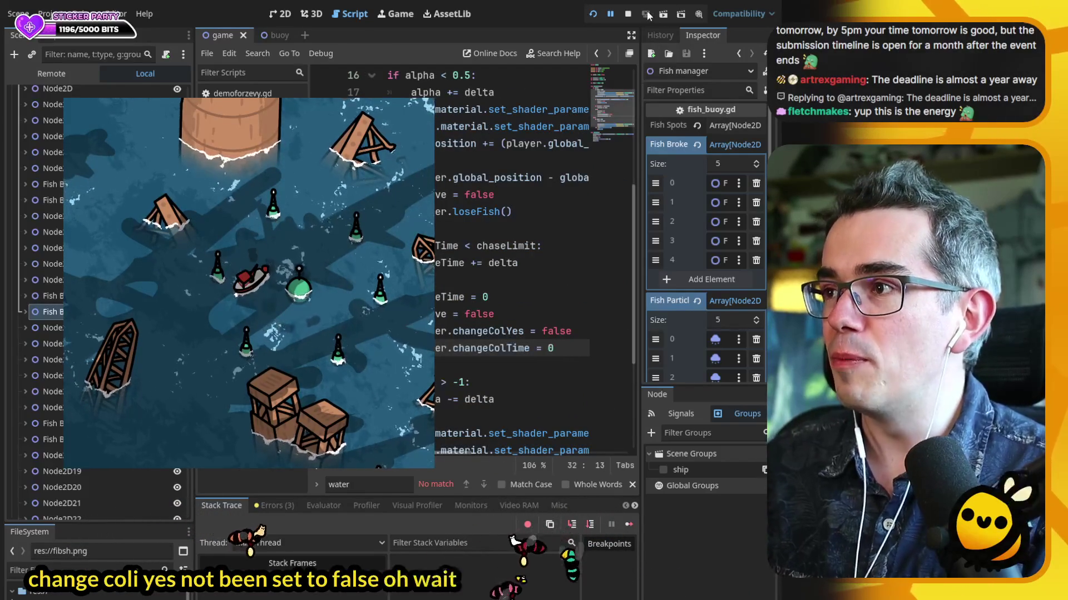
click(629, 14)
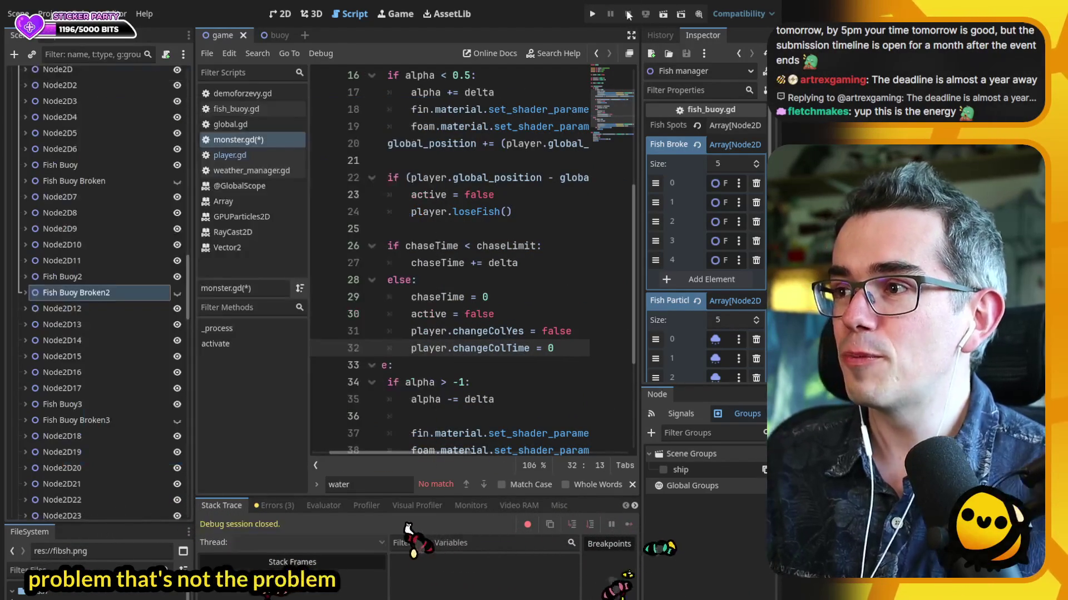
click(231, 156)
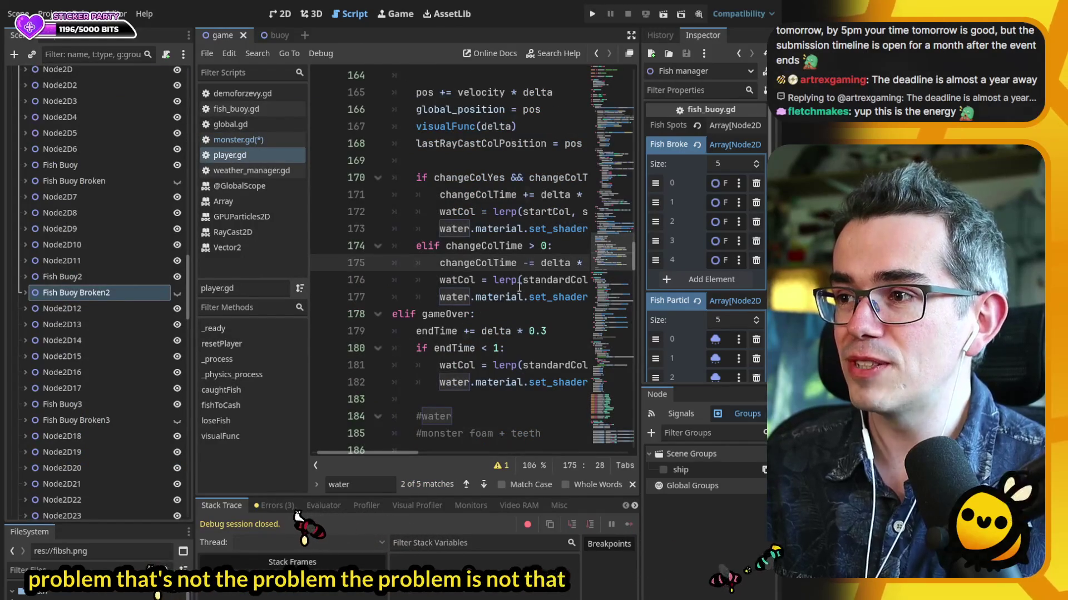
key(ctrl+z)
key(ctrl+z)
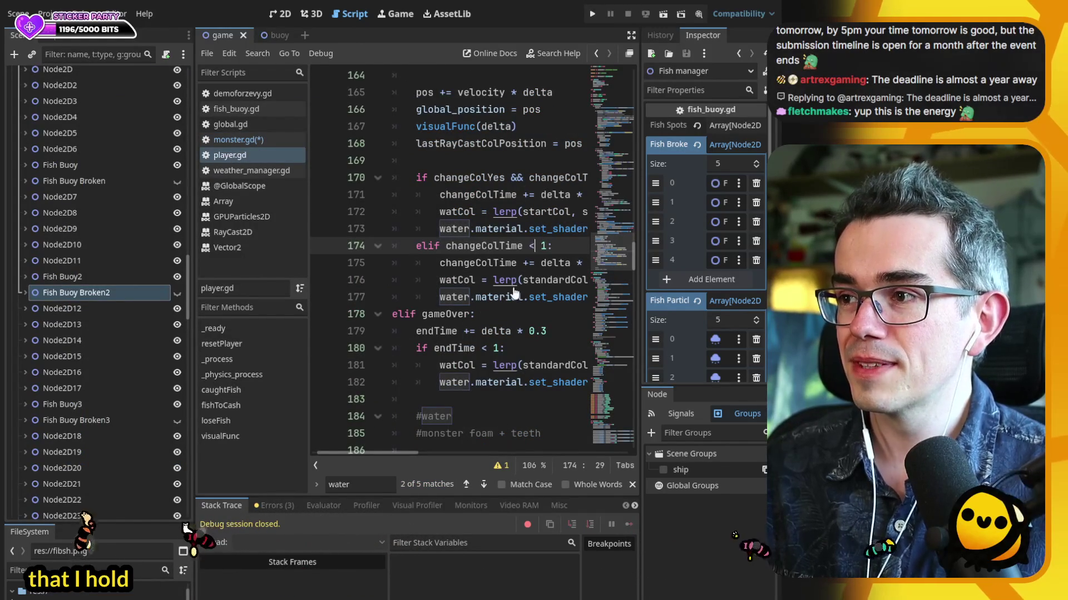
Step: Paste the changeColYes and changeColTime reset lines into monster.gd after line 23, save, and run
click(258, 143)
drag(576, 343, 575, 319)
key(ctrl+c)
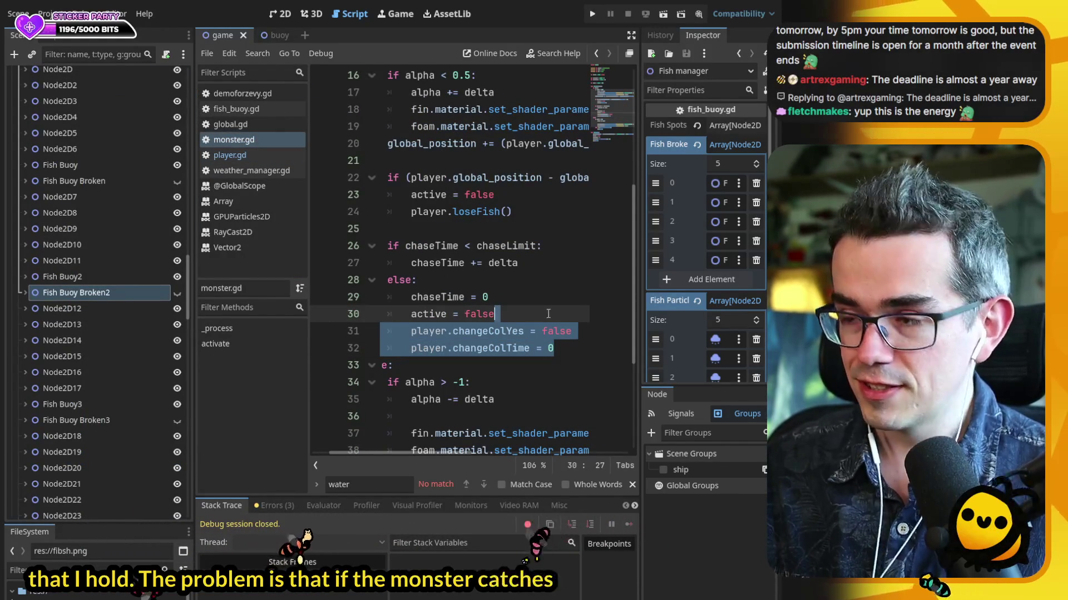
click(517, 195)
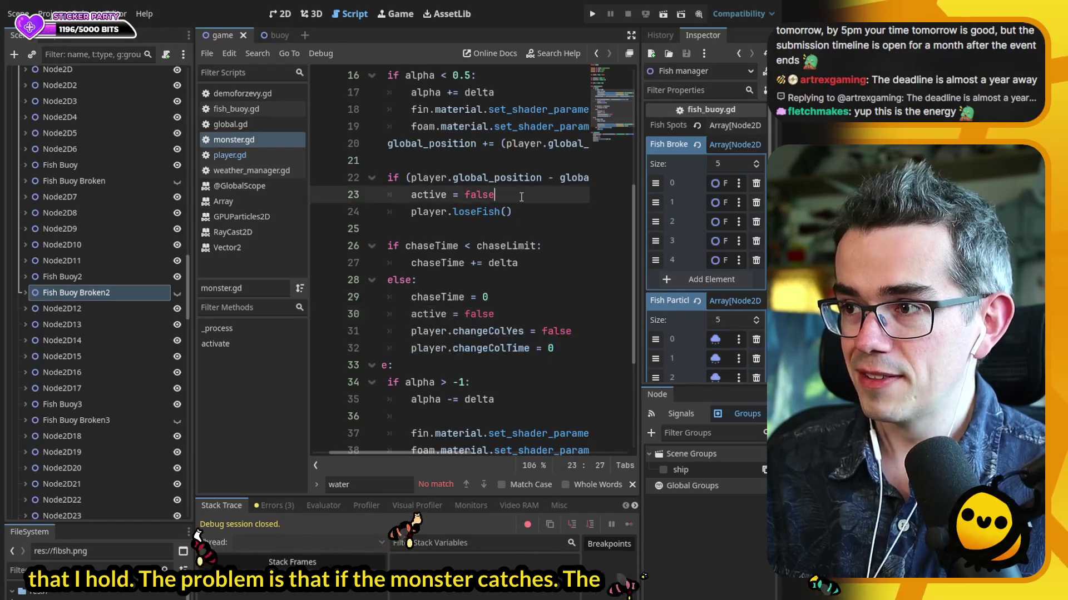
key(ctrl+v)
key(ctrl+s)
key(F5)
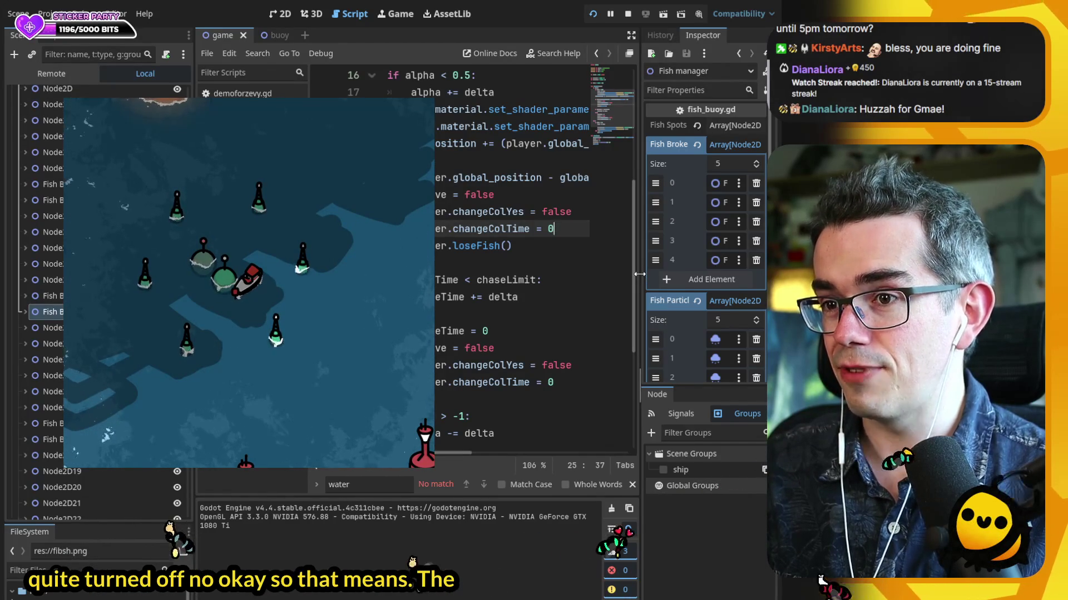
Step: Widen the Inspector and review the Fish Colliders 1 and Fish Colliders 2 array entries
drag(639, 274, 538, 274)
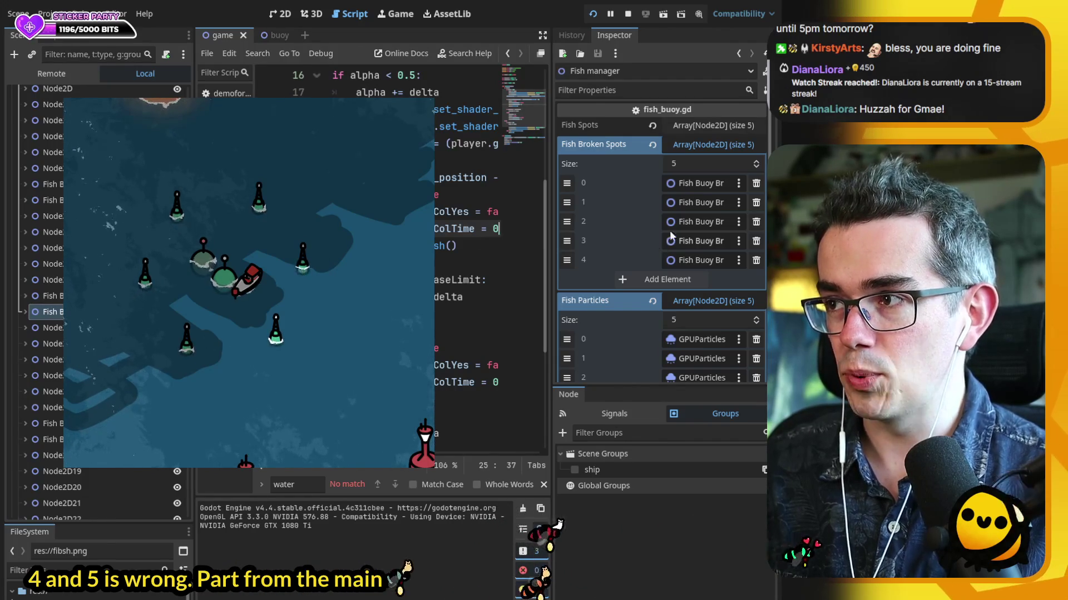
scroll(656, 215, down, 3)
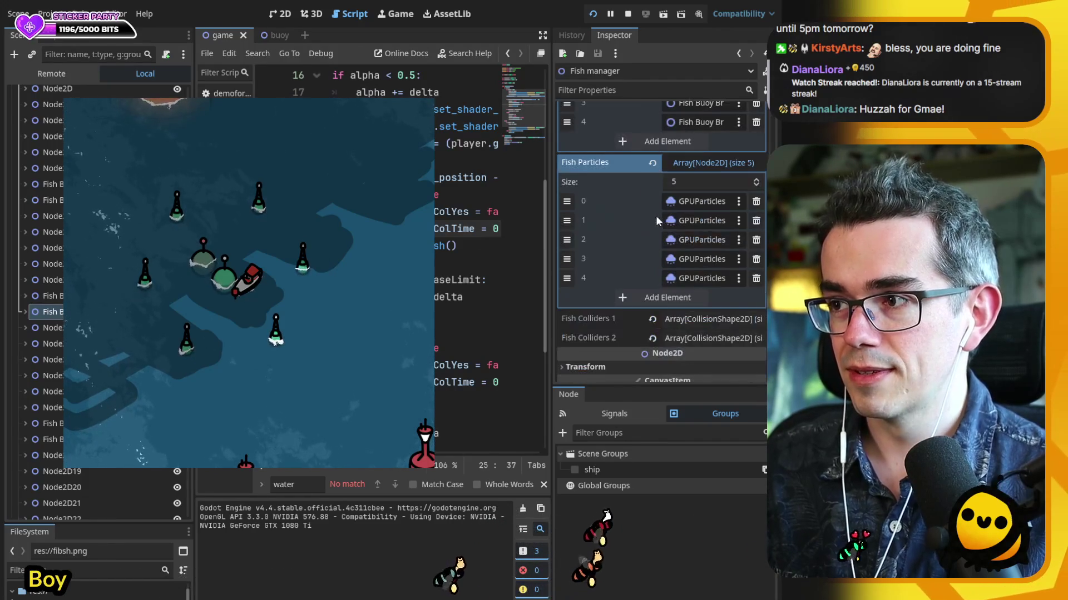
click(689, 319)
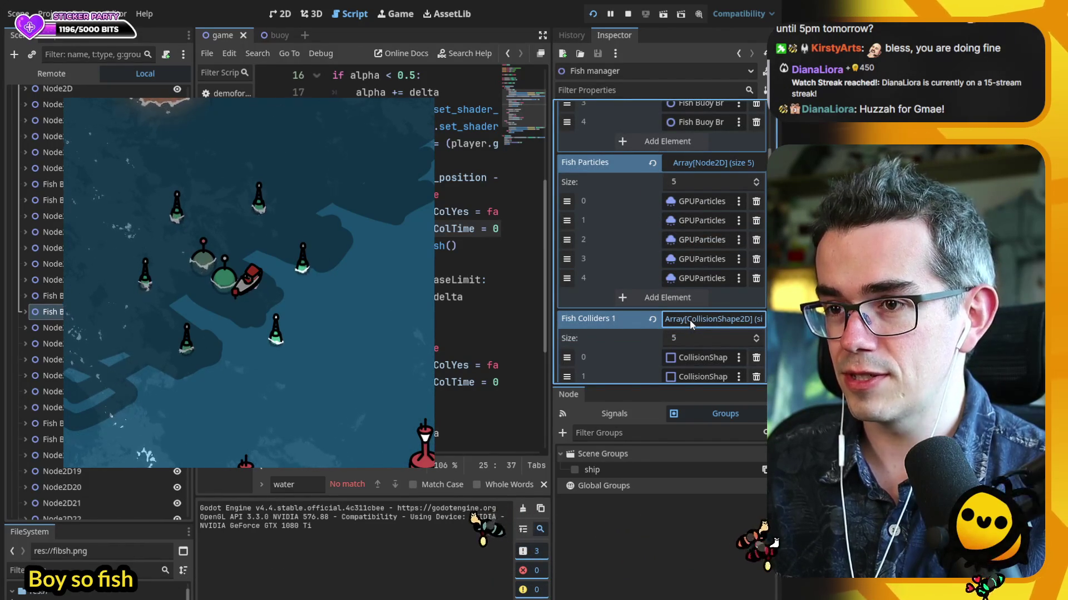
click(690, 322)
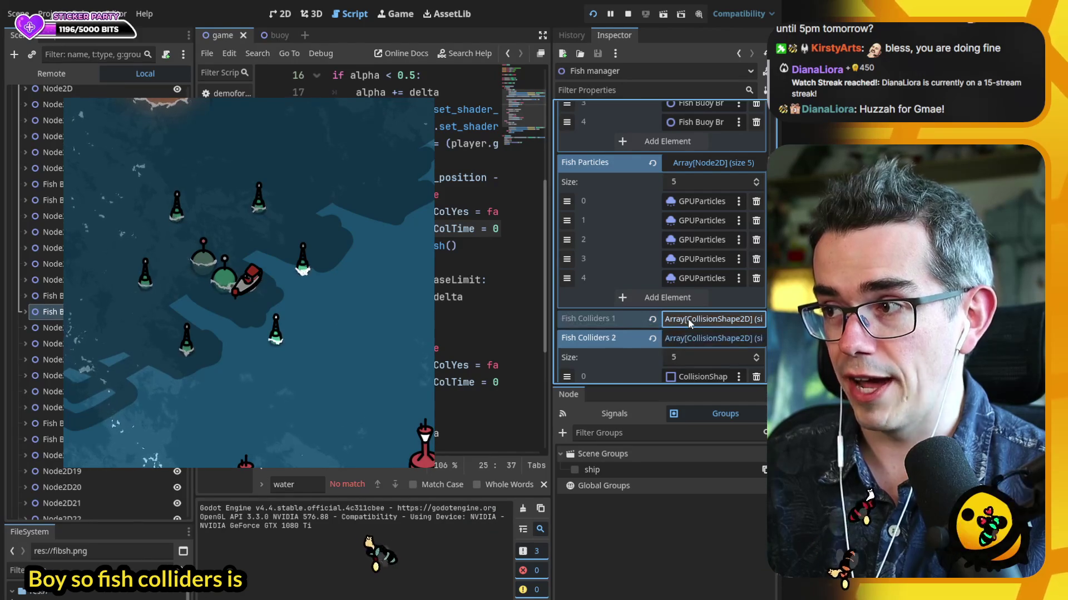
scroll(628, 338, down, 2)
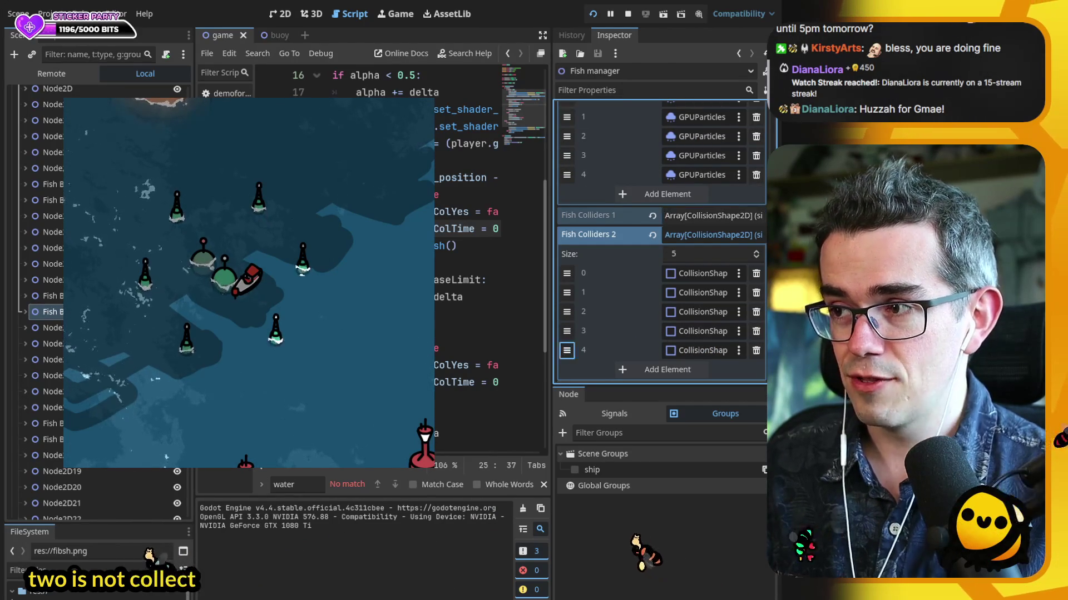
scroll(617, 334, up, 2)
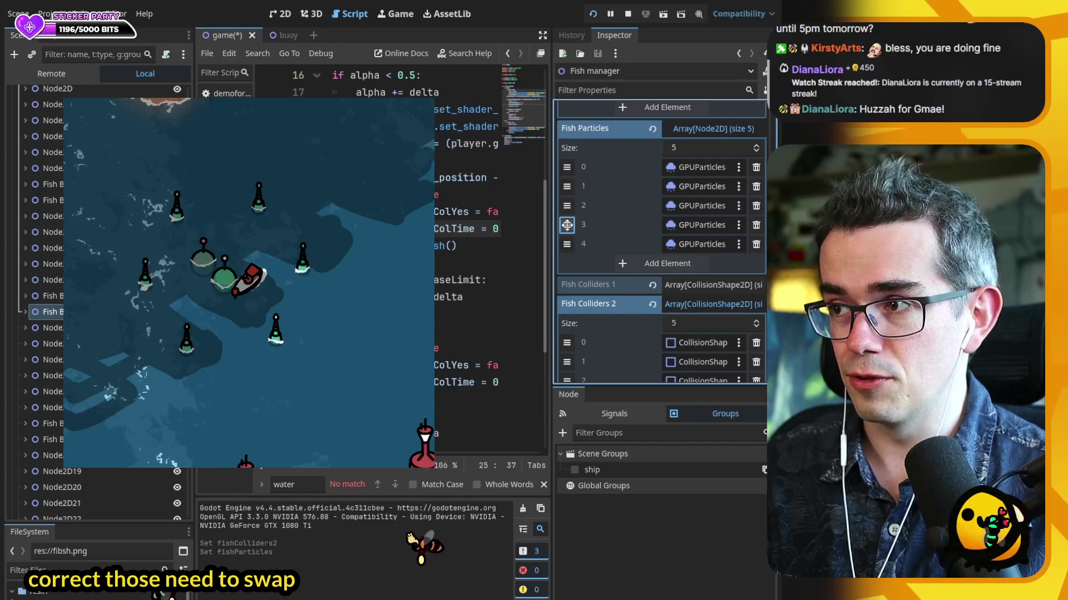
scroll(654, 261, up, 5)
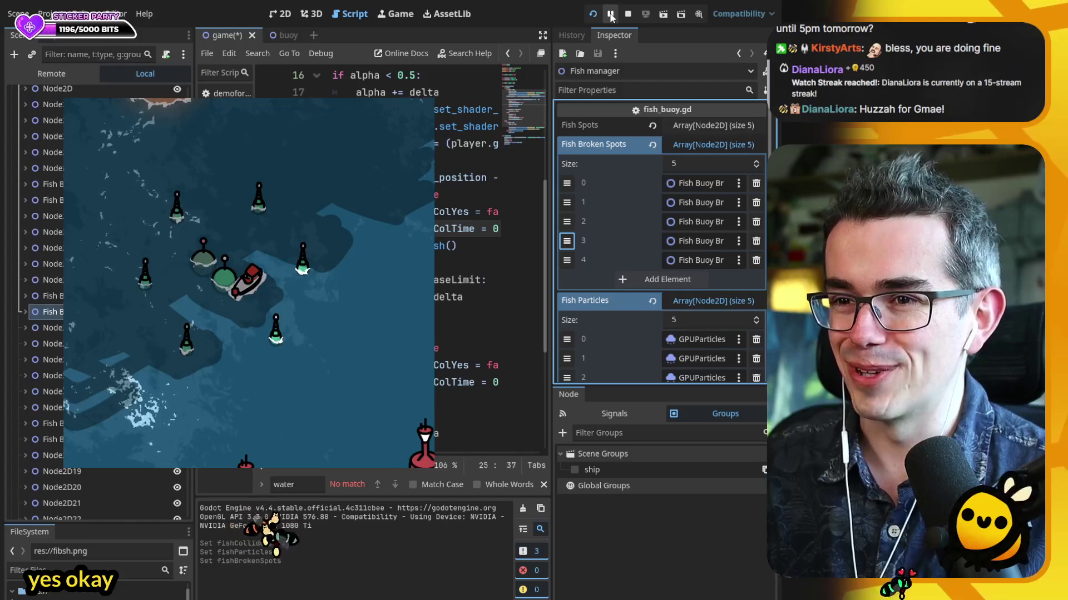
Step: Save the script and jump to the next 'water' match near line 85
key(ctrl+s)
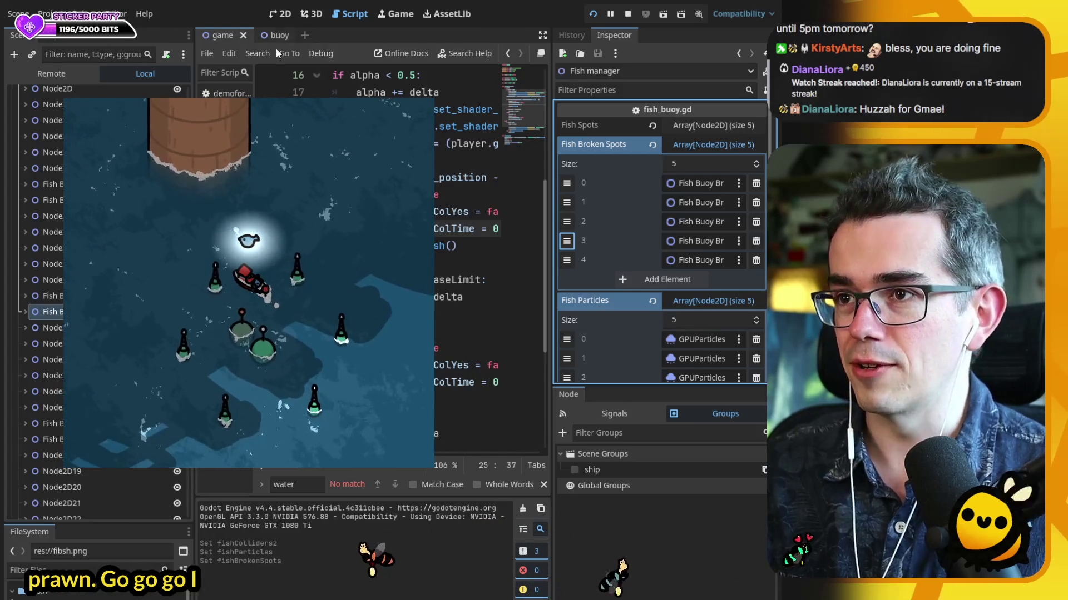
key(Return)
key(Return)
key(Return)
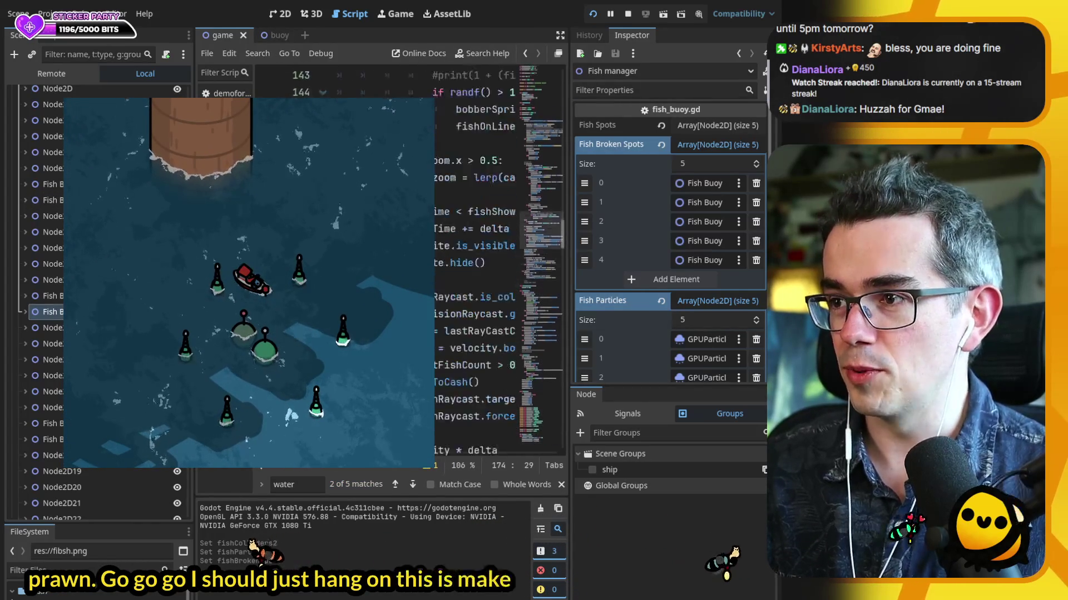
scroll(475, 278, down, 3)
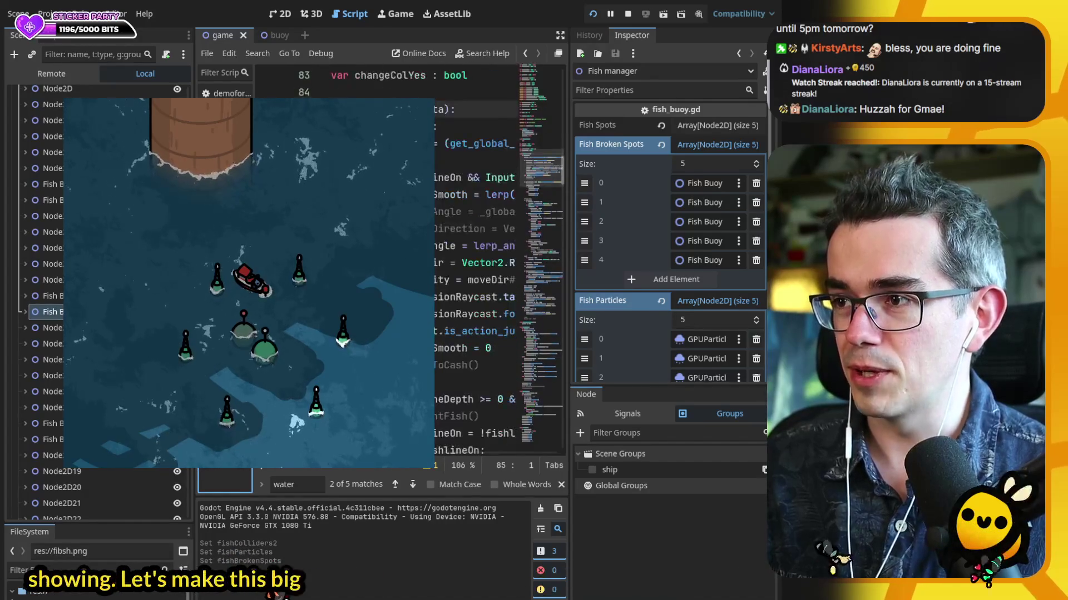
scroll(476, 278, right, 3)
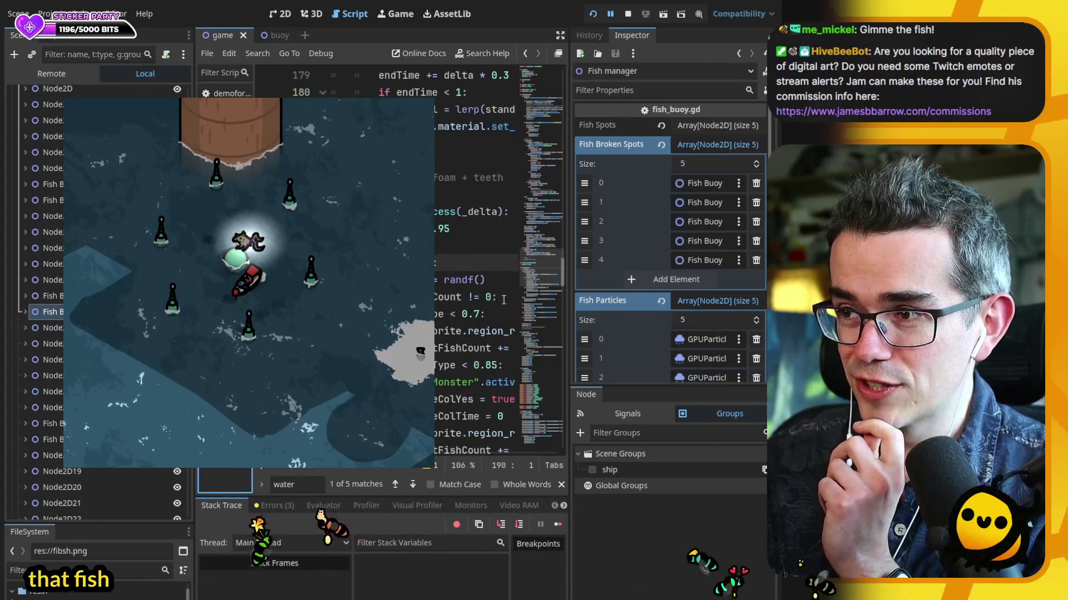
Step: Add '.active &&' before fishType on line 196 and resume the paused game
scroll(473, 306, down, 4)
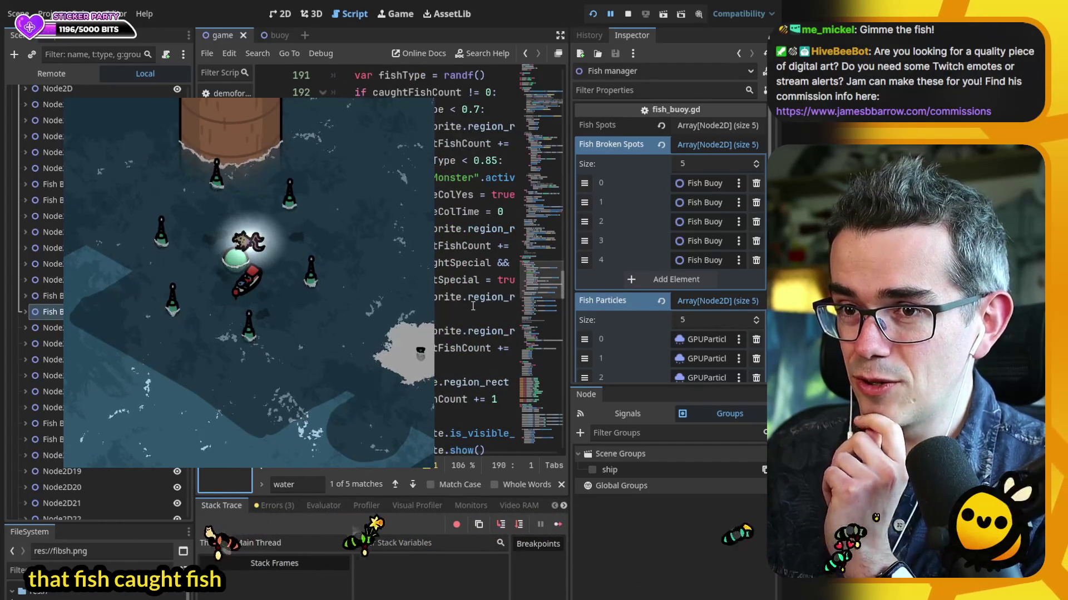
scroll(474, 305, down, 1)
scroll(473, 305, up, 2)
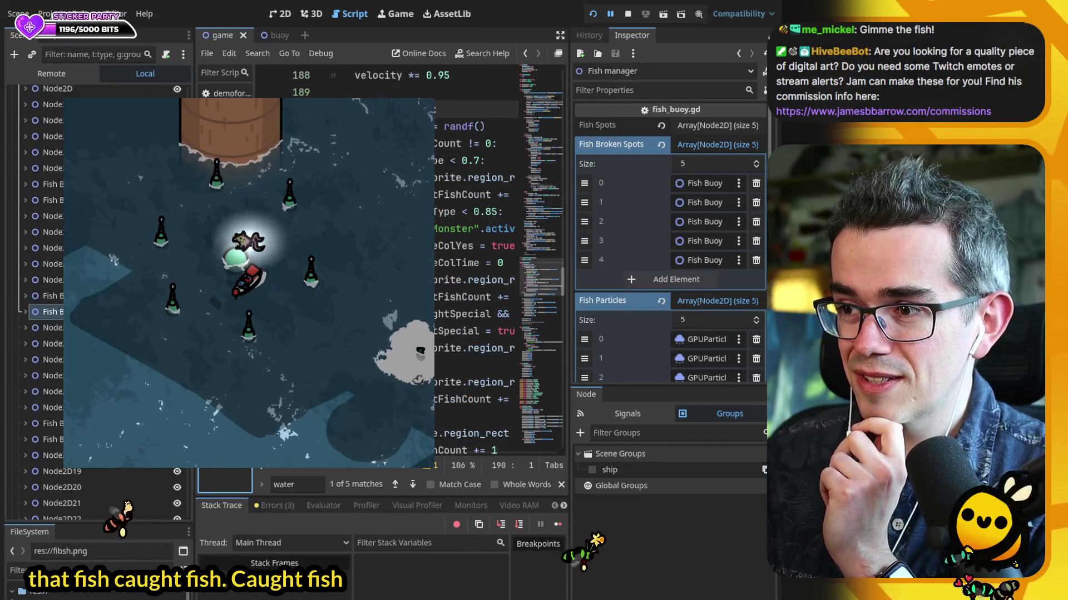
scroll(473, 305, left, 1)
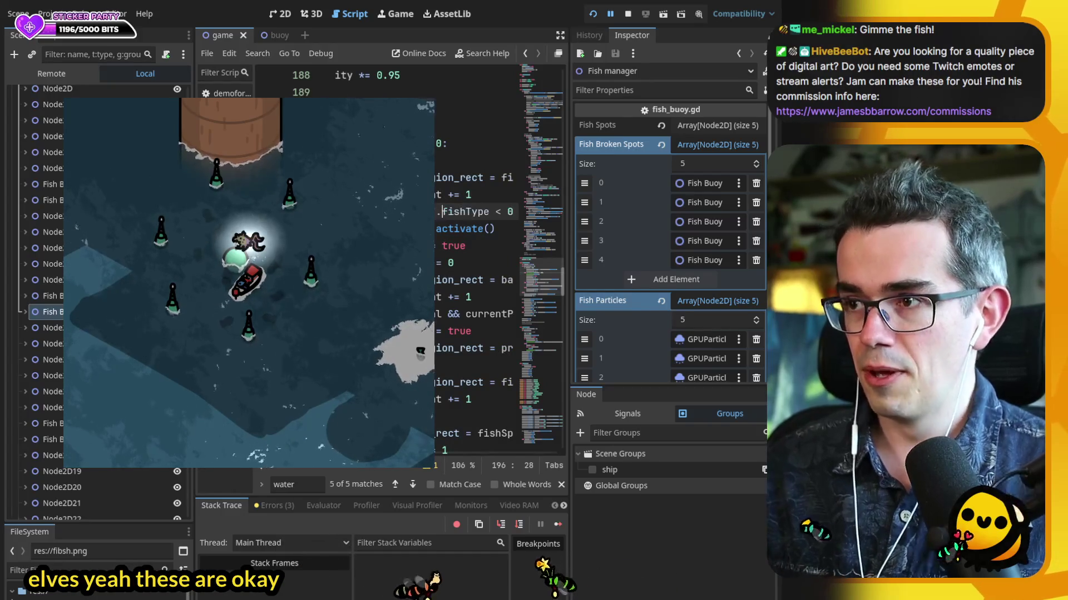
click(442, 211)
text(ve fish)
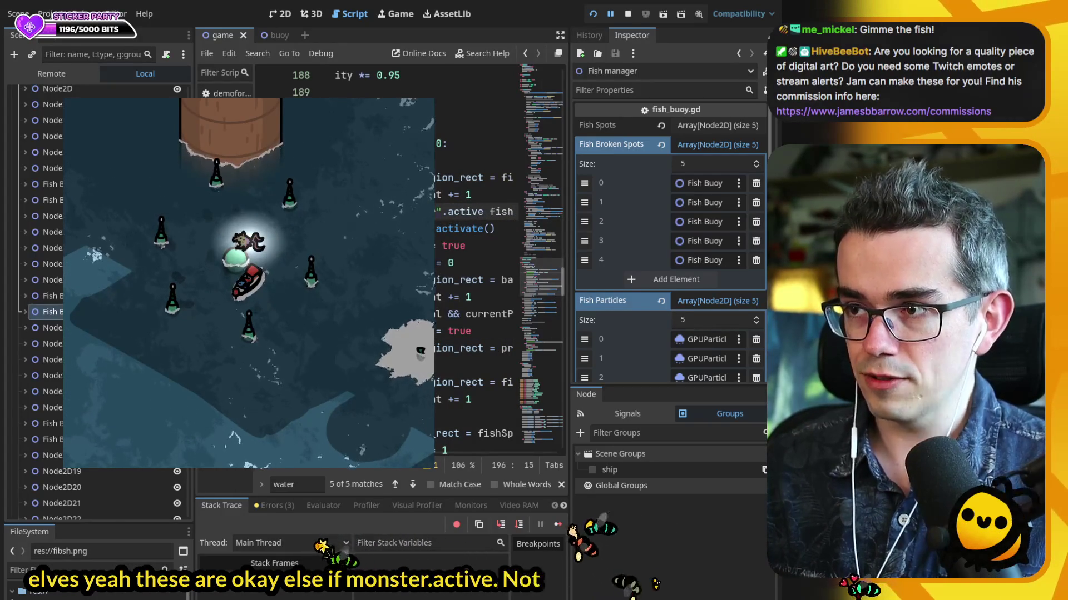
key(End)
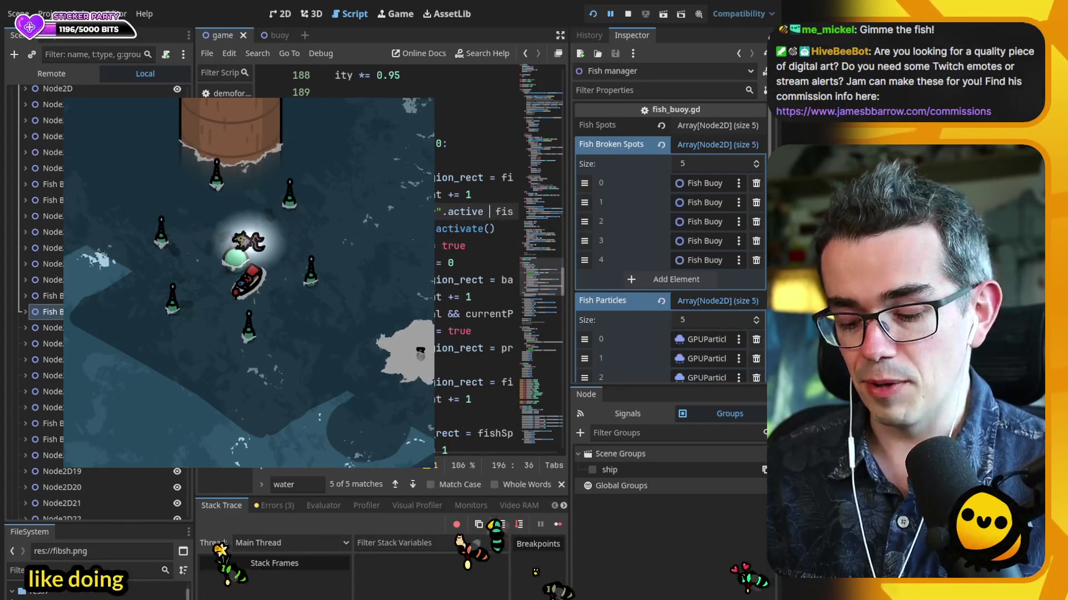
text(&&)
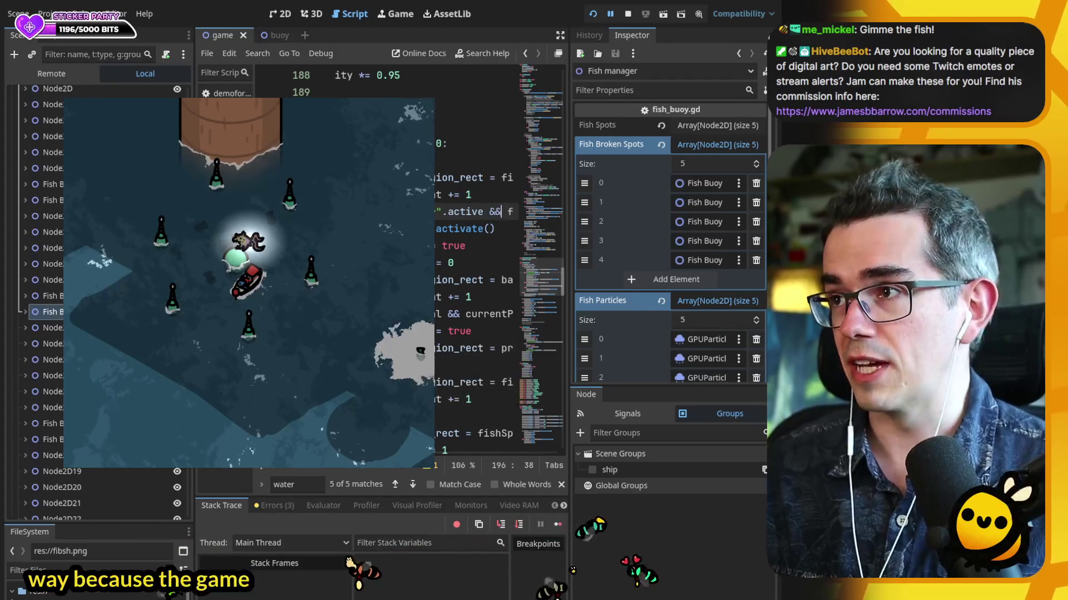
click(611, 13)
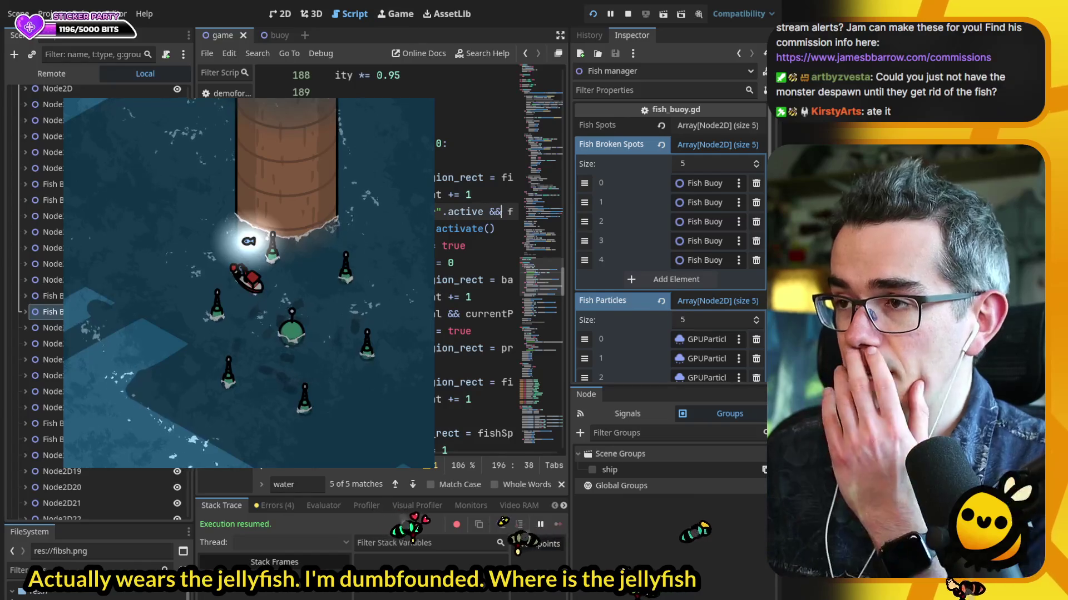
scroll(477, 250, right, 3)
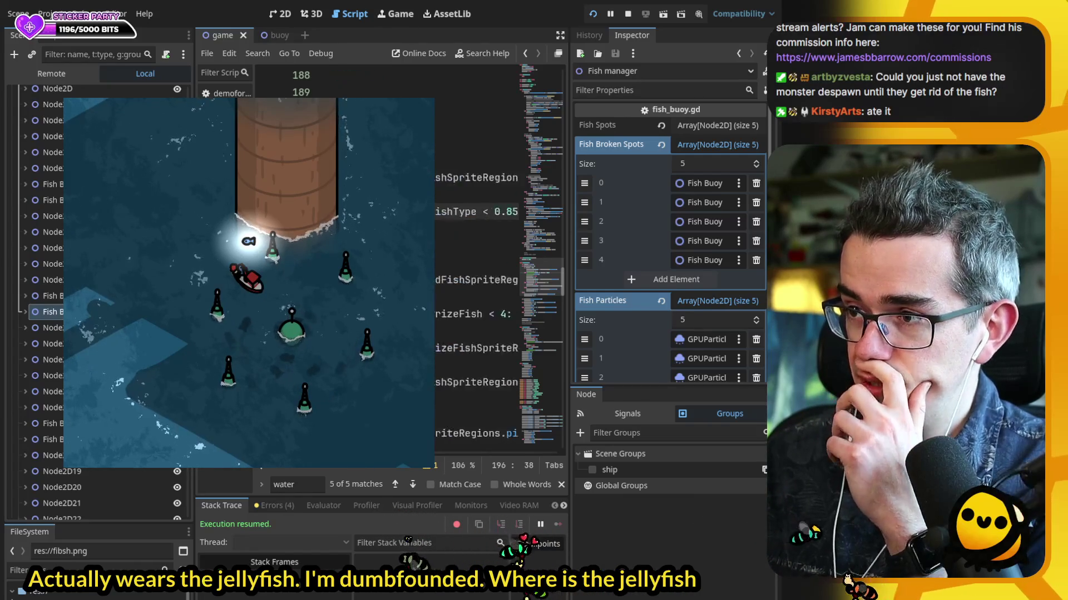
Step: Browse the running game's remote scene tree, then select the prize limit 4 on line 202
scroll(477, 250, left, 3)
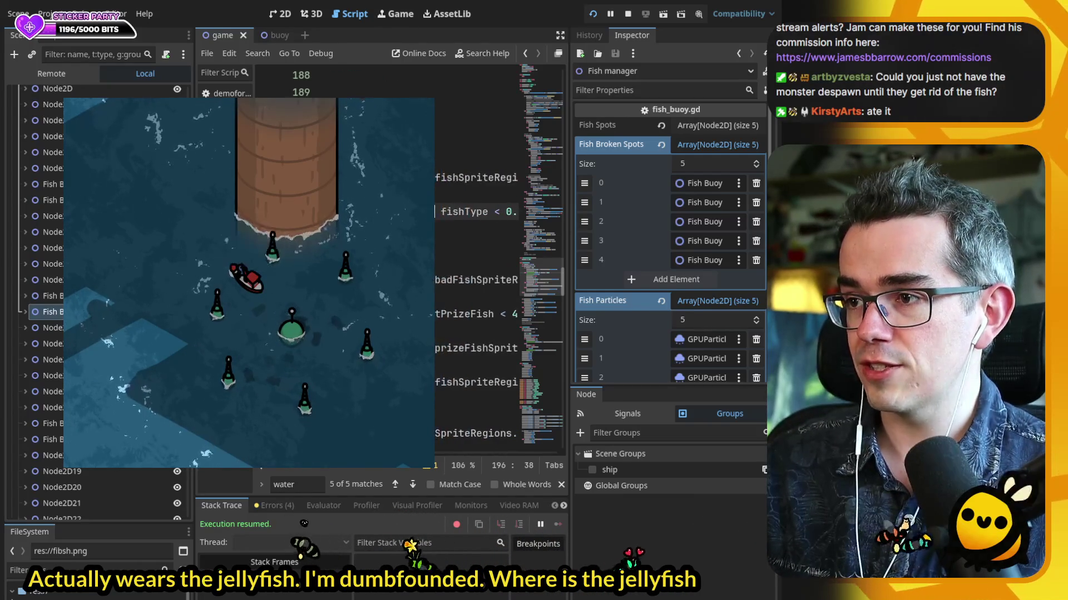
click(64, 75)
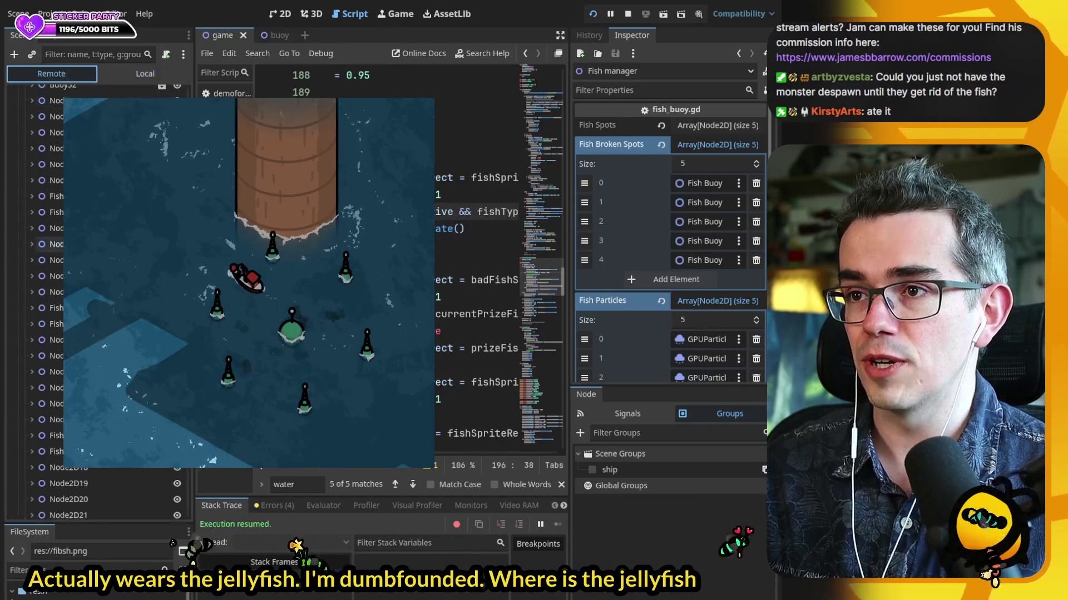
scroll(44, 314, down, 4)
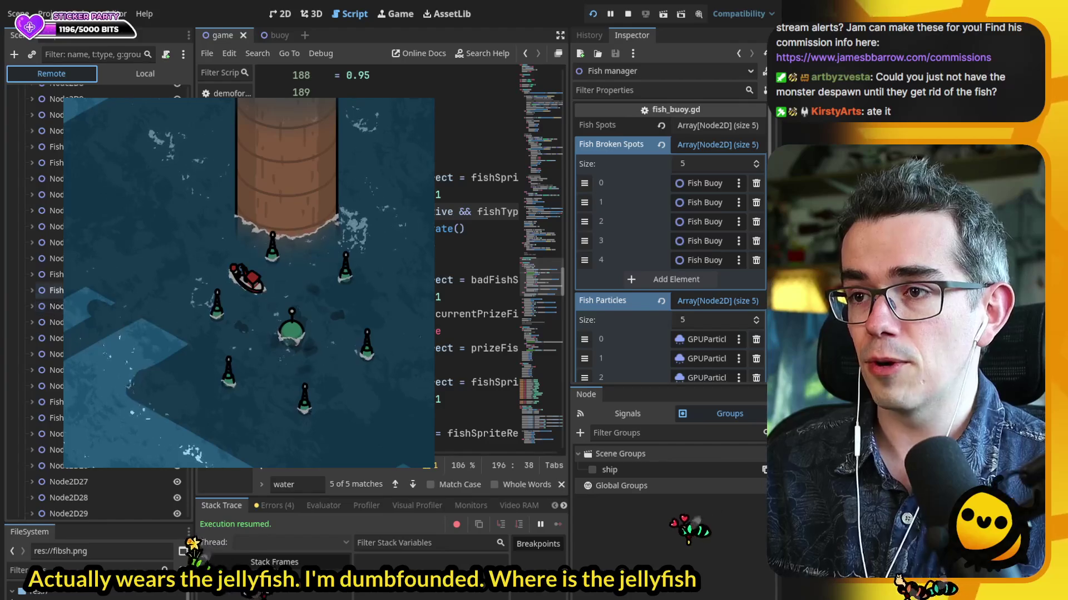
scroll(44, 334, down, 5)
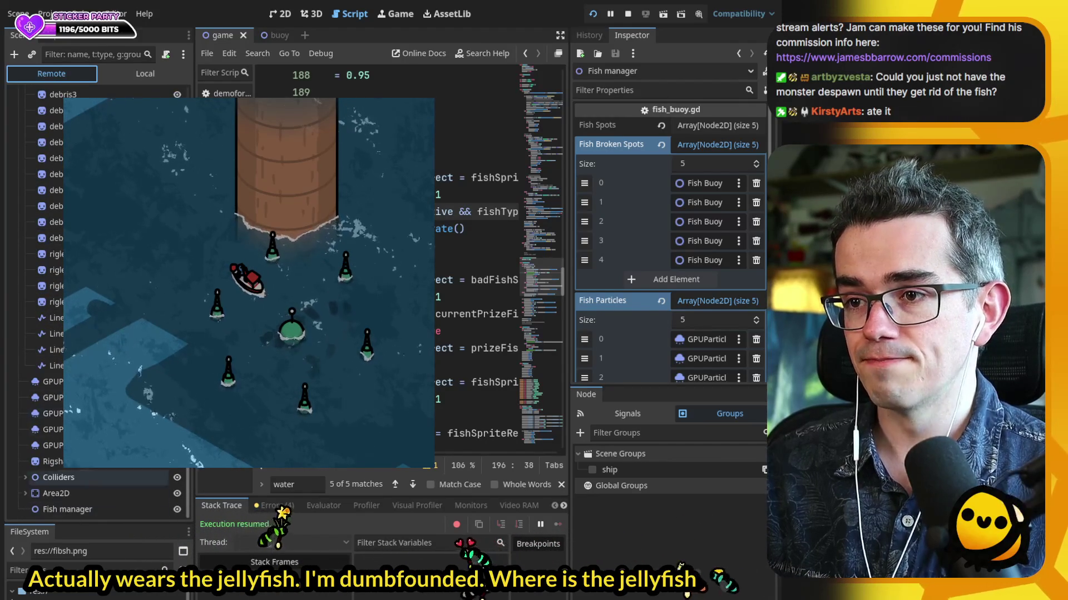
scroll(45, 334, up, 5)
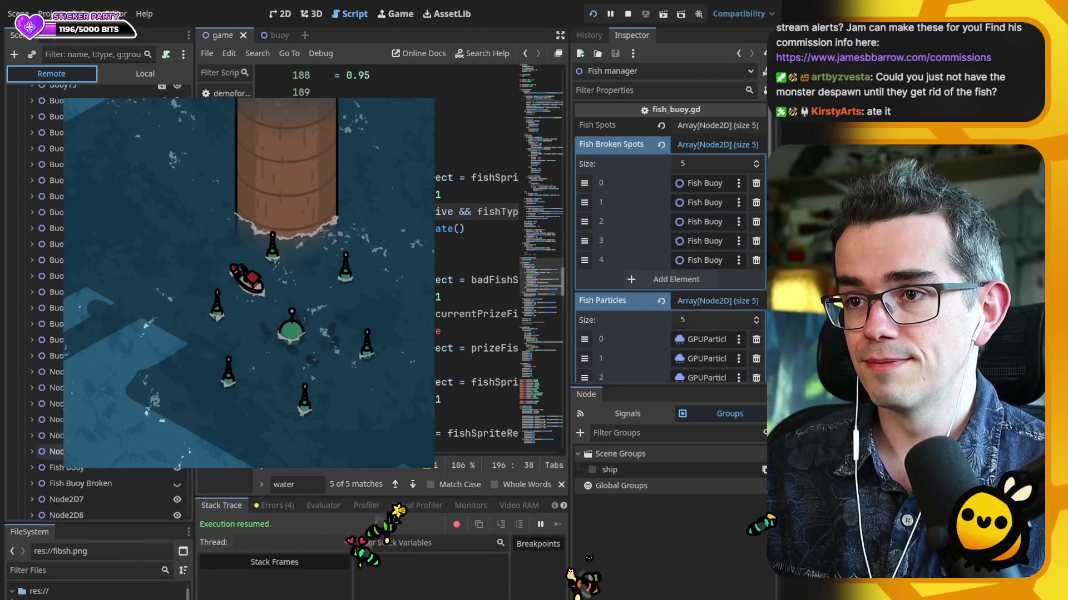
scroll(44, 333, up, 5)
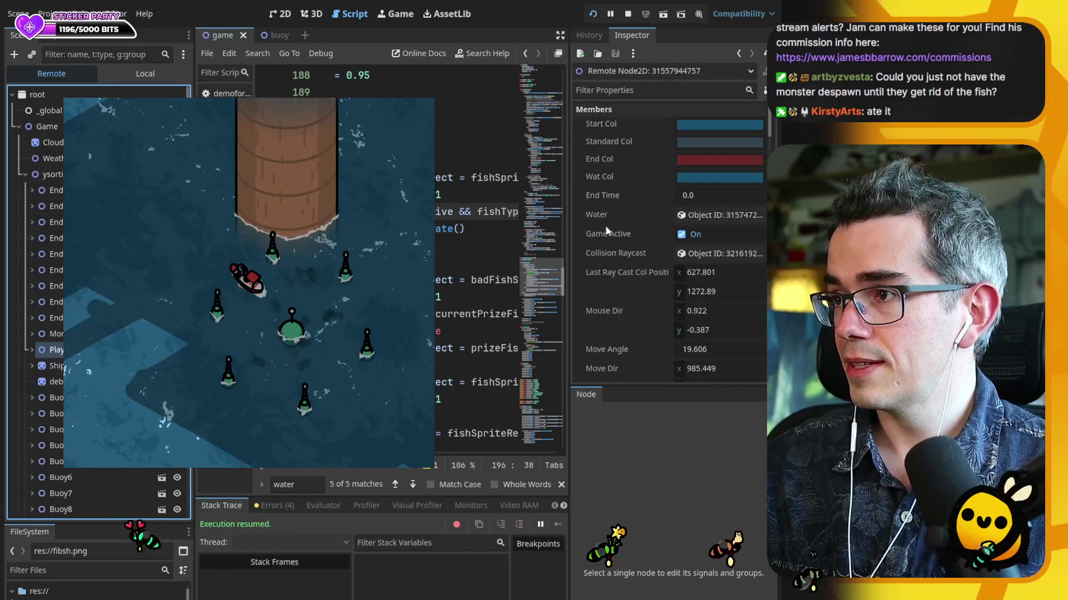
scroll(609, 225, down, 10)
scroll(609, 225, down, 10)
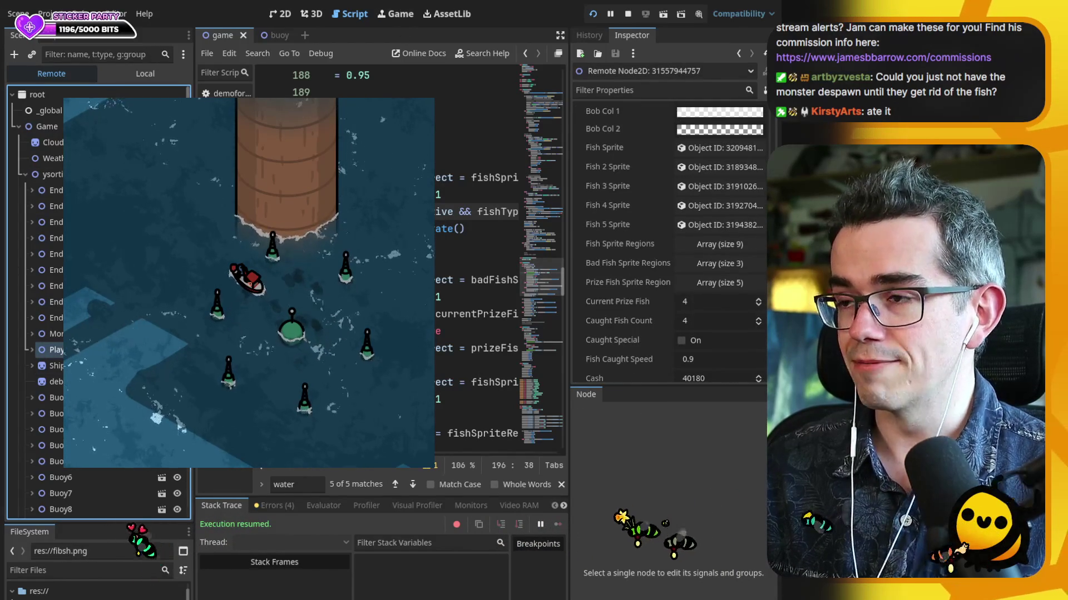
scroll(472, 278, right, 3)
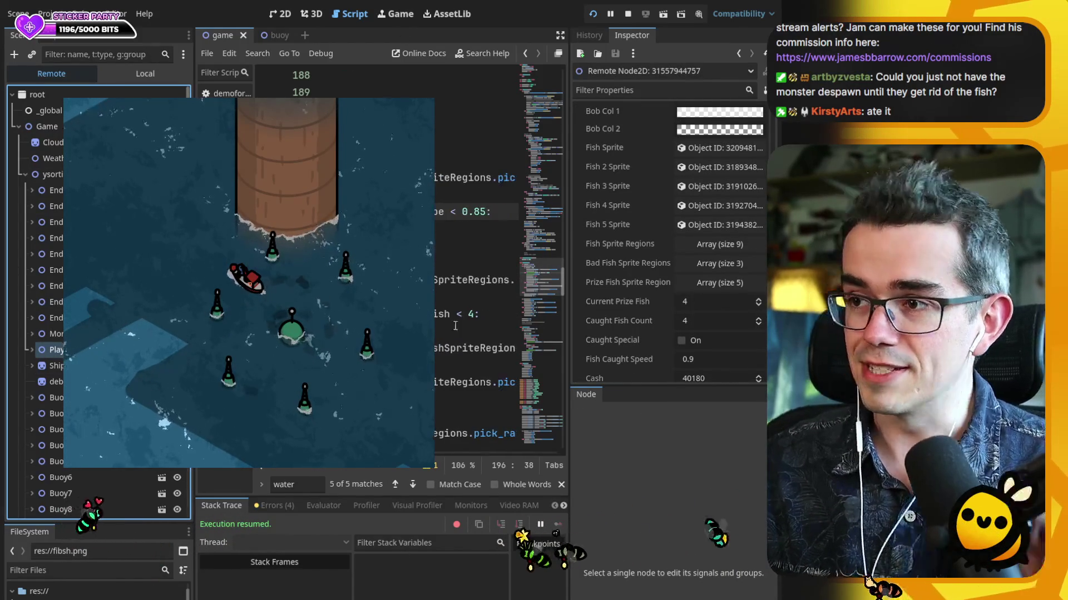
double_click(470, 314)
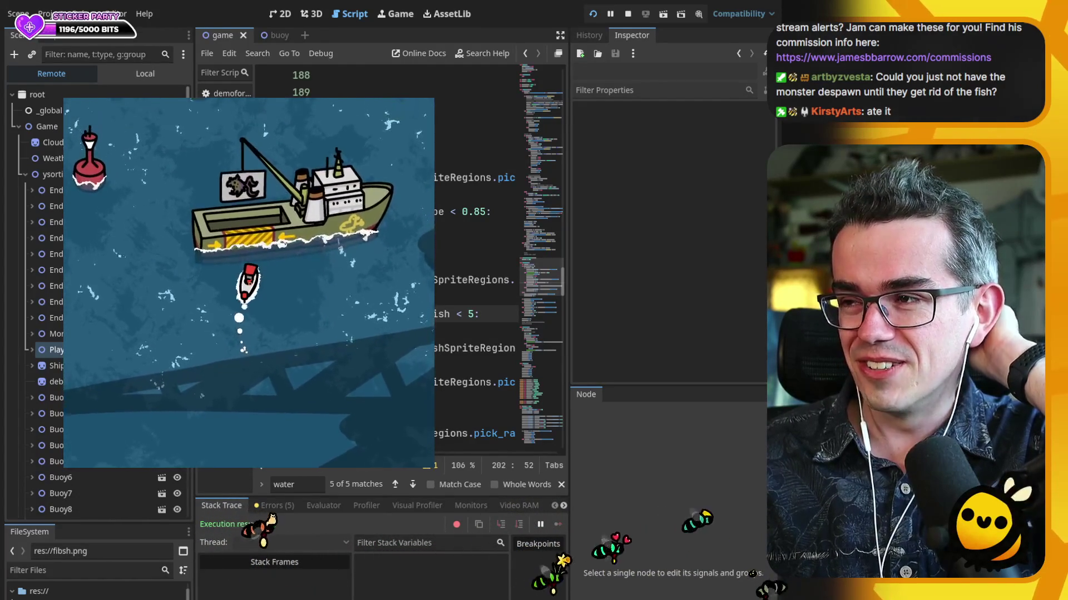
Step: Stop the game with F8, review caughtFish around lines 202–223, then go to fishToCash
key(F8)
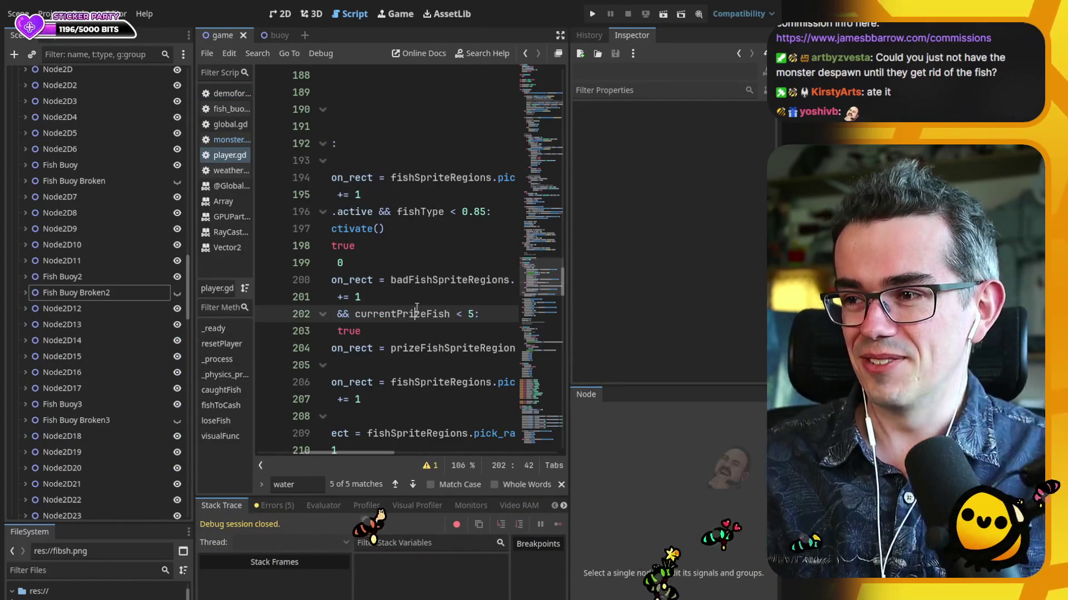
drag(340, 451, 362, 453)
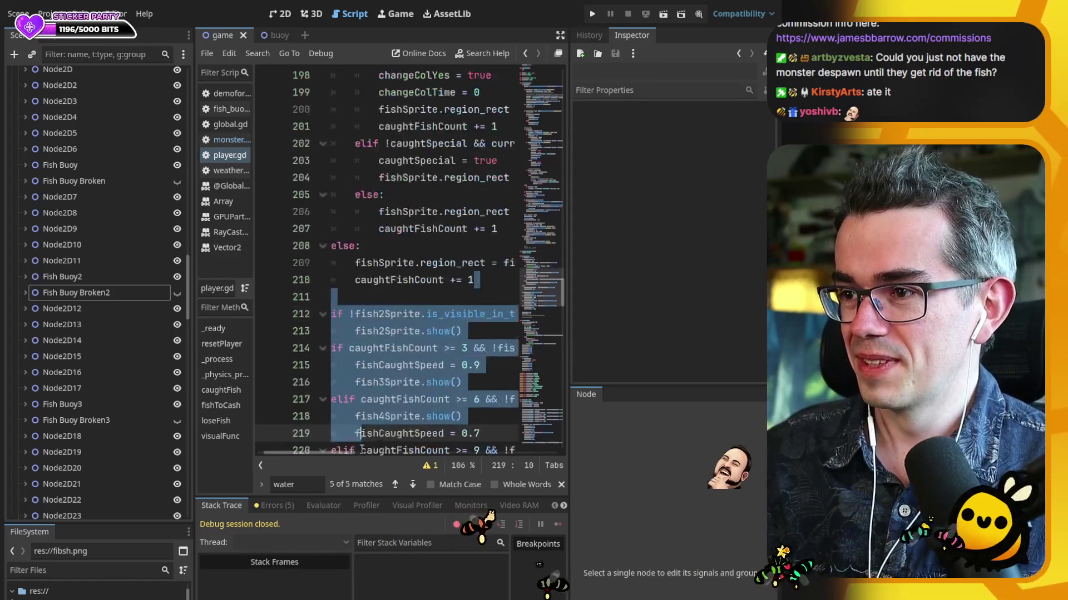
scroll(439, 354, up, 2)
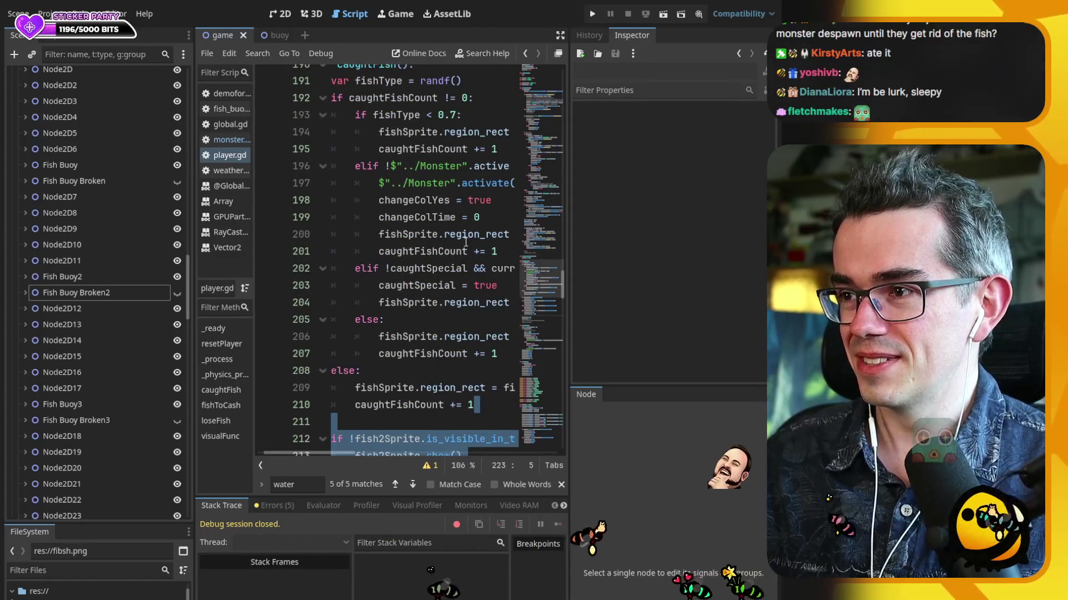
scroll(389, 278, up, 1)
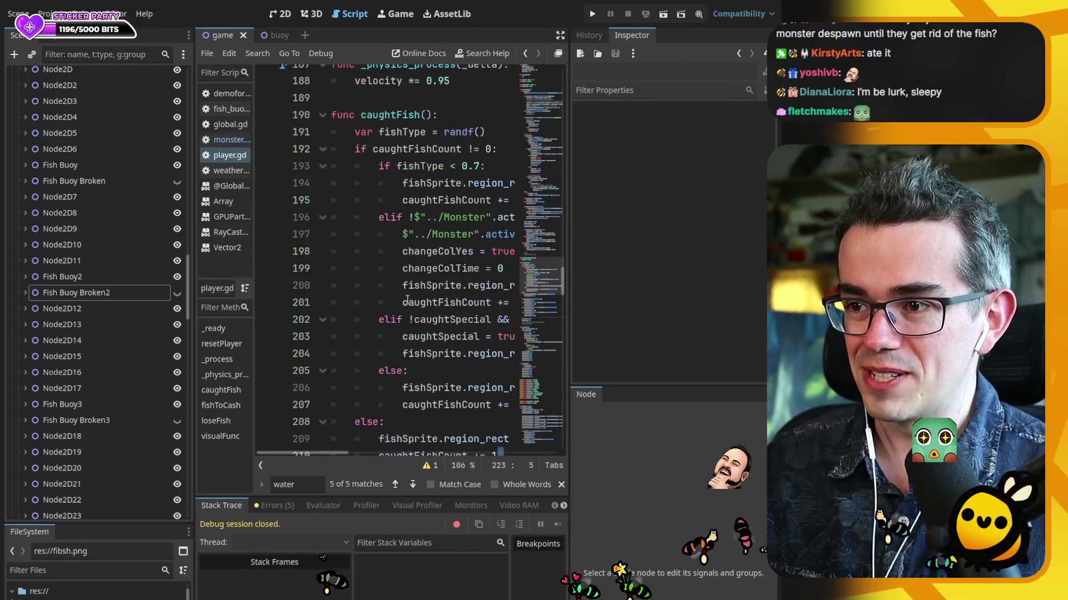
click(402, 336)
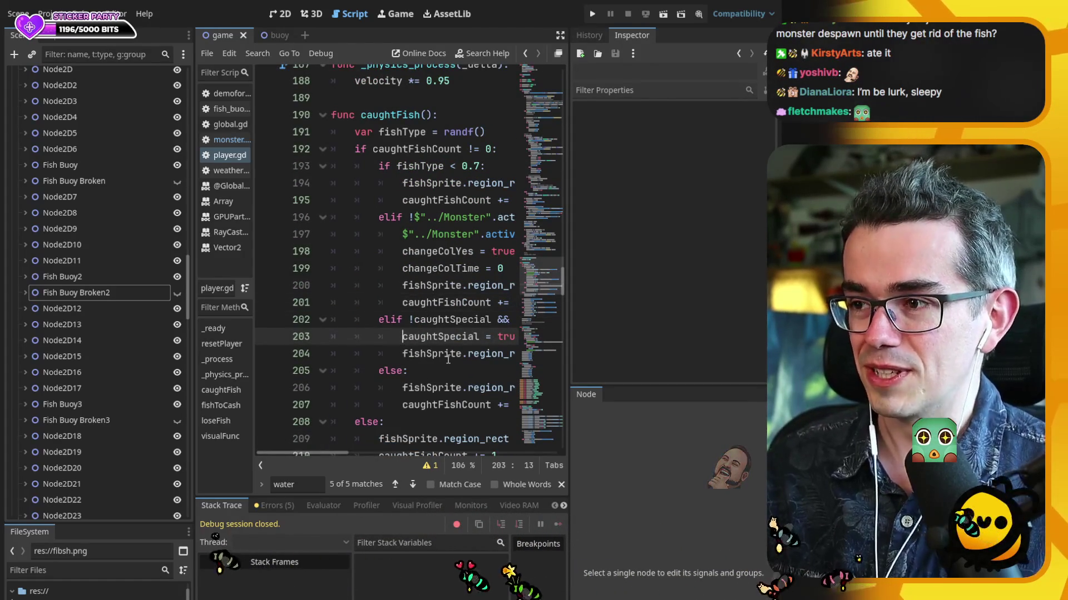
drag(312, 455, 335, 454)
drag(359, 452, 319, 452)
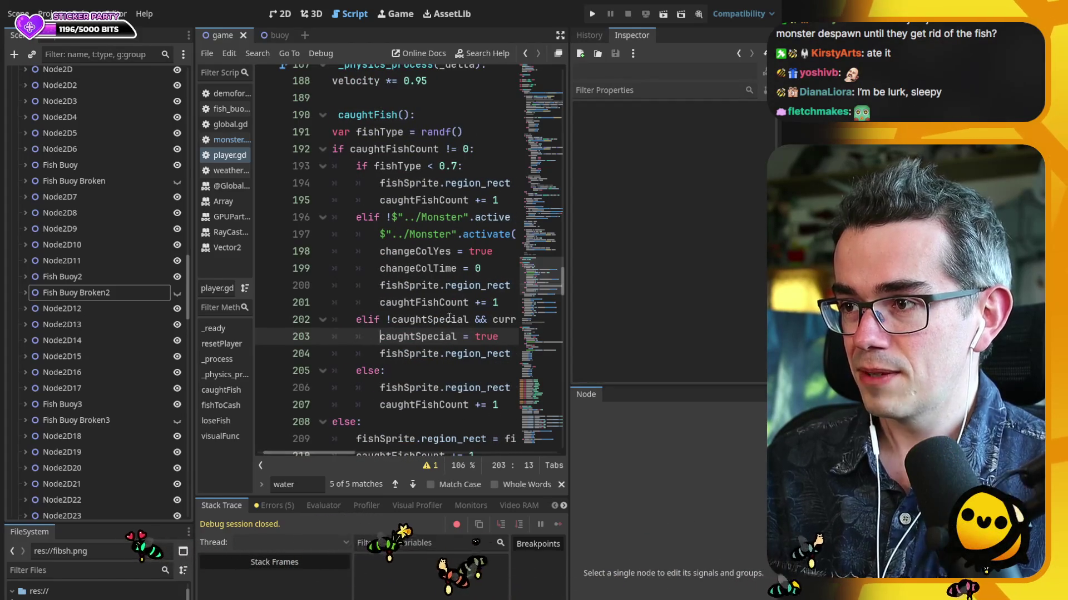
double_click(504, 323)
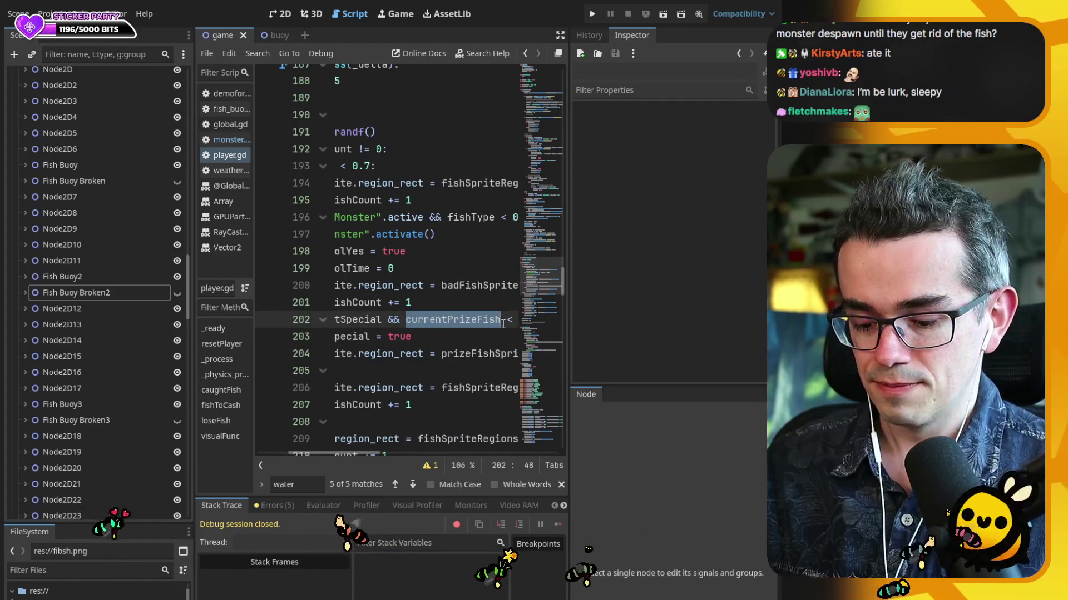
click(222, 407)
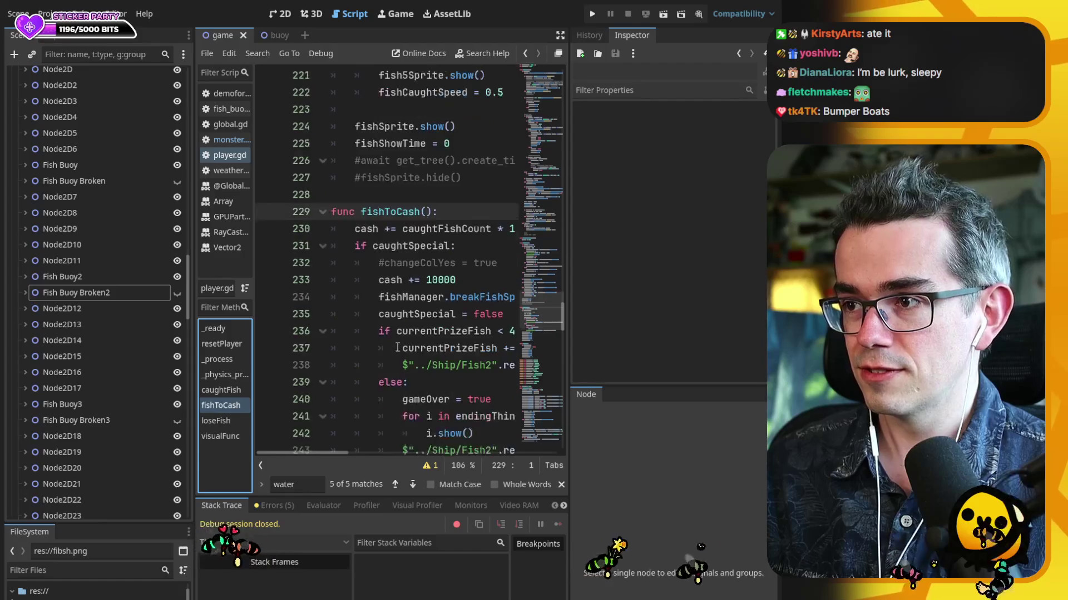
Step: Set the currentPrizeFish limit in fishToCash to 5 and save player.gd
scroll(421, 219, up, 1)
drag(491, 280, 416, 228)
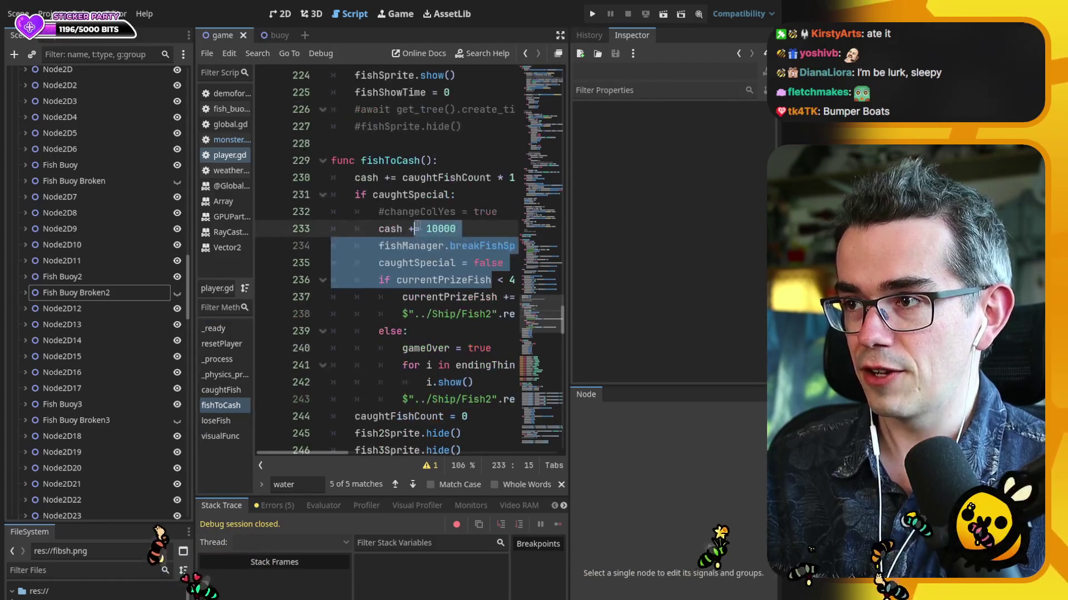
drag(312, 458, 326, 453)
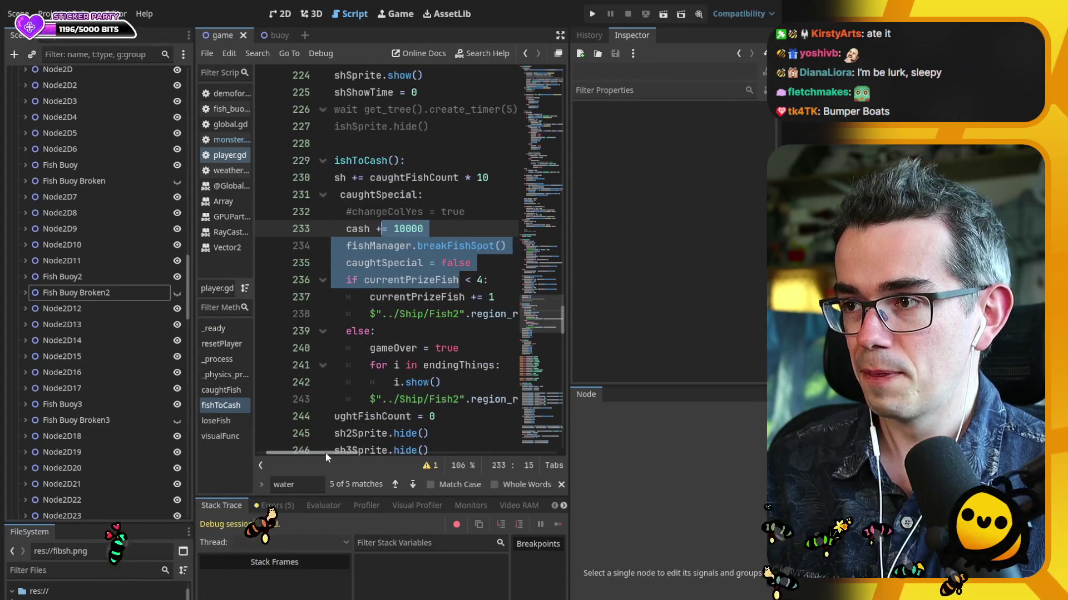
click(475, 279)
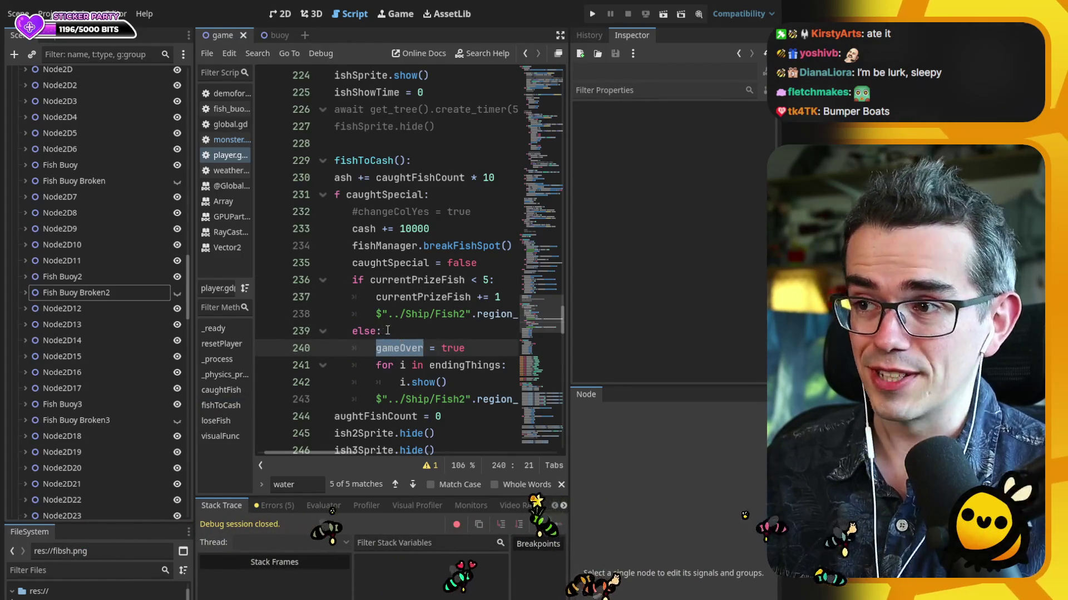
double_click(419, 281)
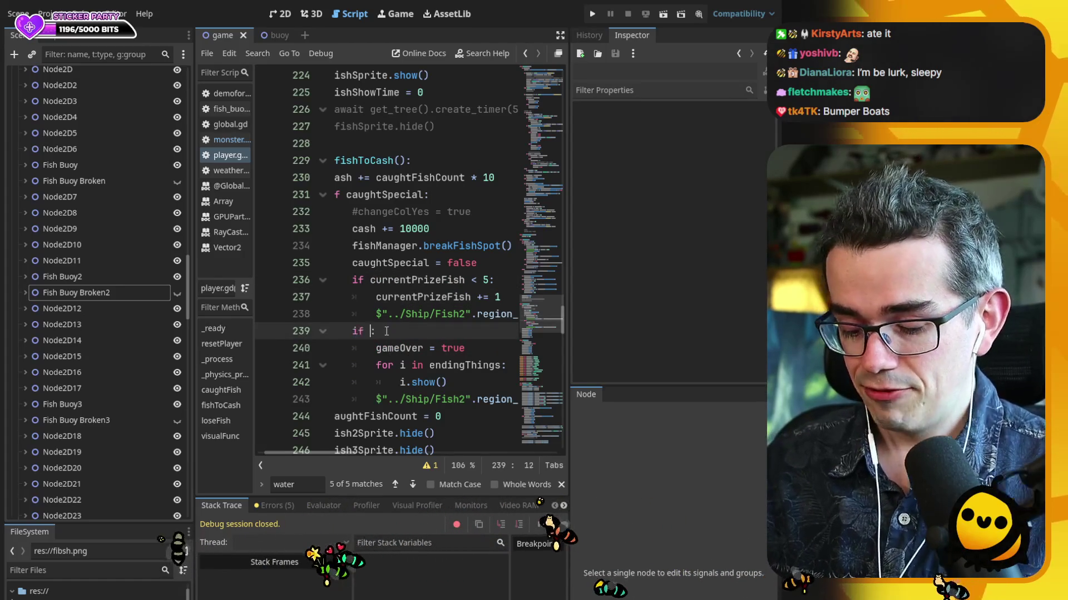
key(Return)
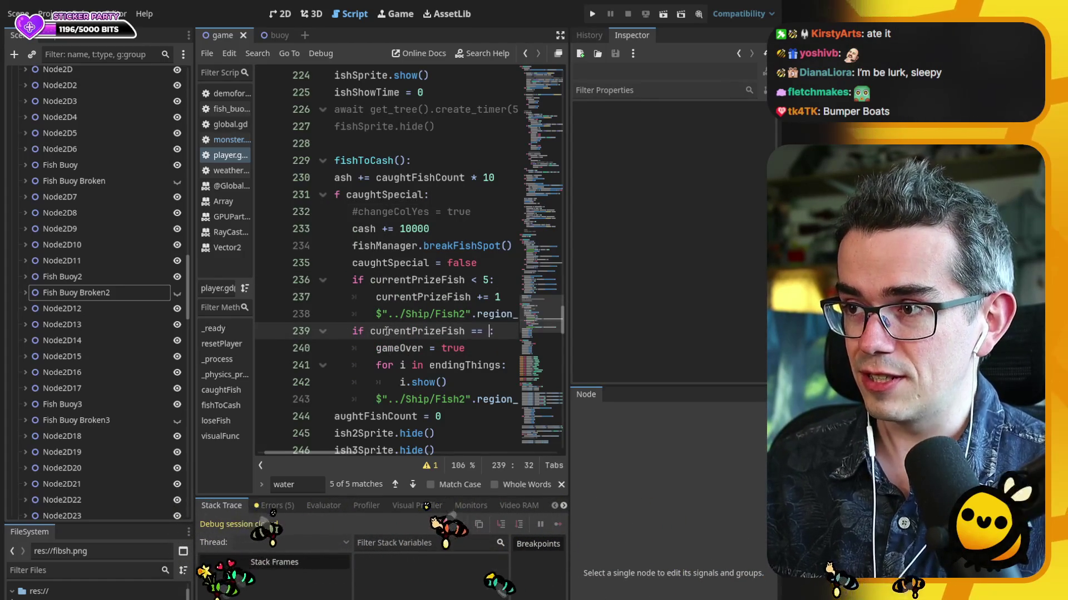
text(5)
key(ctrl+s)
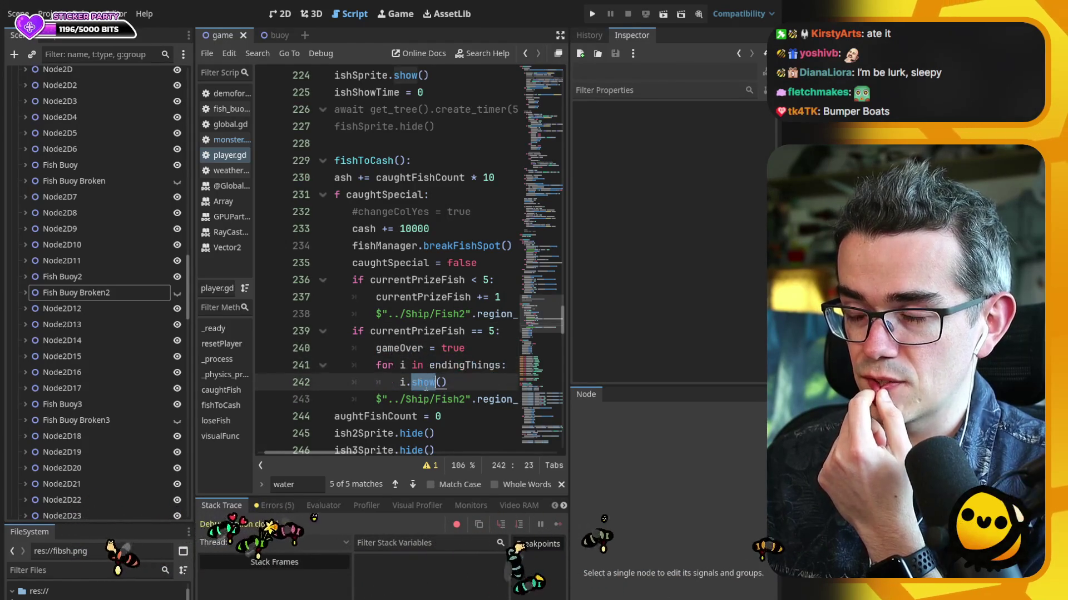
Step: Add 'gameActive = false' after 'gameOver = true' and run the game
double_click(490, 400)
click(371, 348)
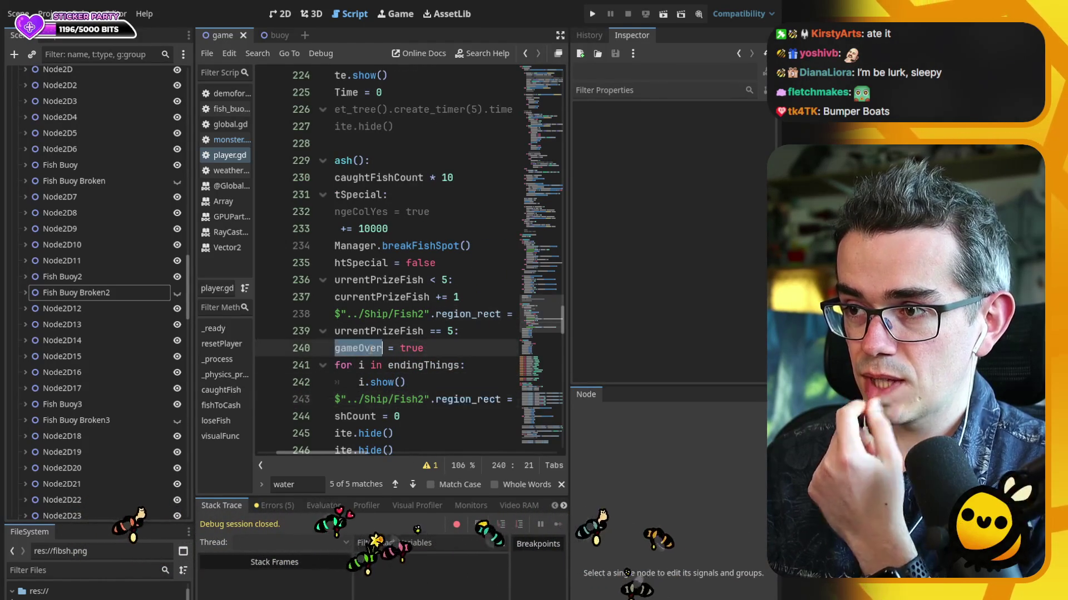
key(Return)
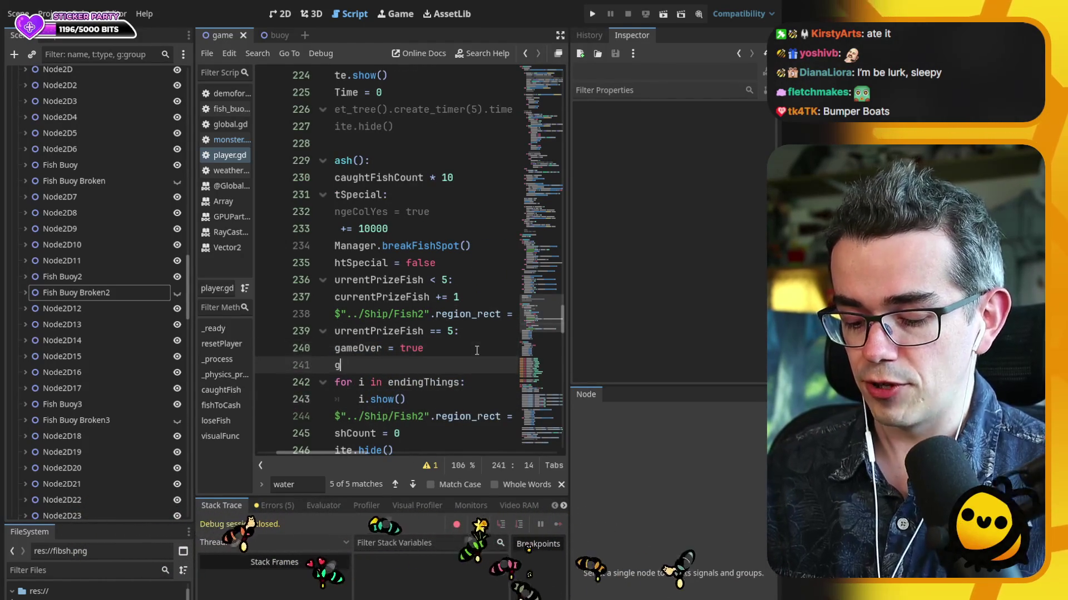
text(Active = fa)
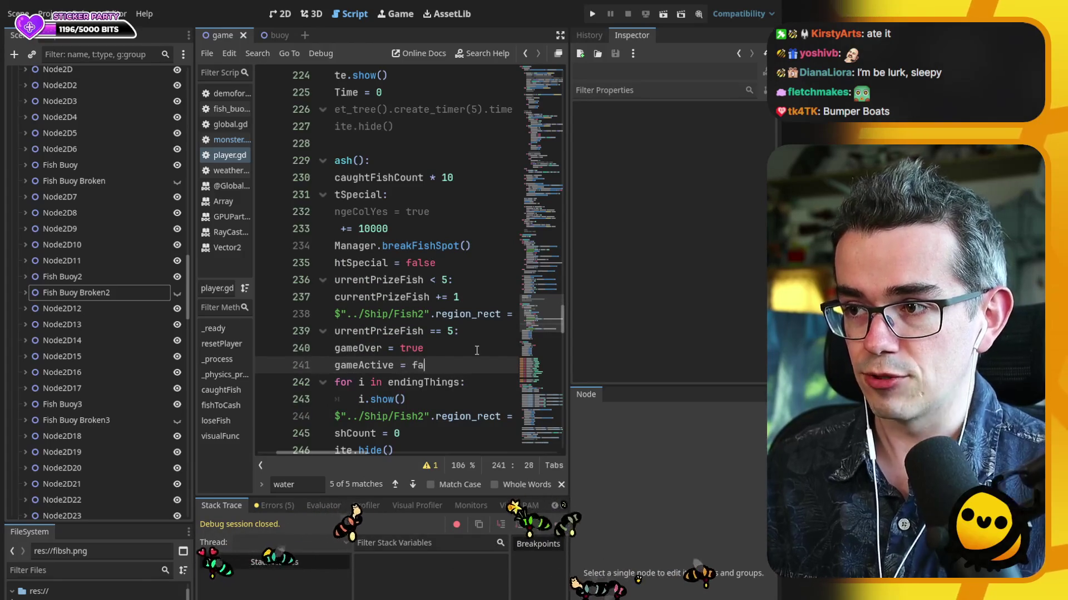
click(592, 14)
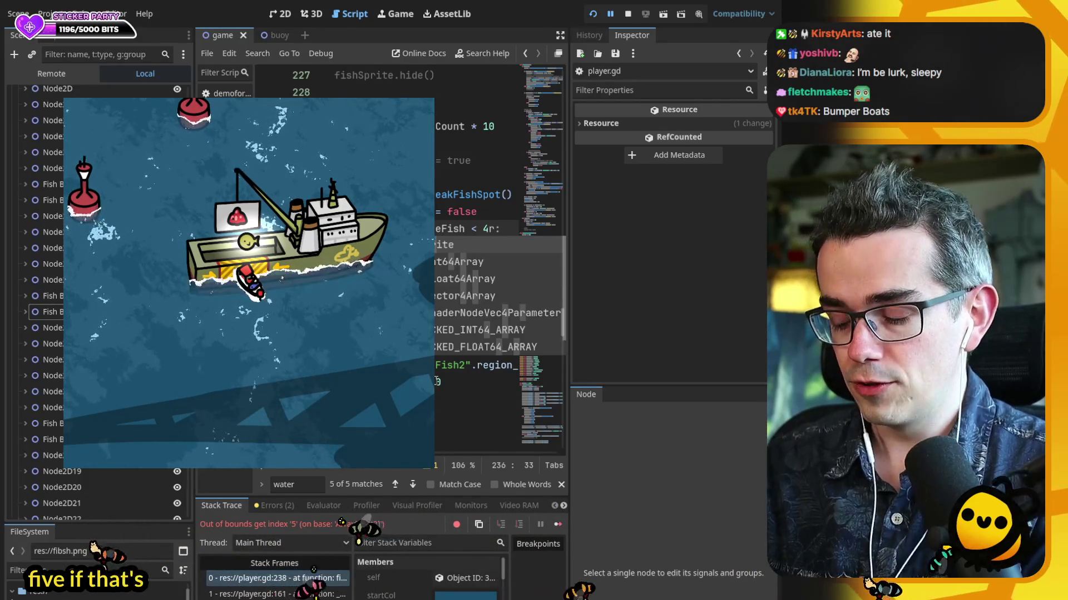
Step: Delete the stray 'r' so line 236 reads currentPrizeFish < 4
key(BackSpace)
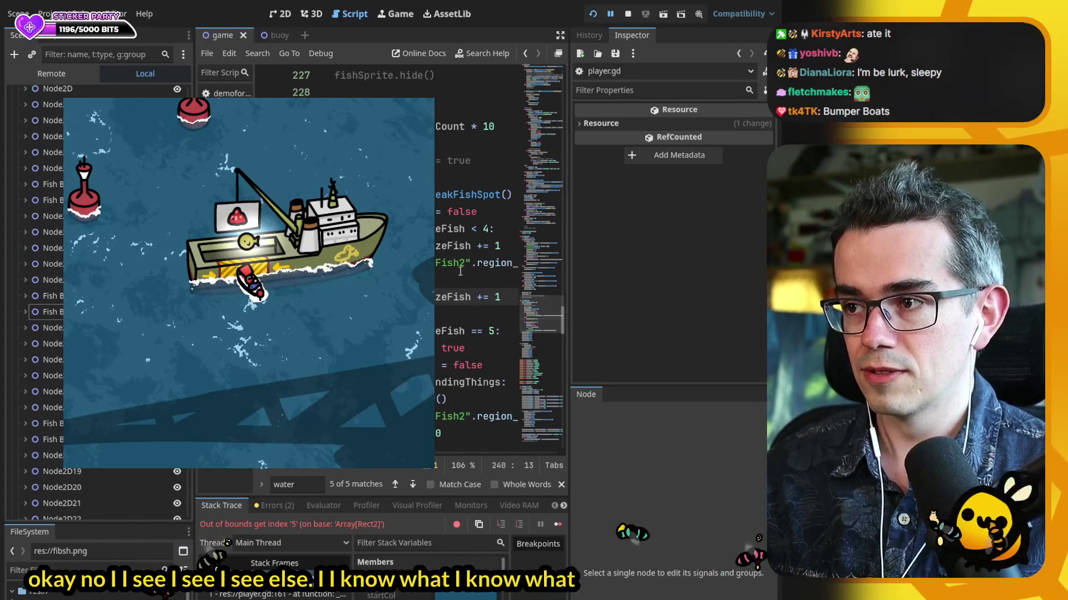
Step: Delete the blank line 241 and resume the paused game from the debugger
key(Down)
key(BackSpace)
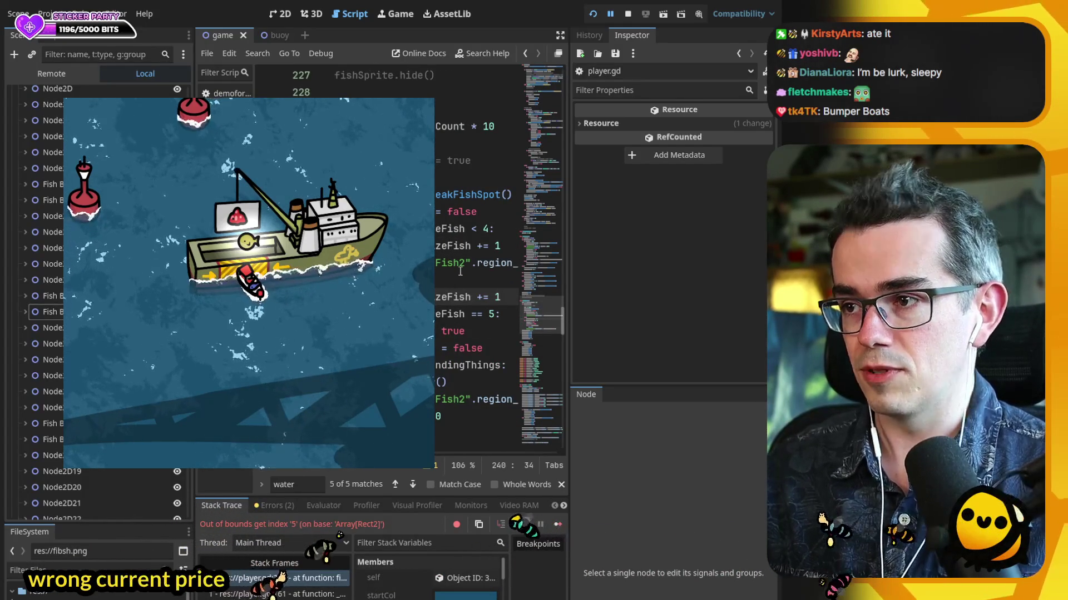
click(608, 15)
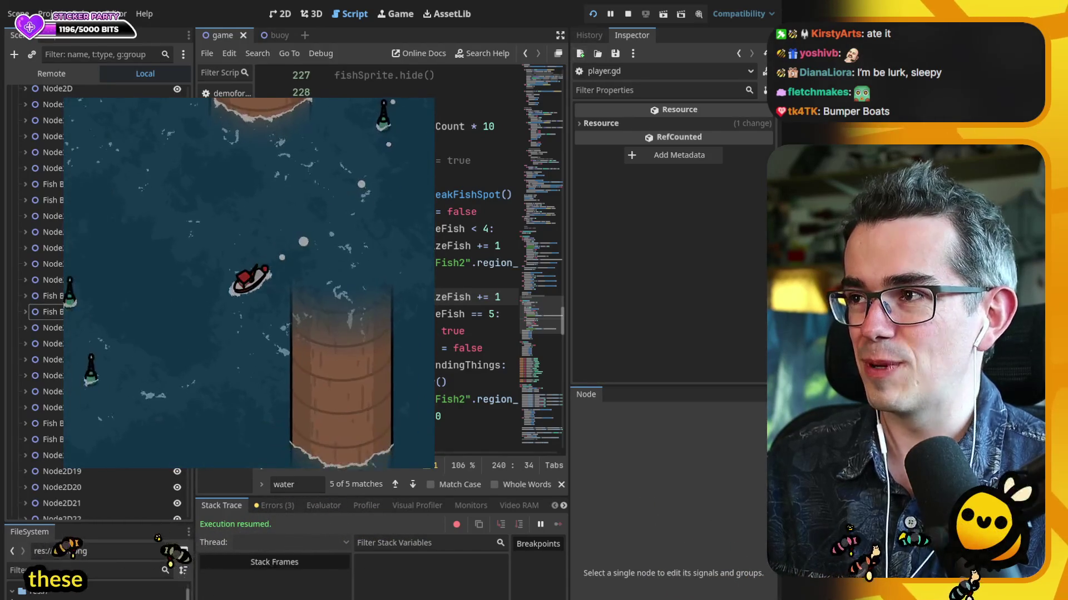
Step: Hide the running game window and let the retest run toward game over
click(594, 13)
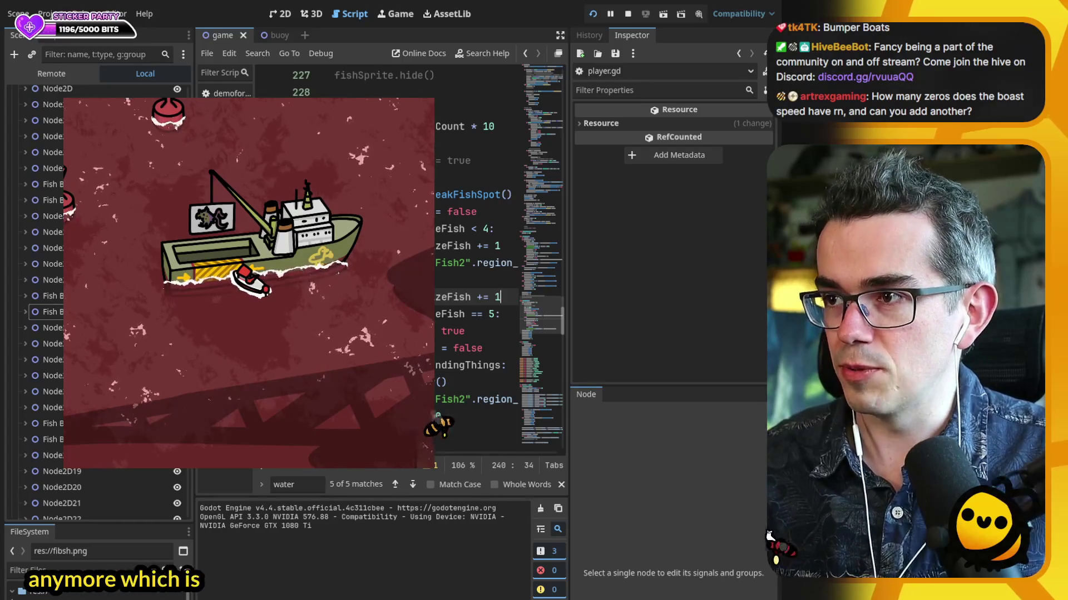
Step: Type the endingThings reference into the game-over branch on line 183
scroll(478, 267, up, 7)
scroll(478, 266, up, 10)
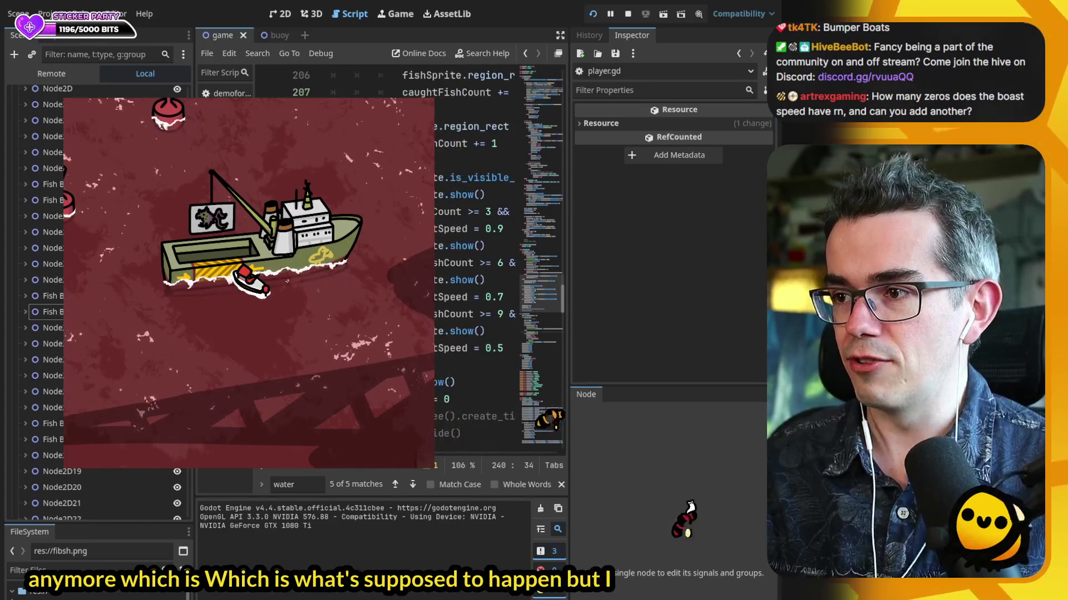
scroll(478, 267, up, 3)
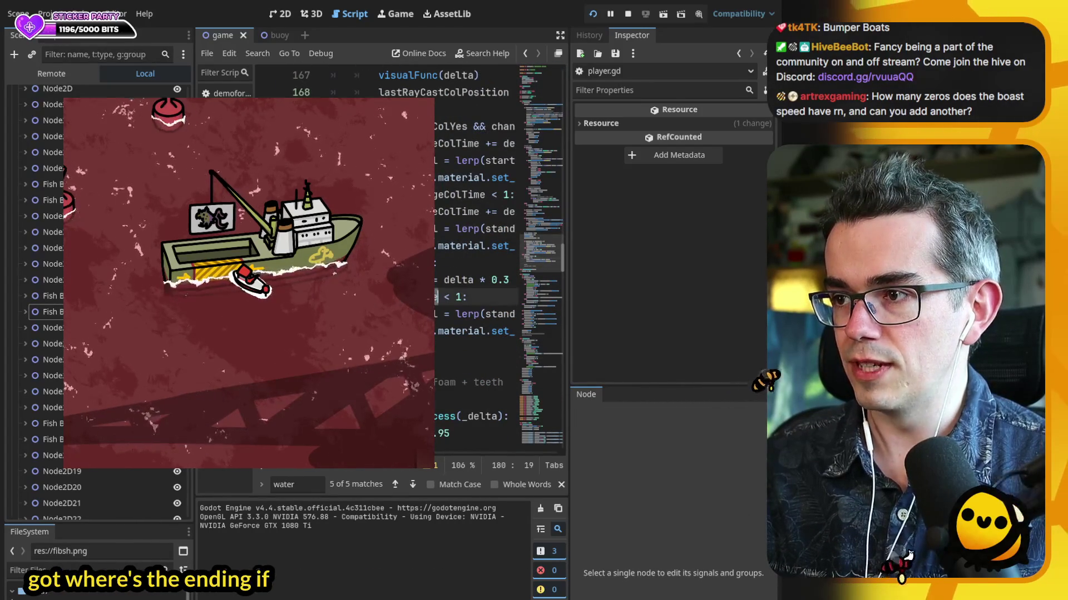
key(Down)
key(Down)
scroll(478, 266, right, 2)
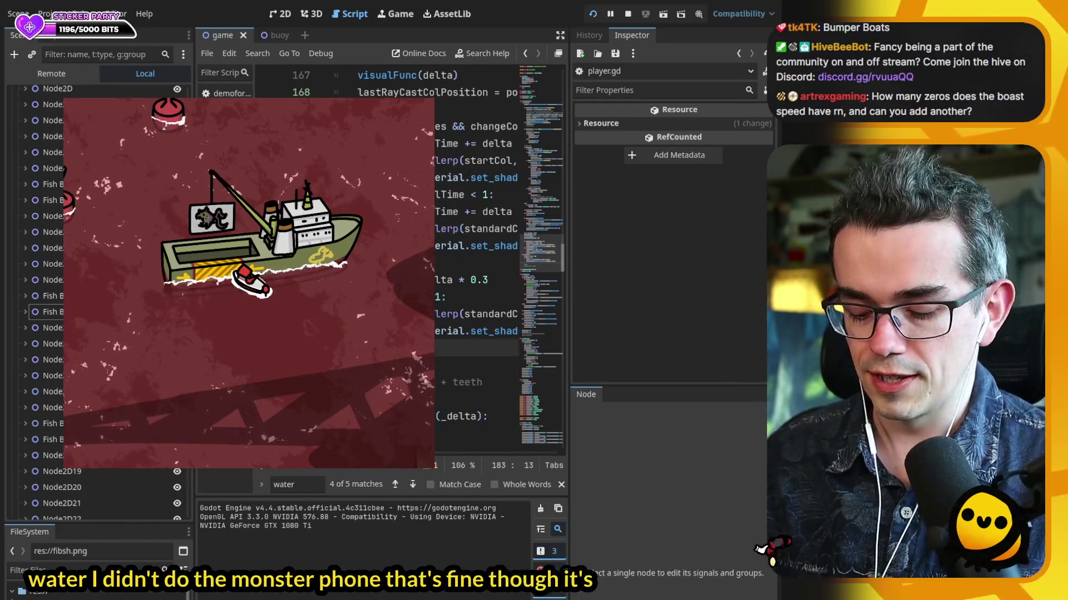
text(ter)
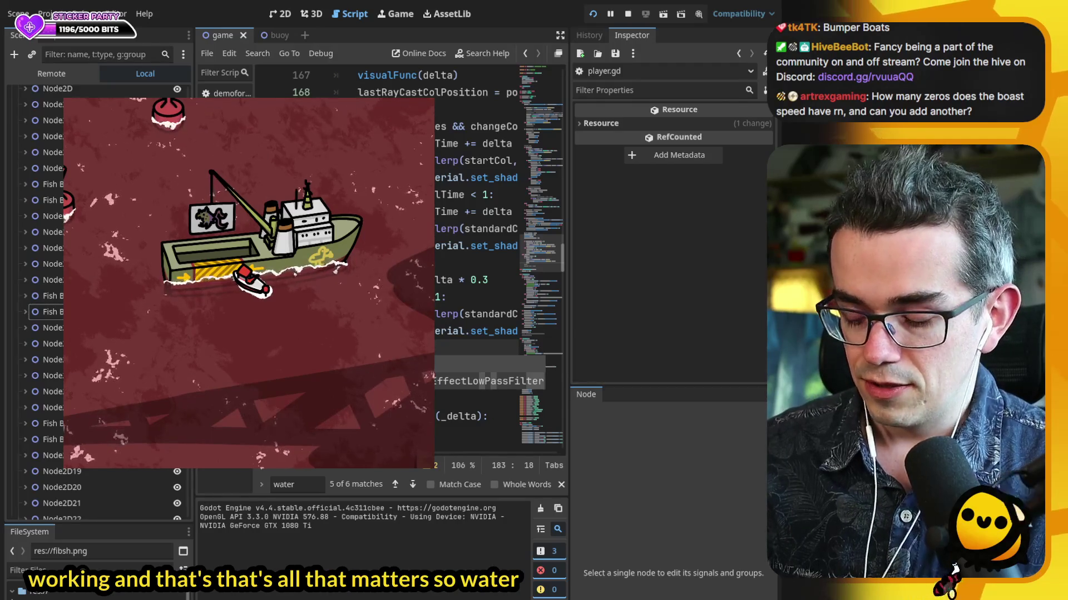
key(ctrl+BackSpace)
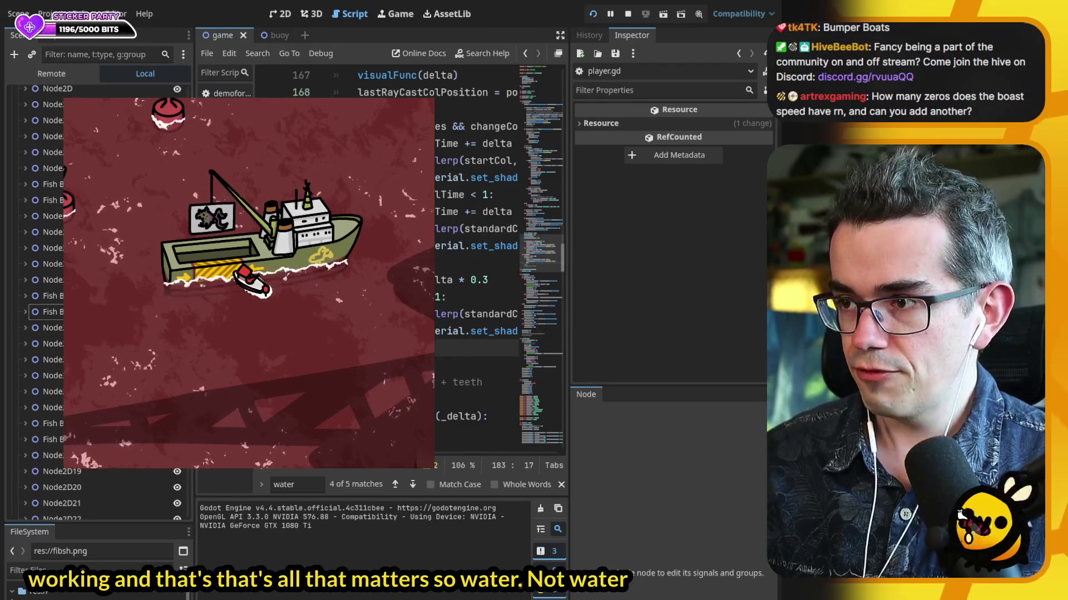
key(ctrl+BackSpace)
text(aendThings)
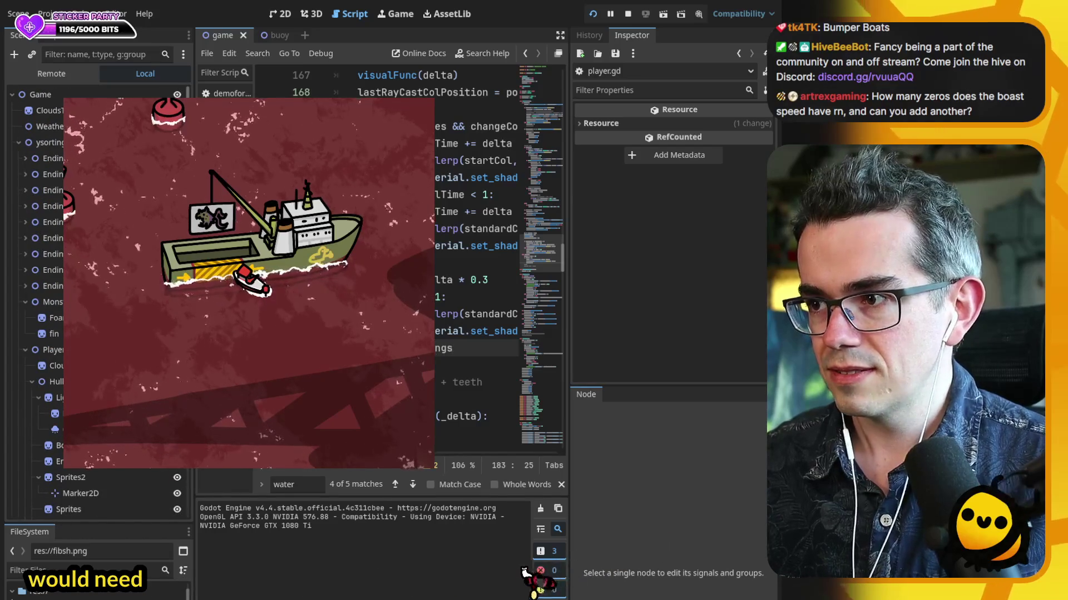
Step: Look up the endingThings declaration, then select the Player node to inspect its Ending Things
key(alt+F1)
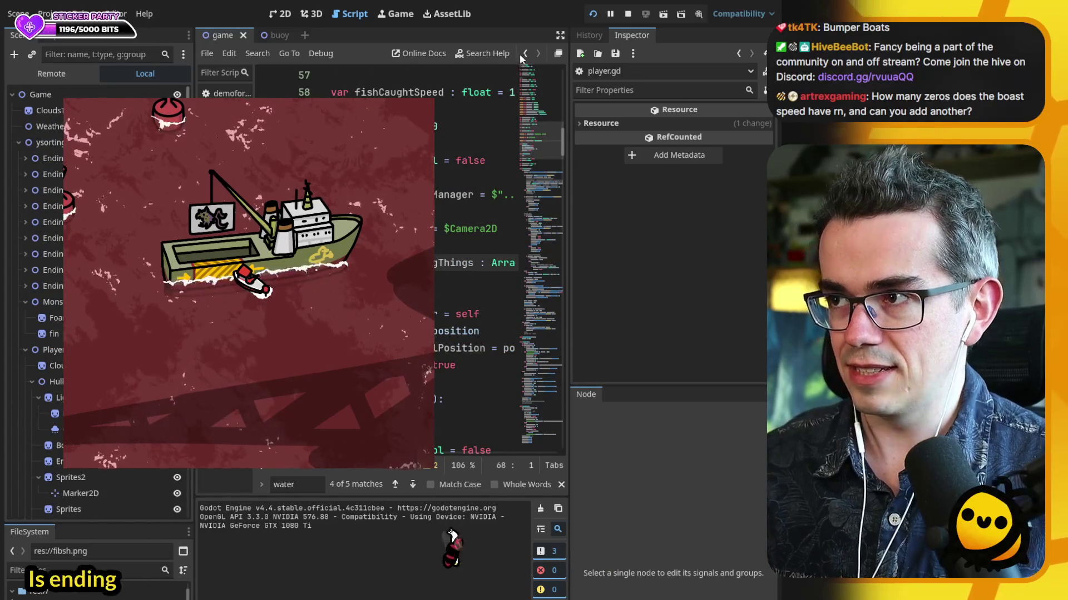
click(524, 54)
click(53, 349)
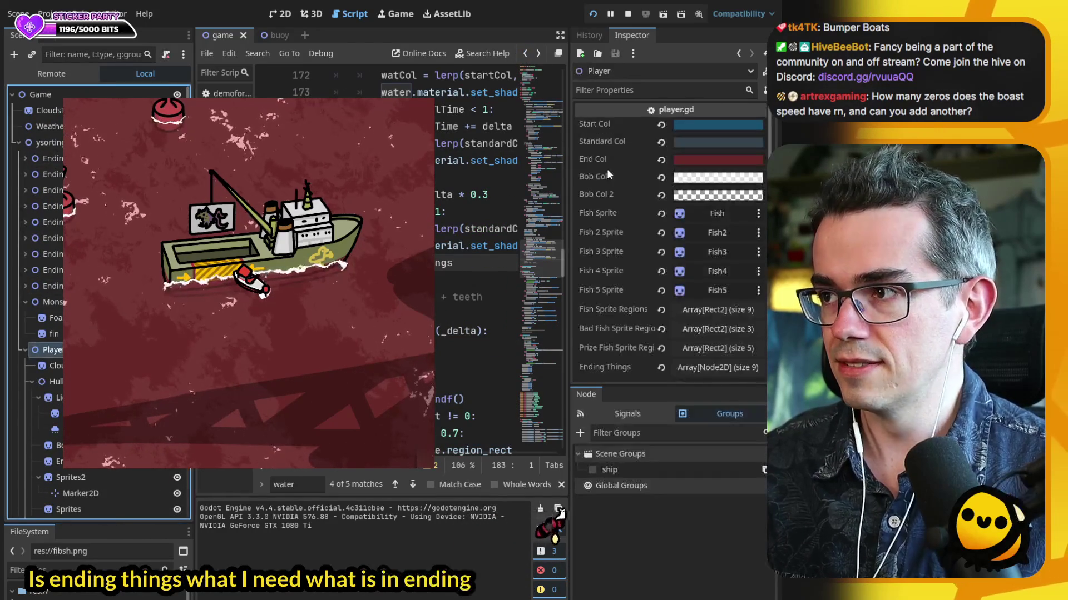
Step: Stop the running game and save the scene
scroll(619, 251, down, 3)
click(626, 13)
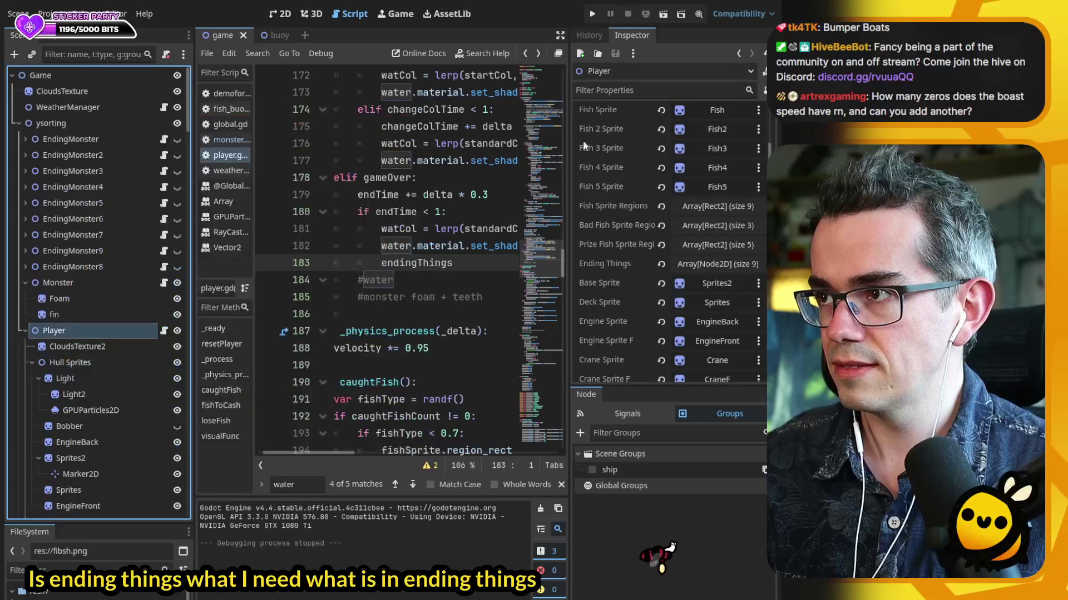
key(ctrl+s)
Step: Confirm Ending Things holds nine EndingMonster entries and jump to its line 68 declaration
click(706, 264)
scroll(674, 265, down, 3)
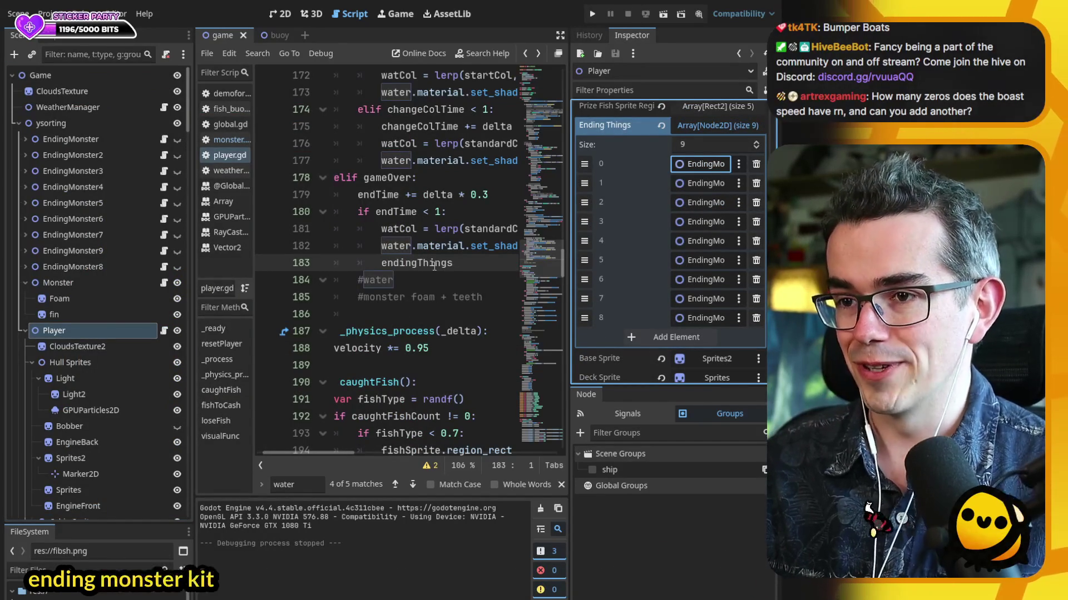
double_click(434, 263)
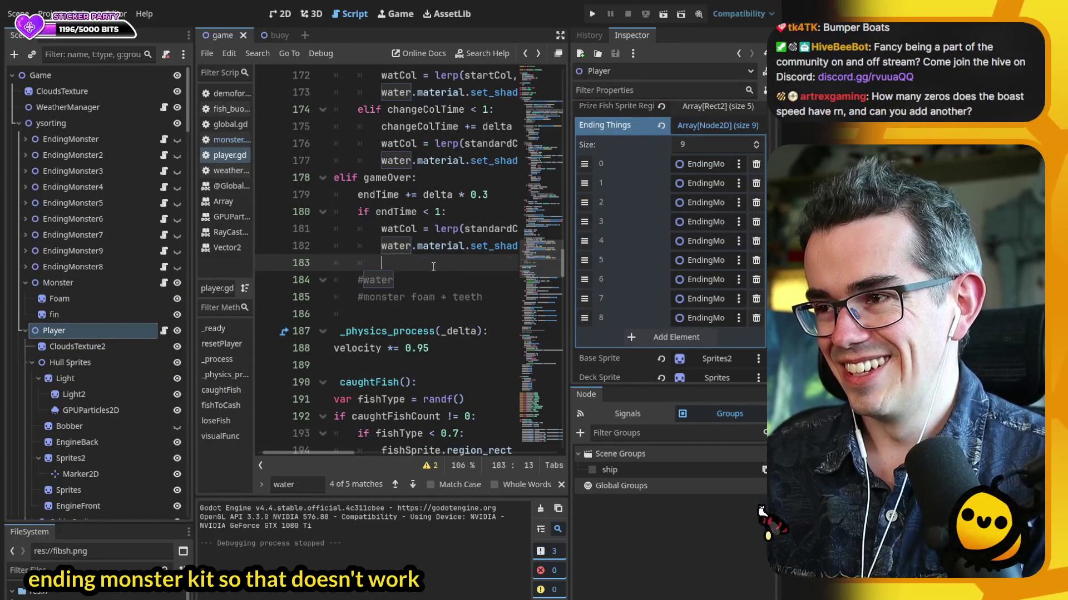
text(endingThings)
ctrl+click(405, 270)
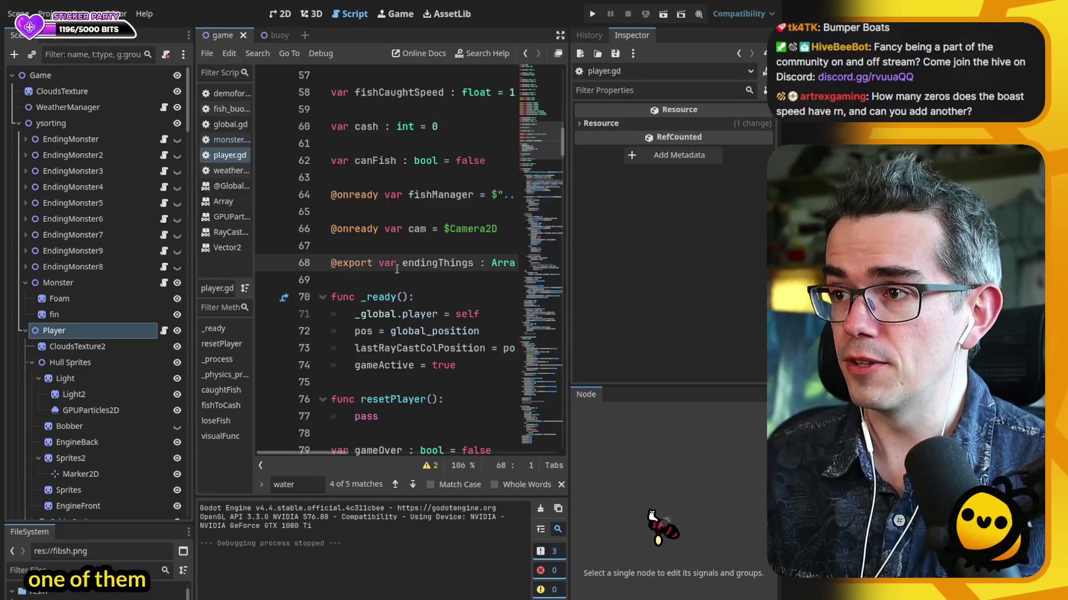
key(End)
key(Return)
text(cv)
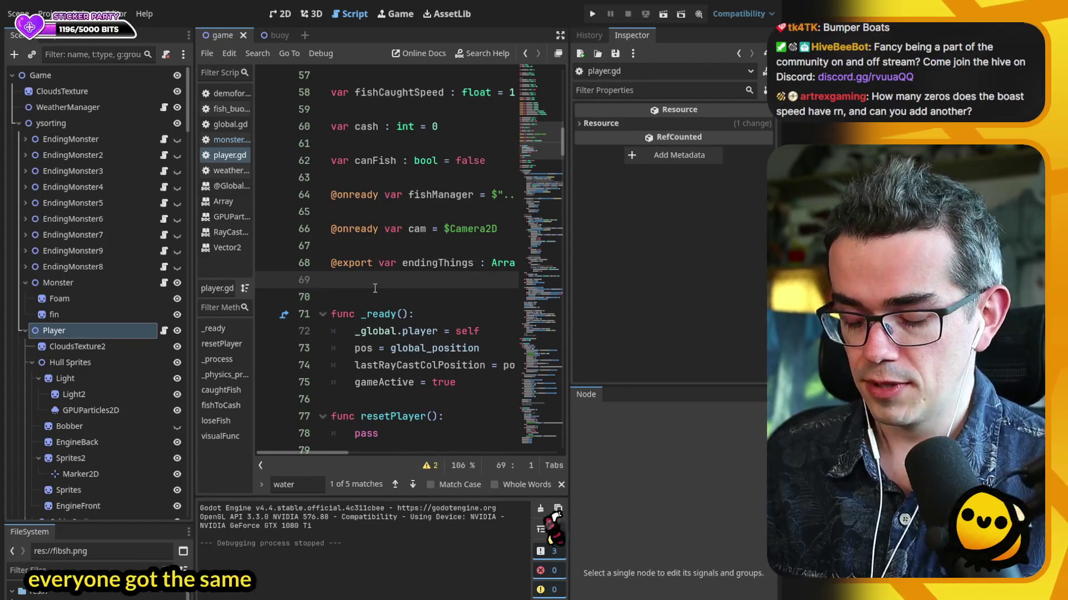
key(BackSpace)
key(BackSpace)
text(@onre)
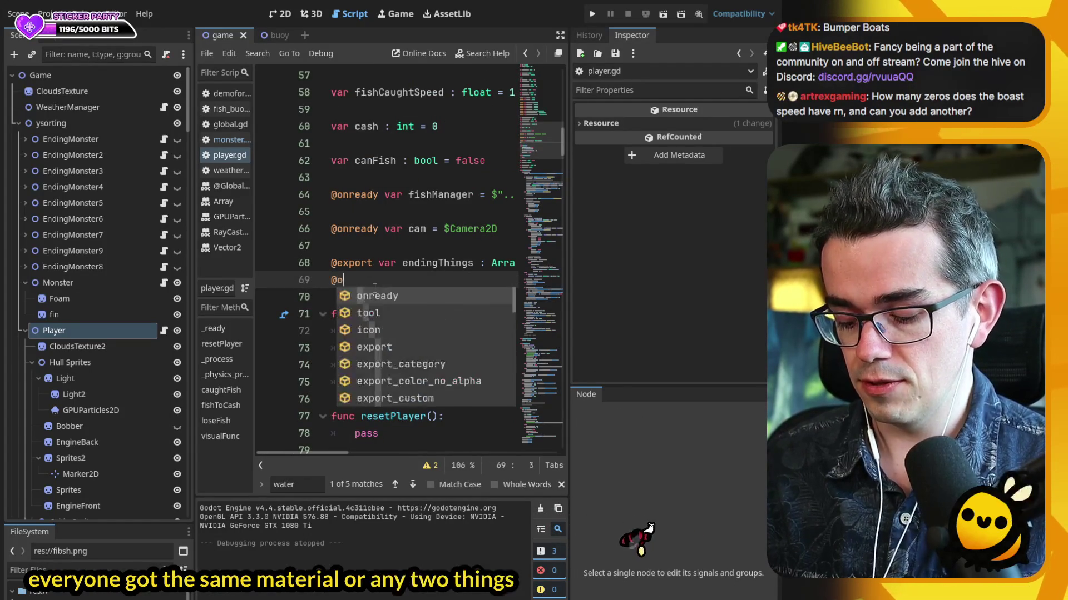
key(BackSpace)
key(BackSpace)
key(BackSpace)
text(ar ebn)
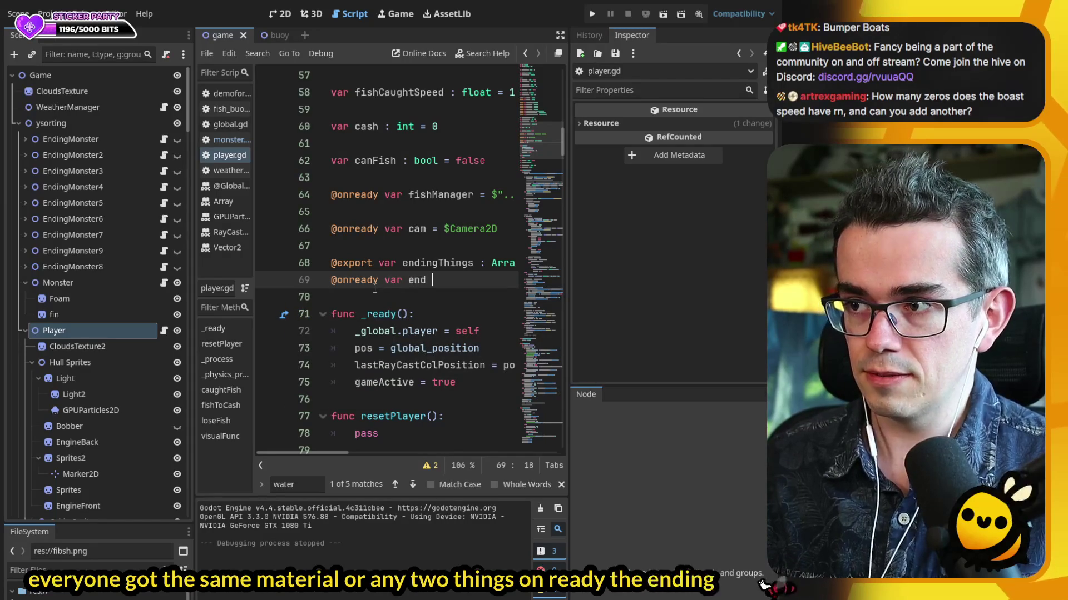
key(BackSpace)
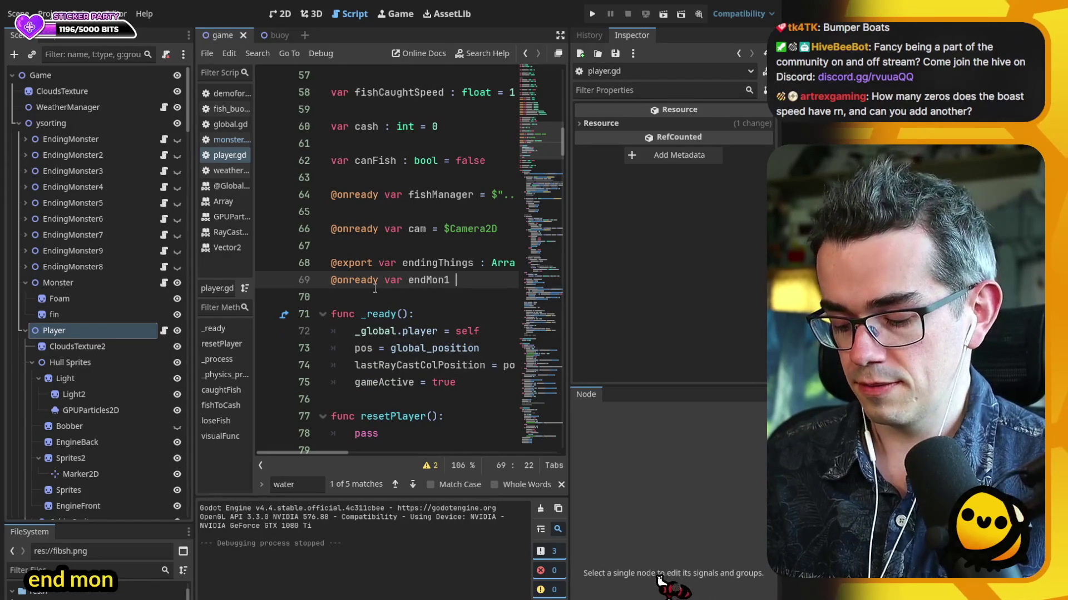
text(e)
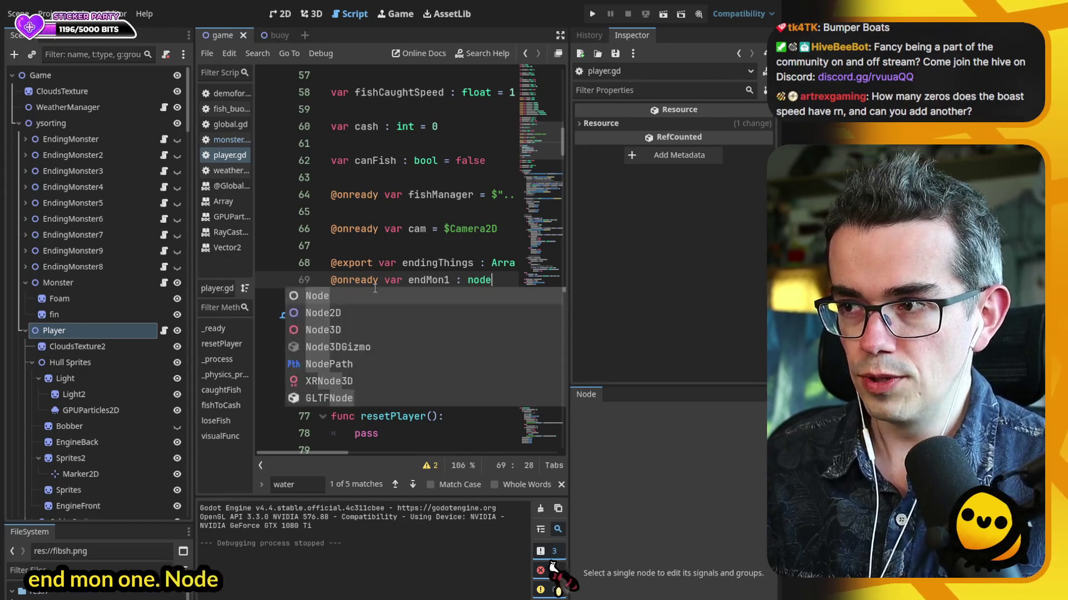
key(Down)
key(Return)
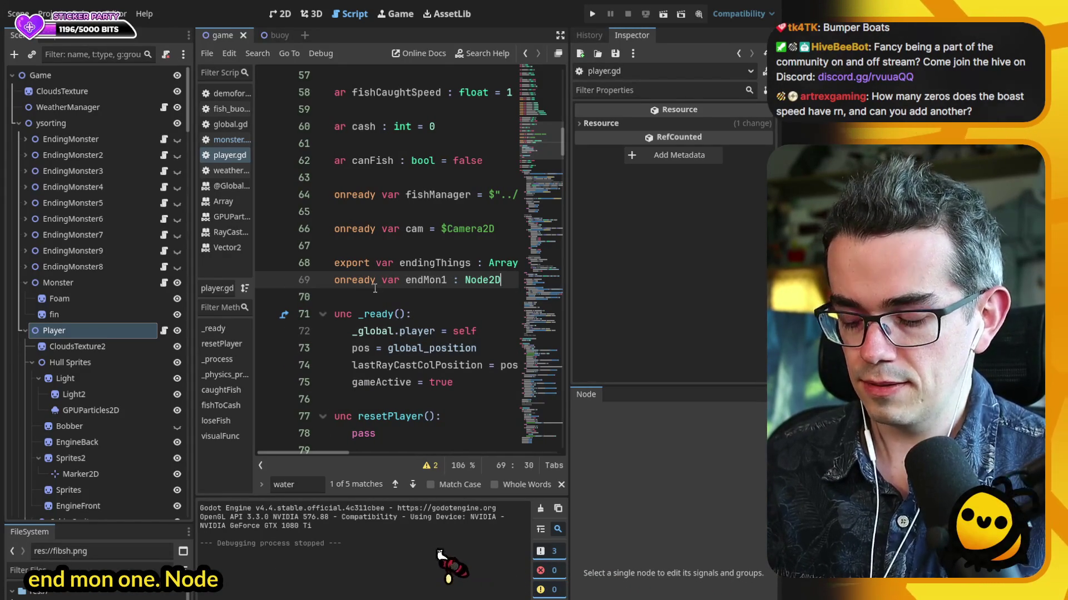
Step: Duplicate the declaration as endMon2
key(ctrl+shift+d)
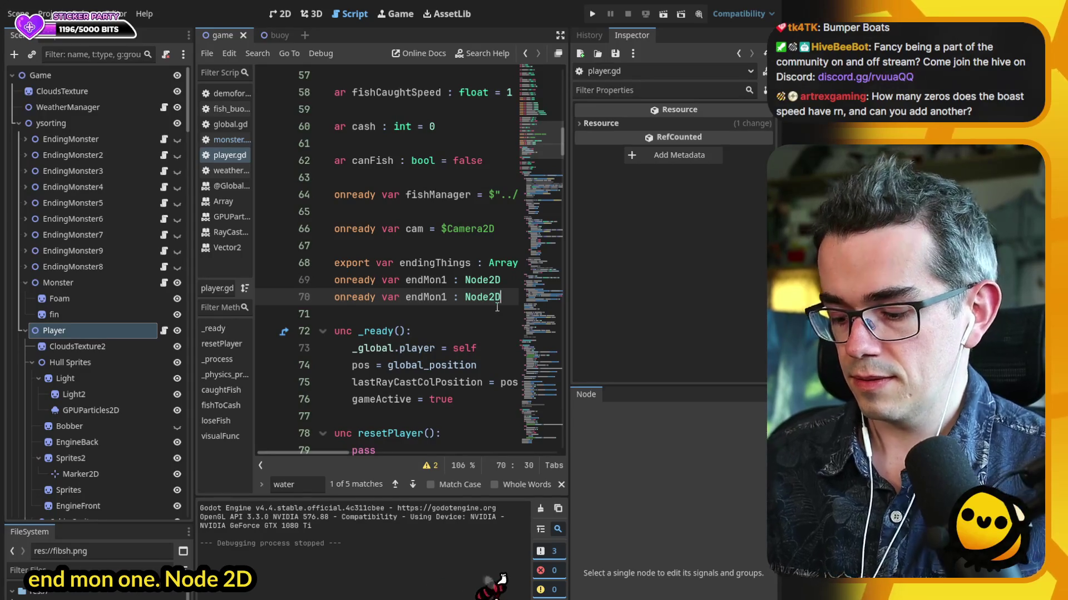
text(=)
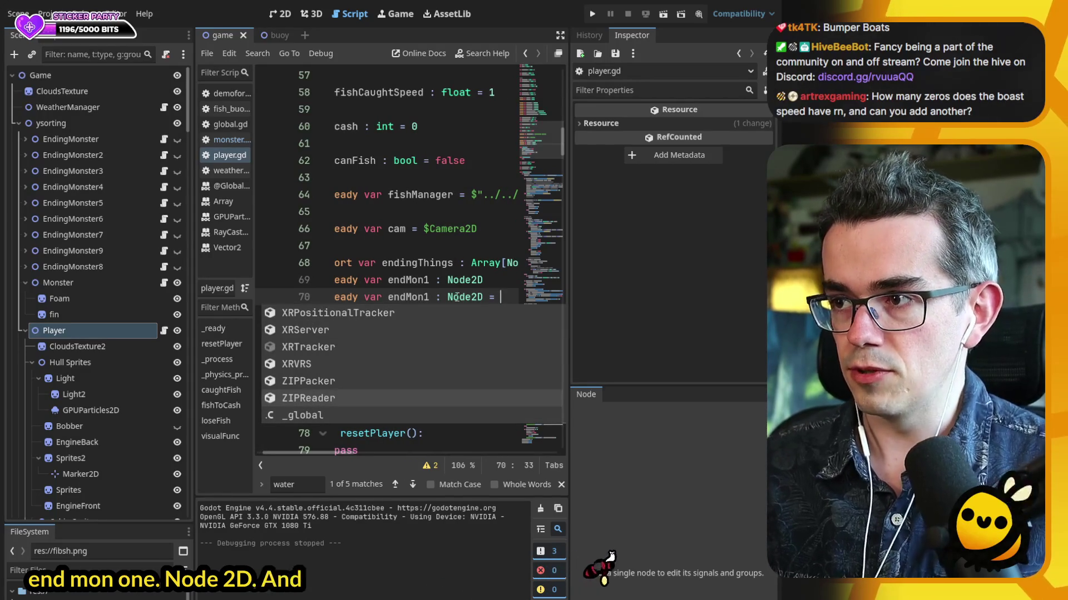
click(429, 296)
key(BackSpace)
text(2)
Step: Assign EndingMonster's Foam node to endMon1 and fin to endMon2, then return to the game-over code
click(507, 282)
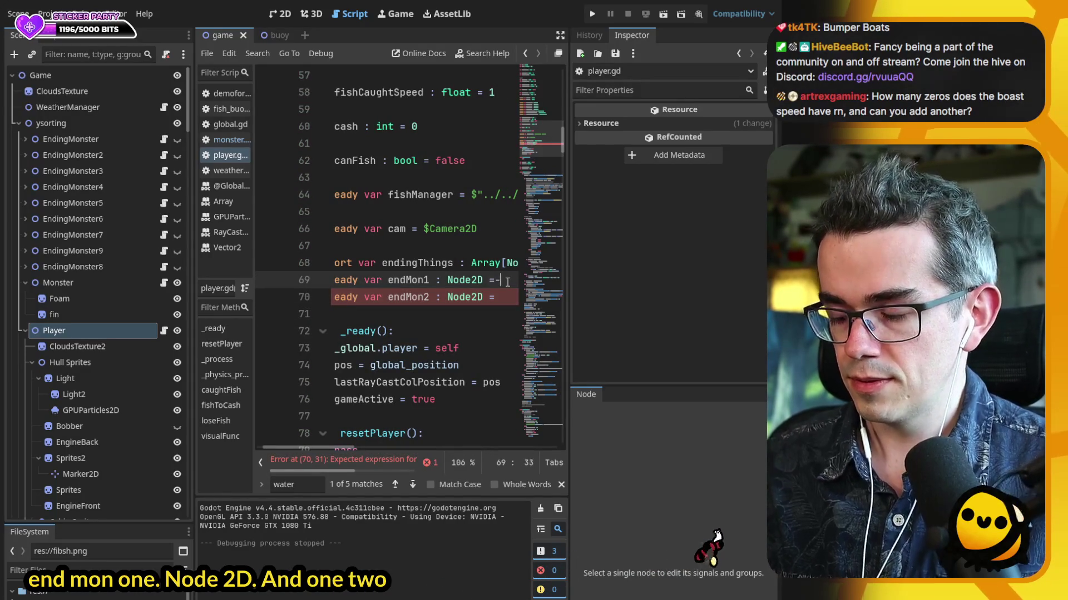
key(ctrl+space)
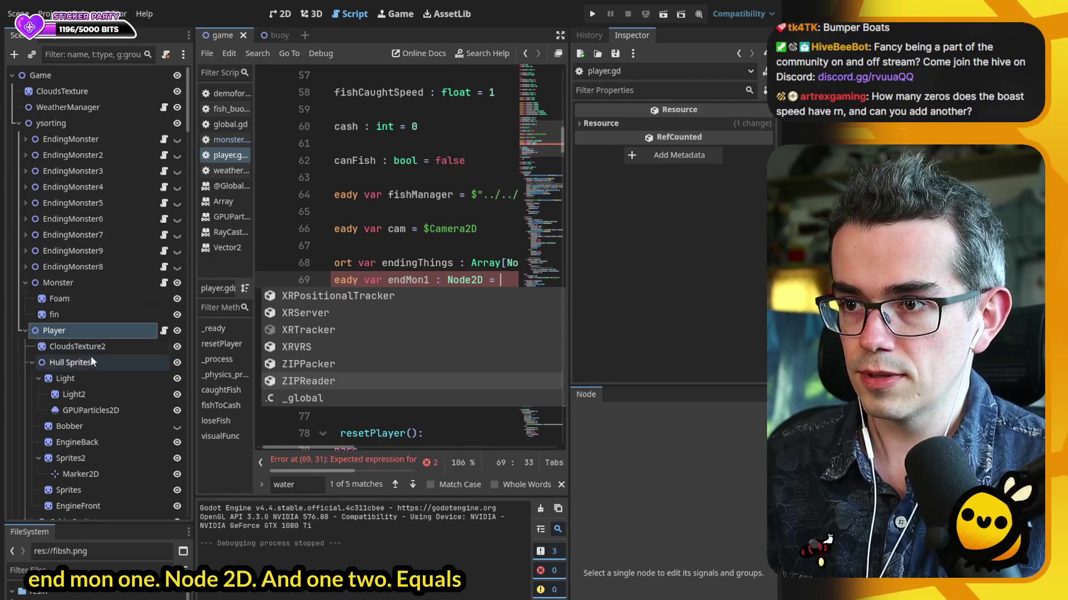
click(26, 139)
mouse_move(59, 155)
mouse_down()
mouse_move(443, 287)
mouse_move(502, 279)
mouse_move(79, 169)
mouse_move(489, 309)
mouse_move(518, 294)
mouse_up()
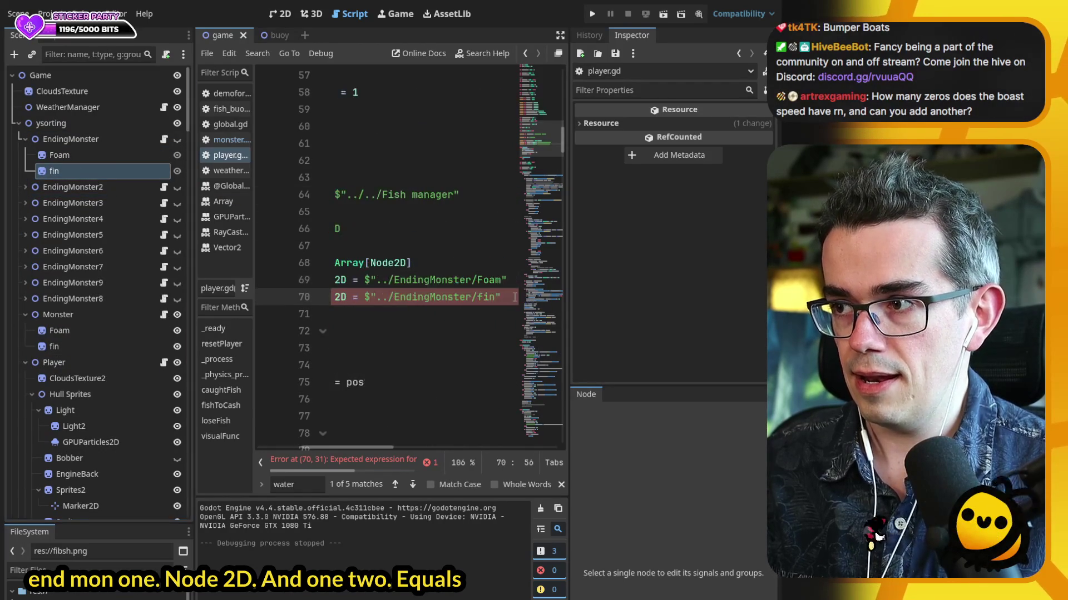
drag(364, 453, 308, 452)
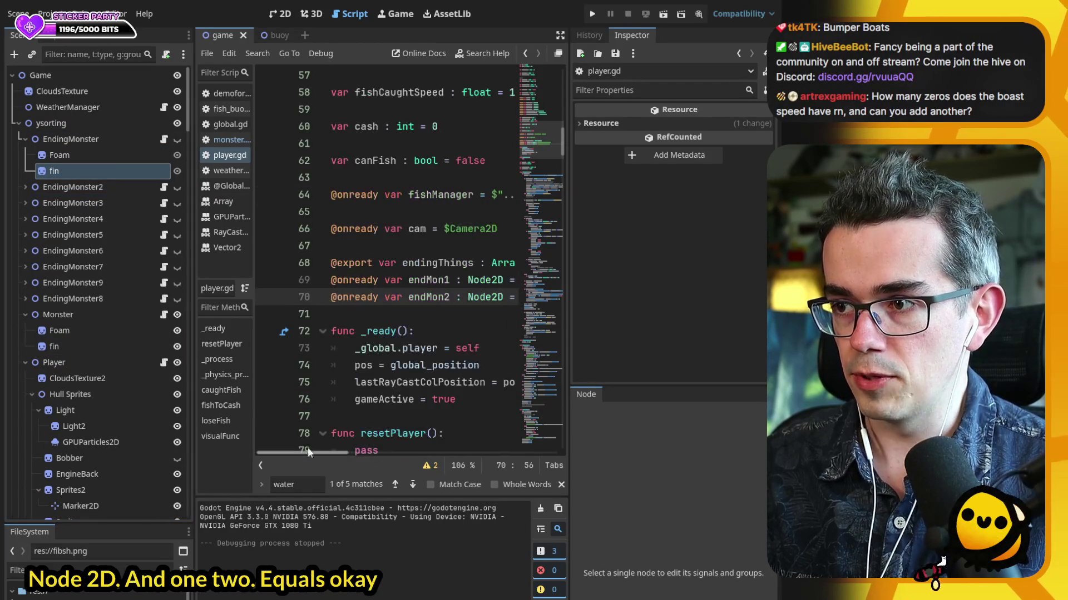
double_click(437, 278)
click(525, 54)
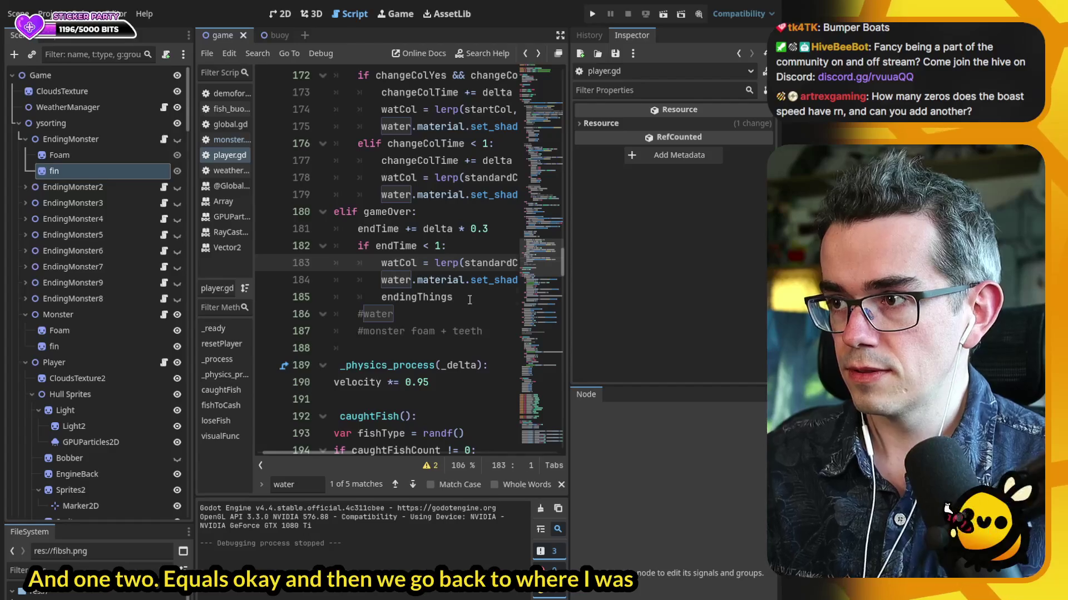
Step: Move the set_shader_parameter call onto endMon1's material on line 185
click(440, 297)
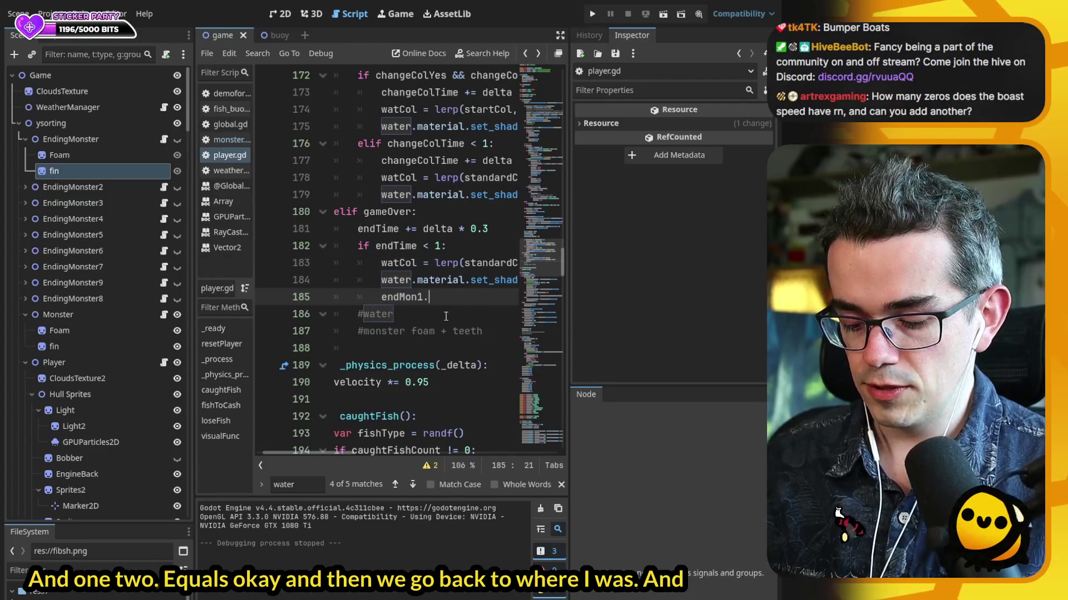
drag(381, 279, 528, 285)
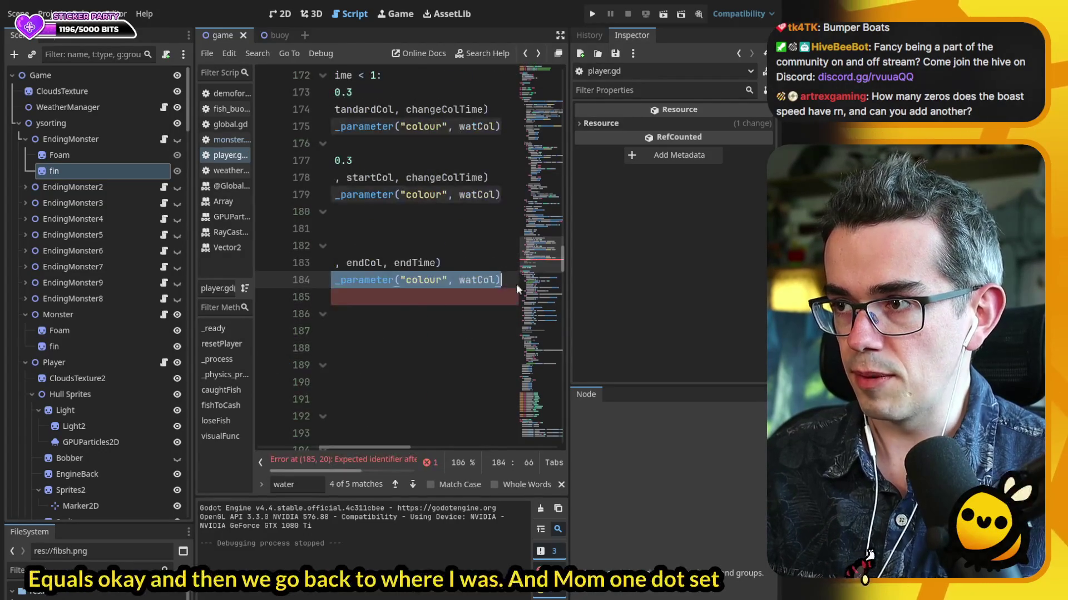
key(ctrl+c)
click(431, 299)
key(ctrl+v)
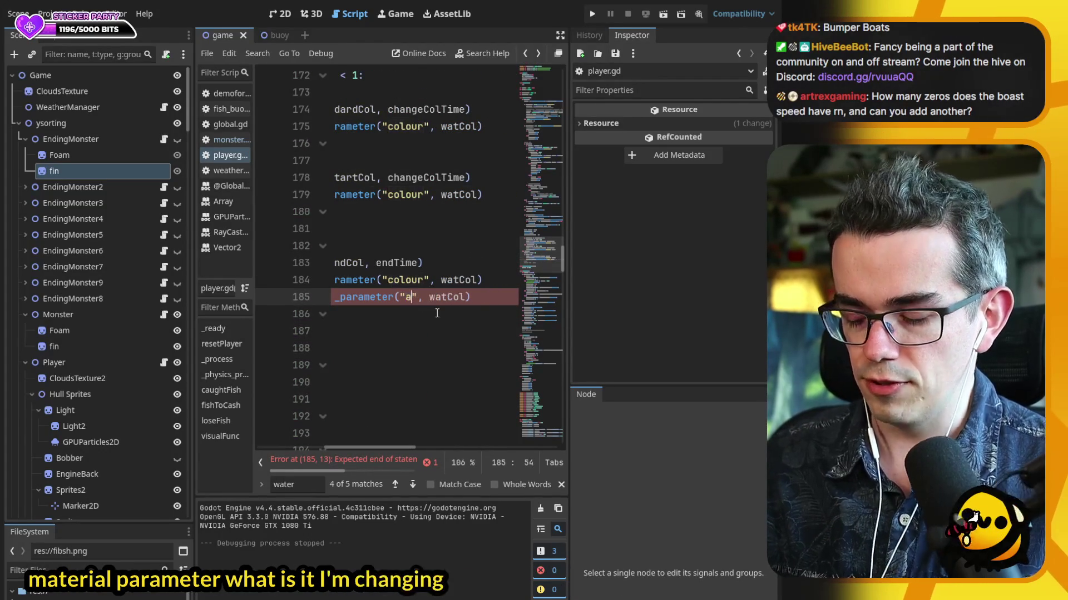
text(ha)
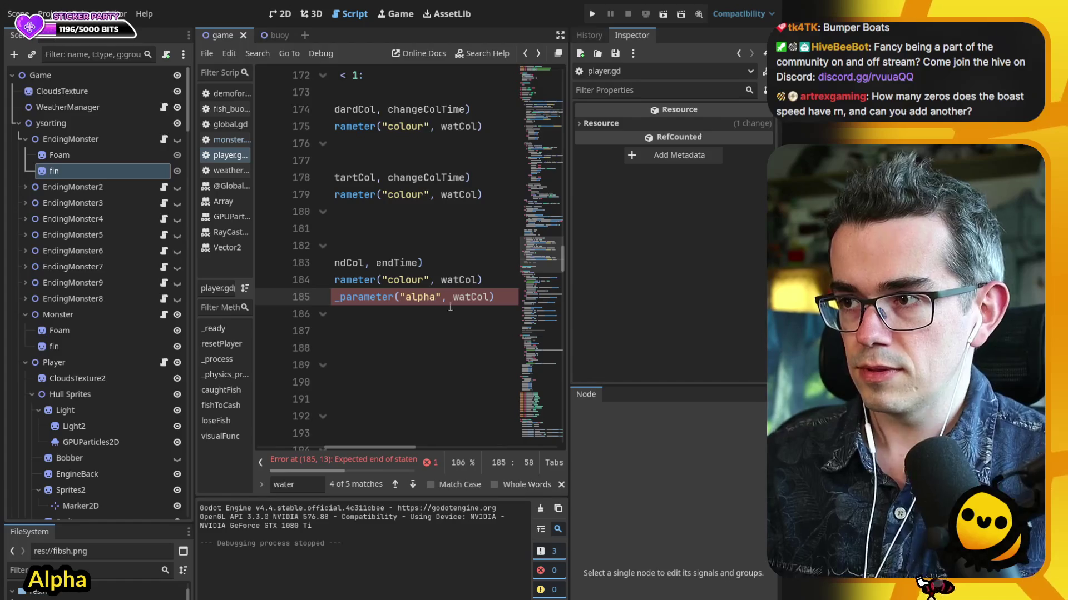
Step: Make the alpha lerp from -1.0 to 0.5 over endTime, then duplicate the line
drag(384, 448, 391, 442)
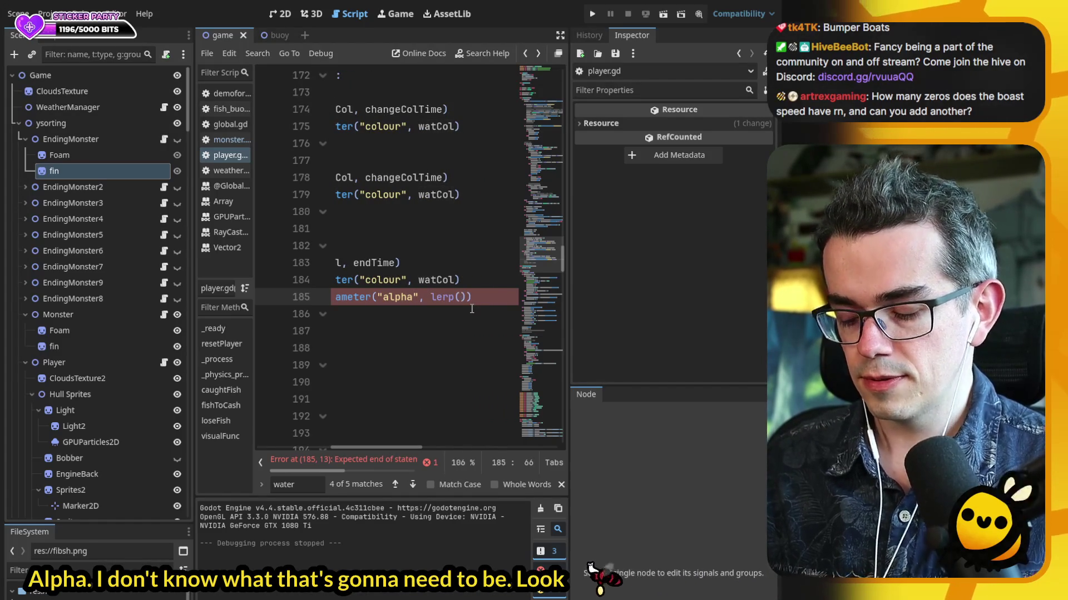
click(76, 154)
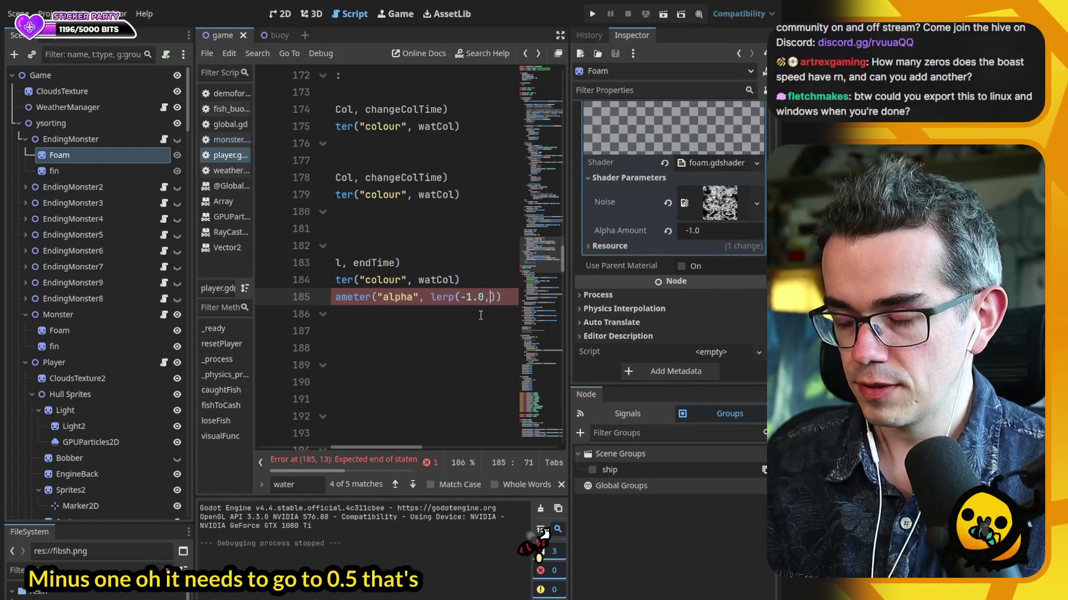
text(0.5)
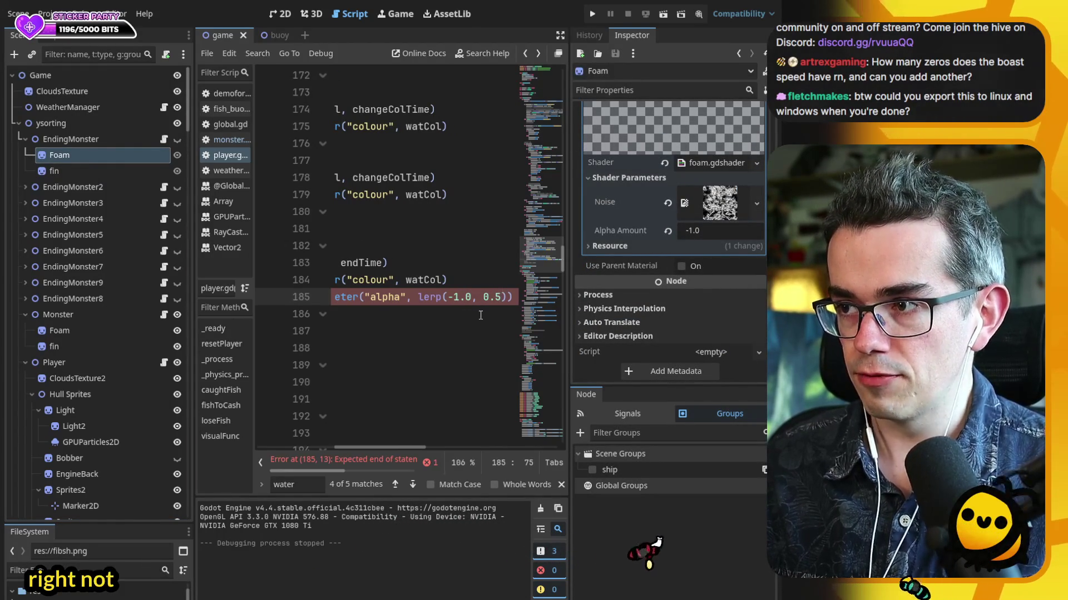
text(, en)
text(del)
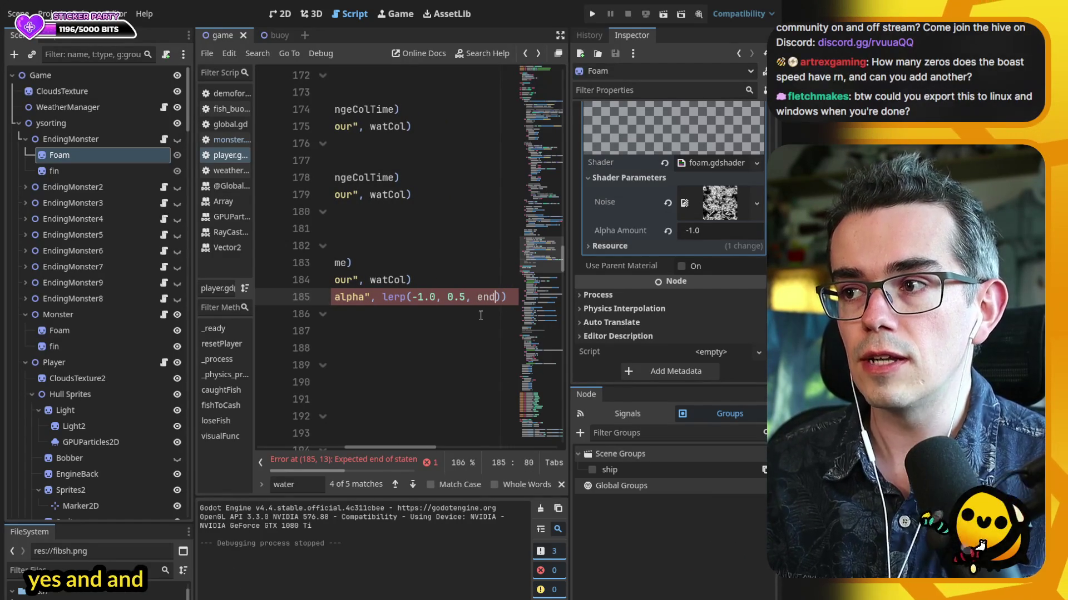
drag(399, 448, 325, 449)
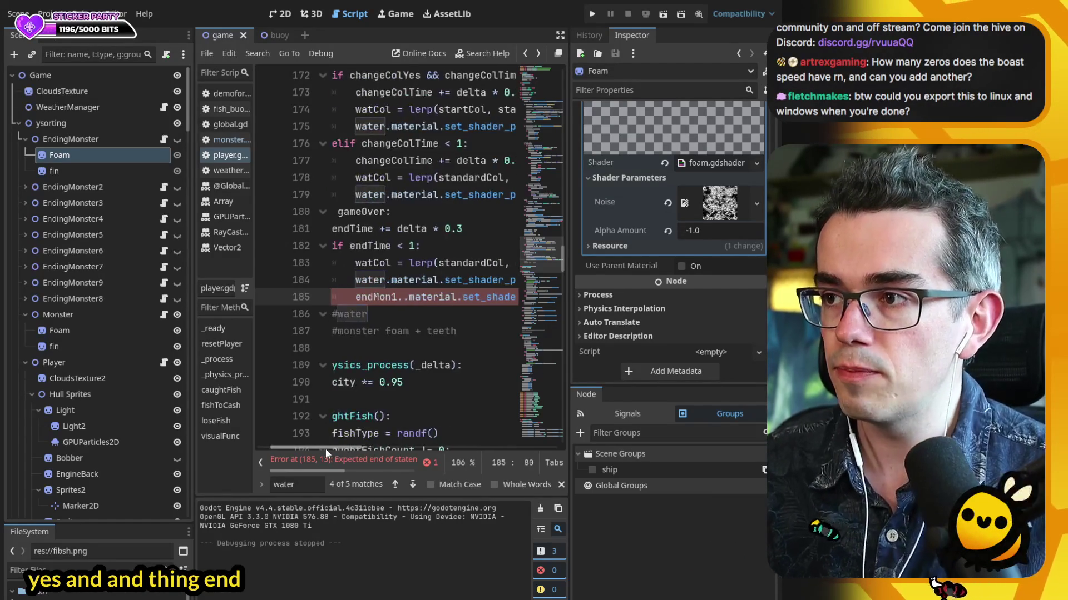
click(396, 297)
scroll(374, 442, down, 4)
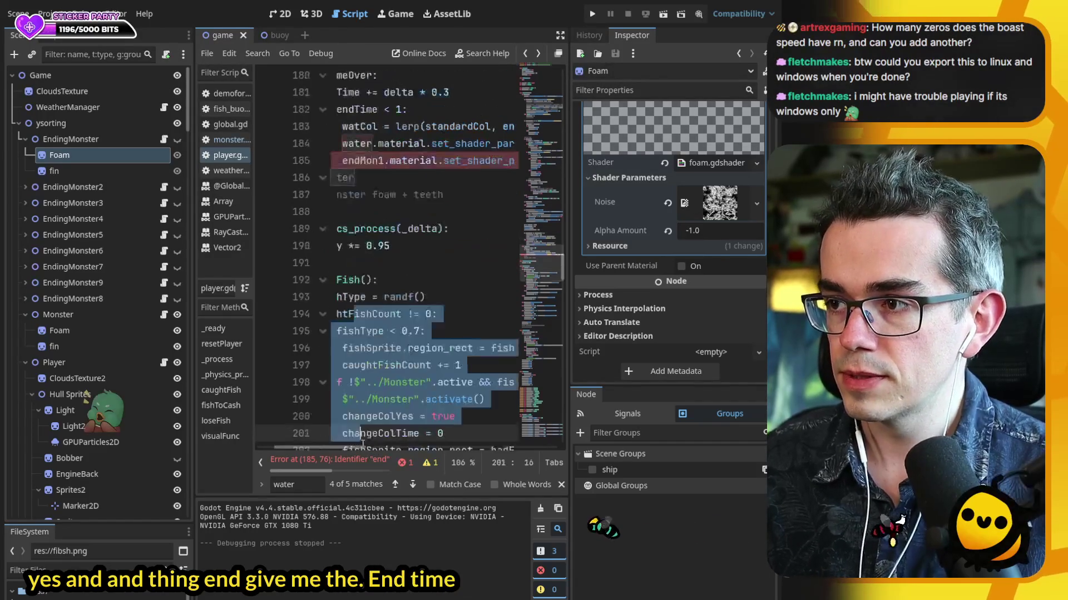
key(End)
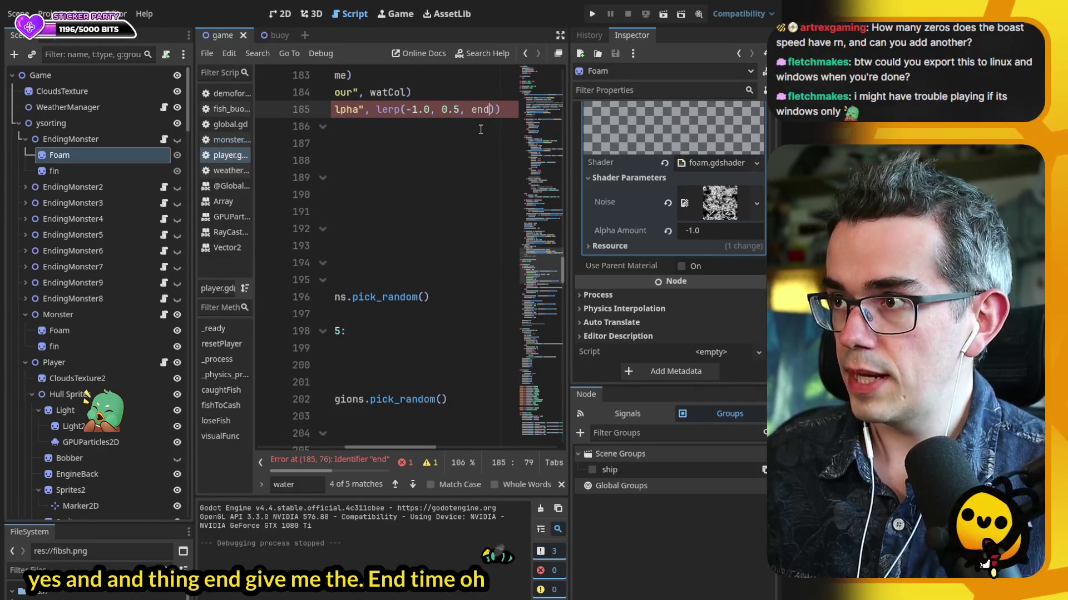
scroll(411, 294, up, 2)
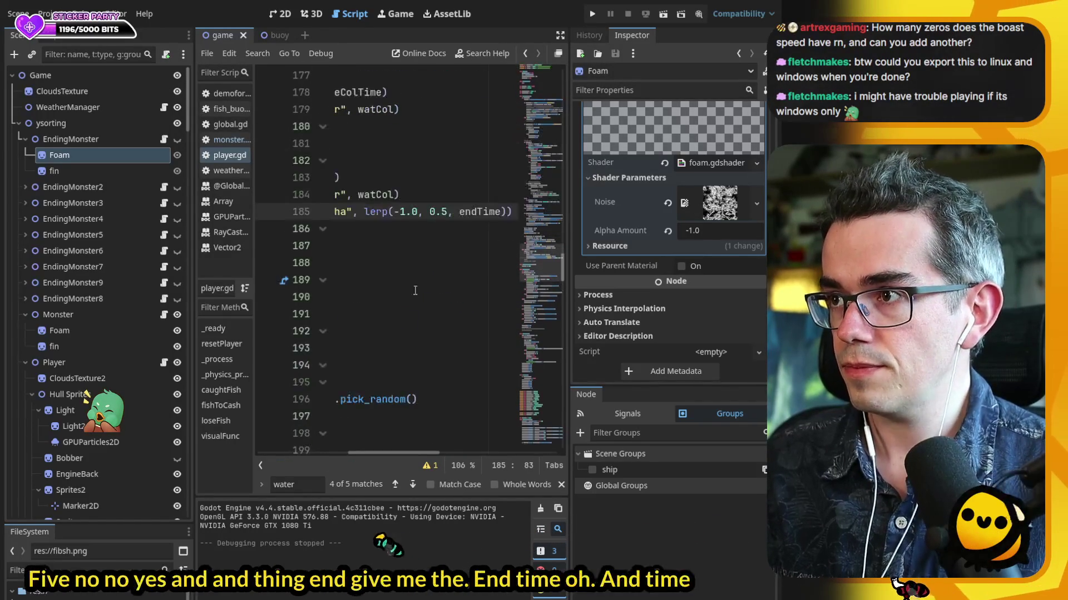
key(ctrl+shift+d)
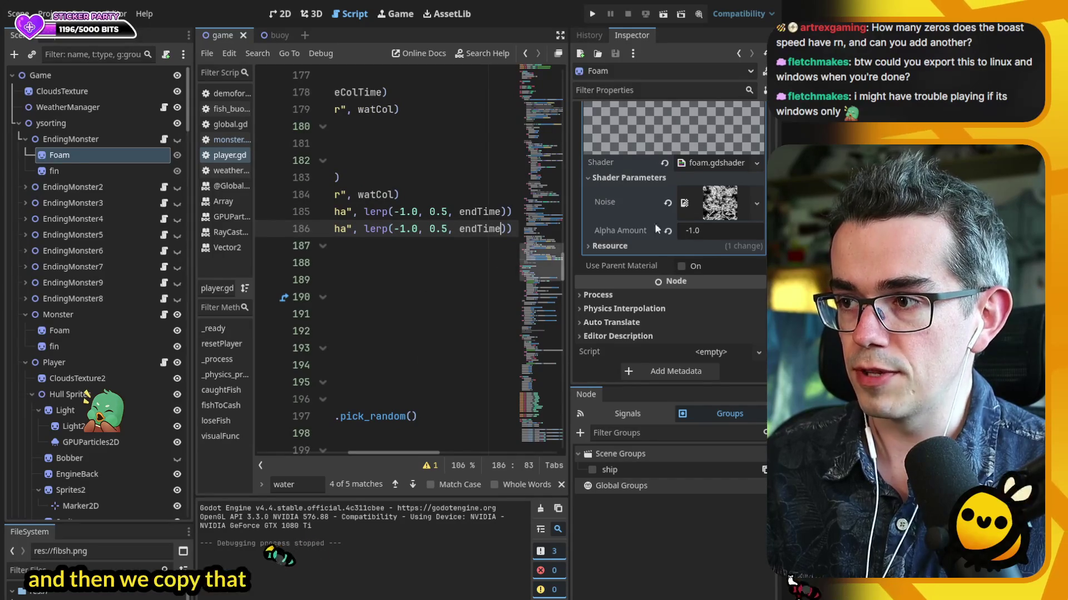
click(79, 168)
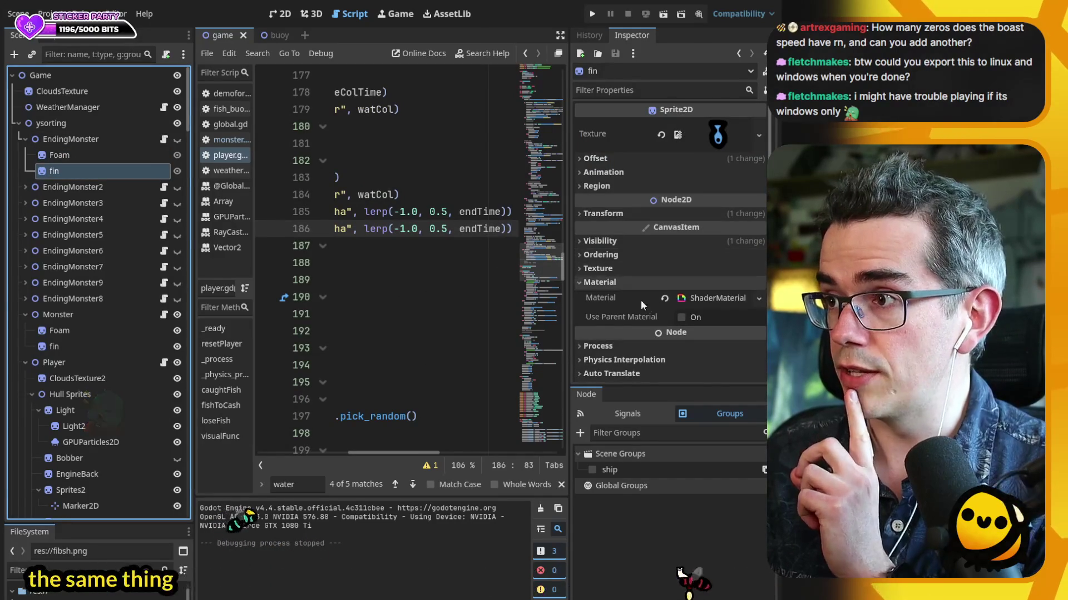
Step: Start line 186's gradientPos lerp at Vector2(-2.355, 2.335), taken from the fin's material
click(709, 298)
scroll(651, 266, down, 5)
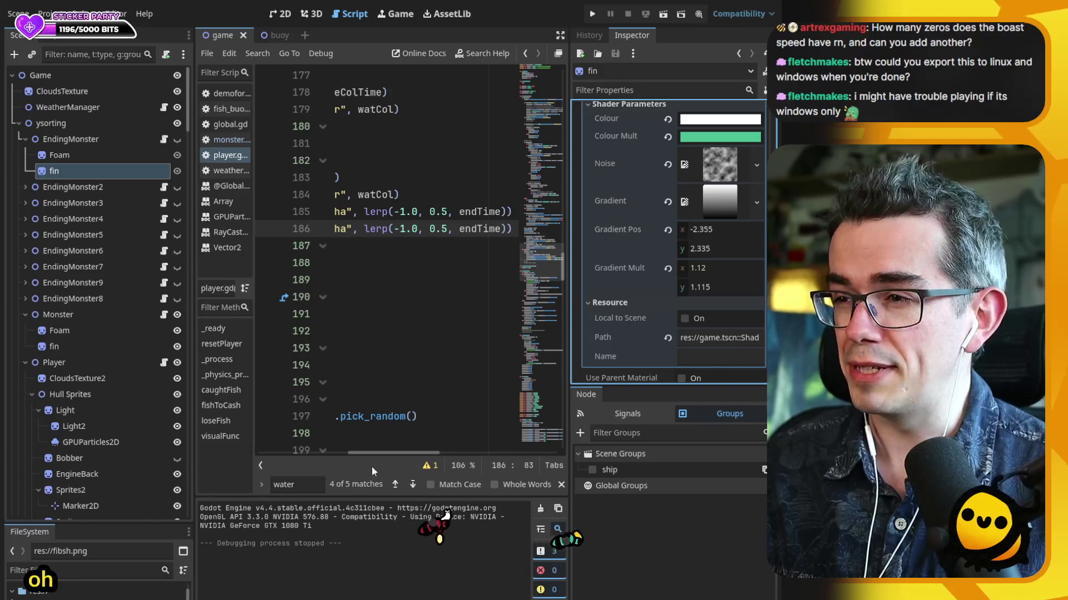
mouse_move(392, 450)
mouse_down()
mouse_move(336, 445)
mouse_move(377, 439)
mouse_up()
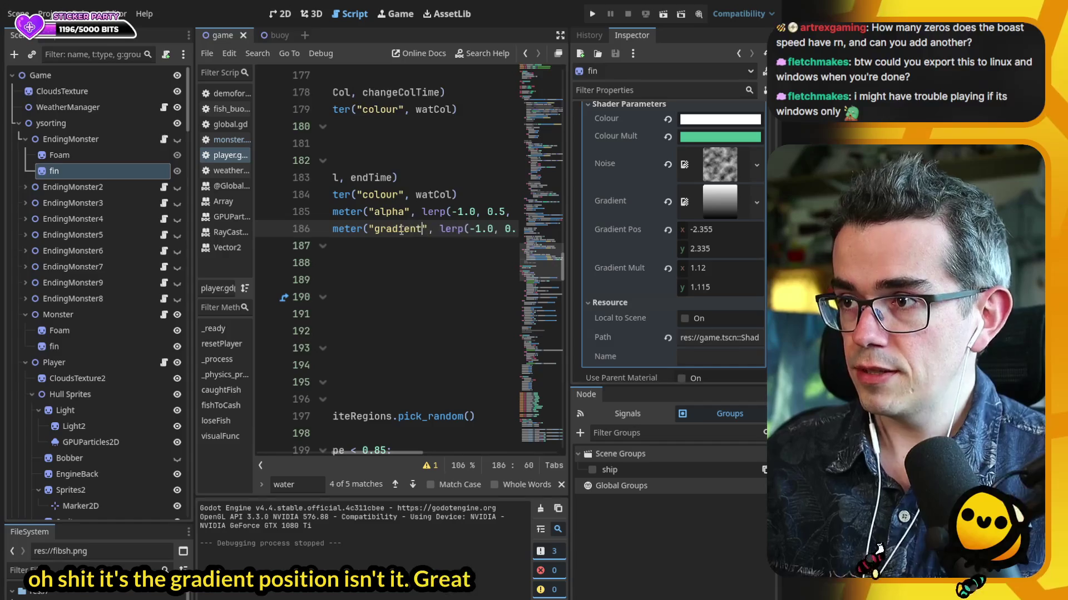
drag(349, 451, 370, 452)
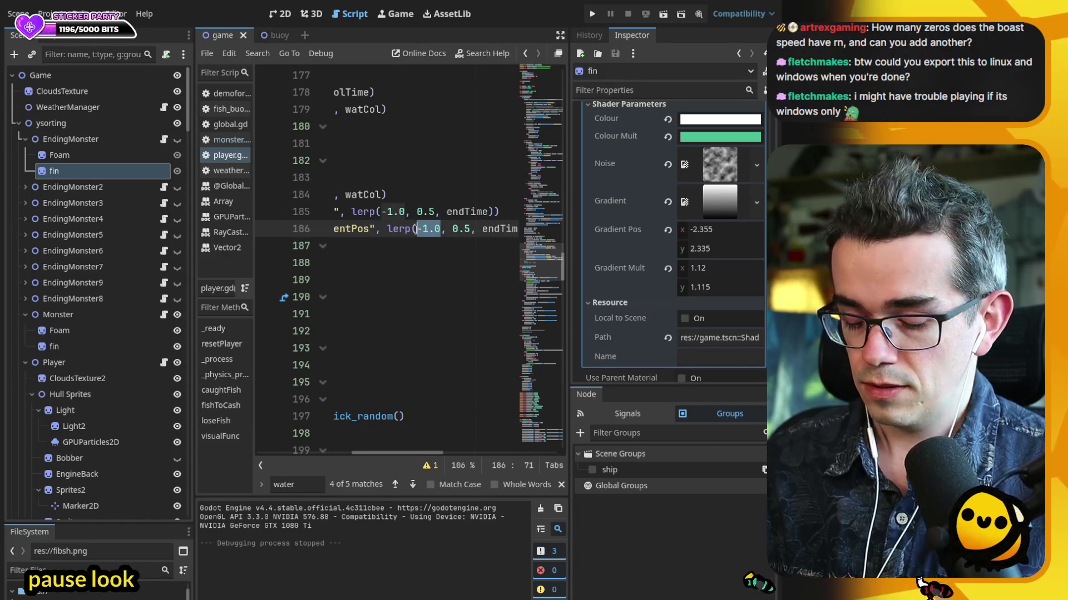
text(t)
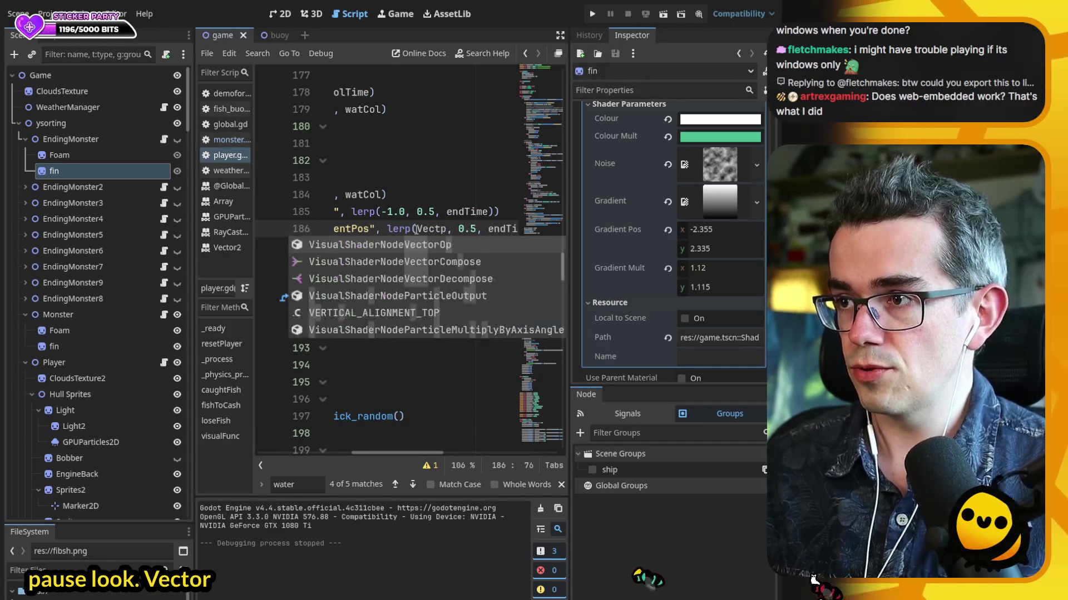
key(Return)
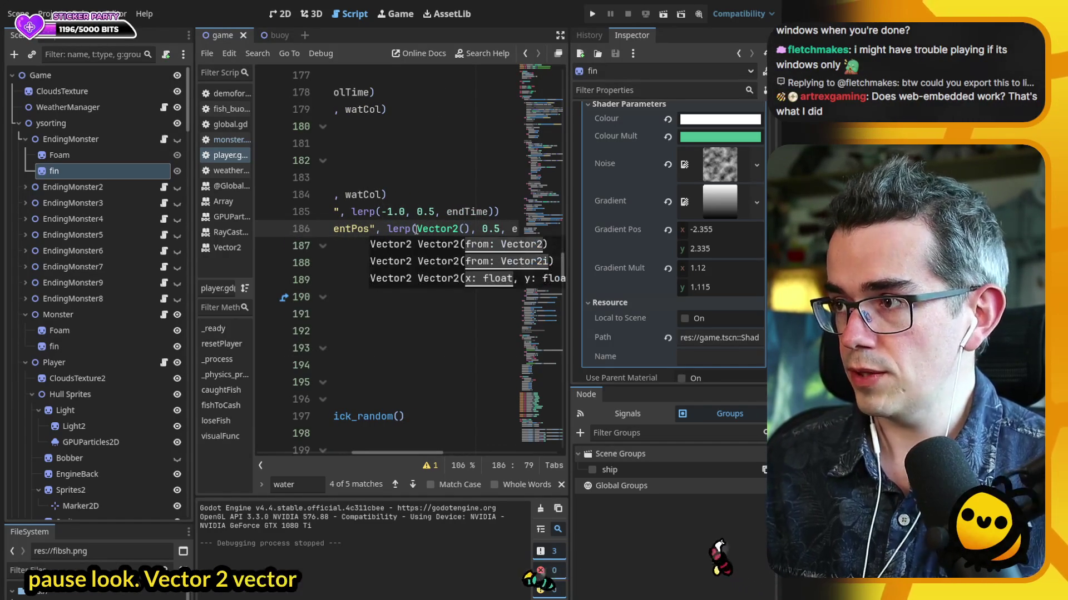
text(-2.355)
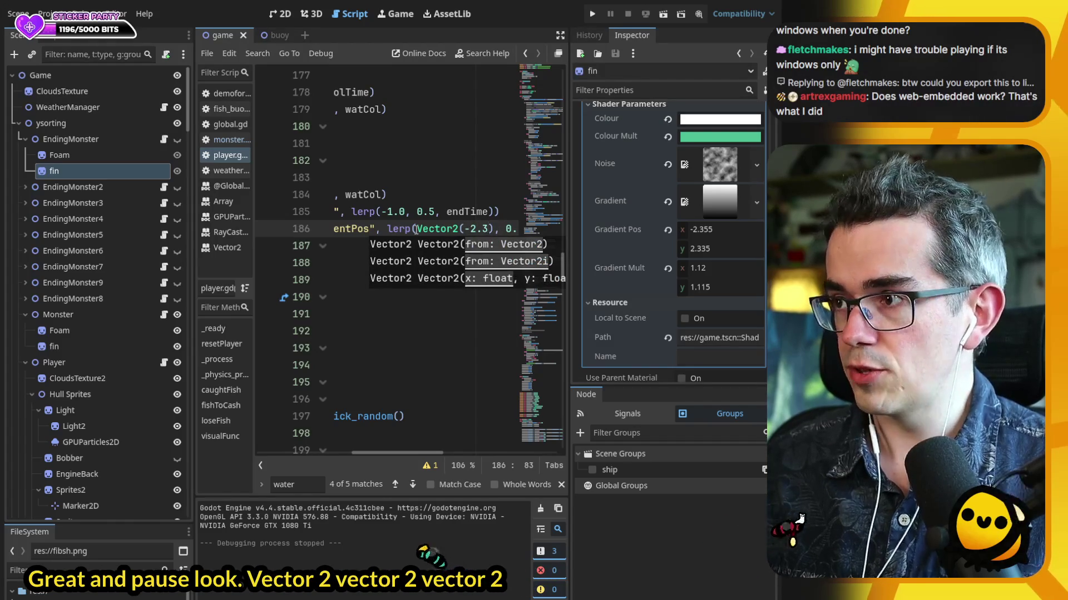
text(, 2.)
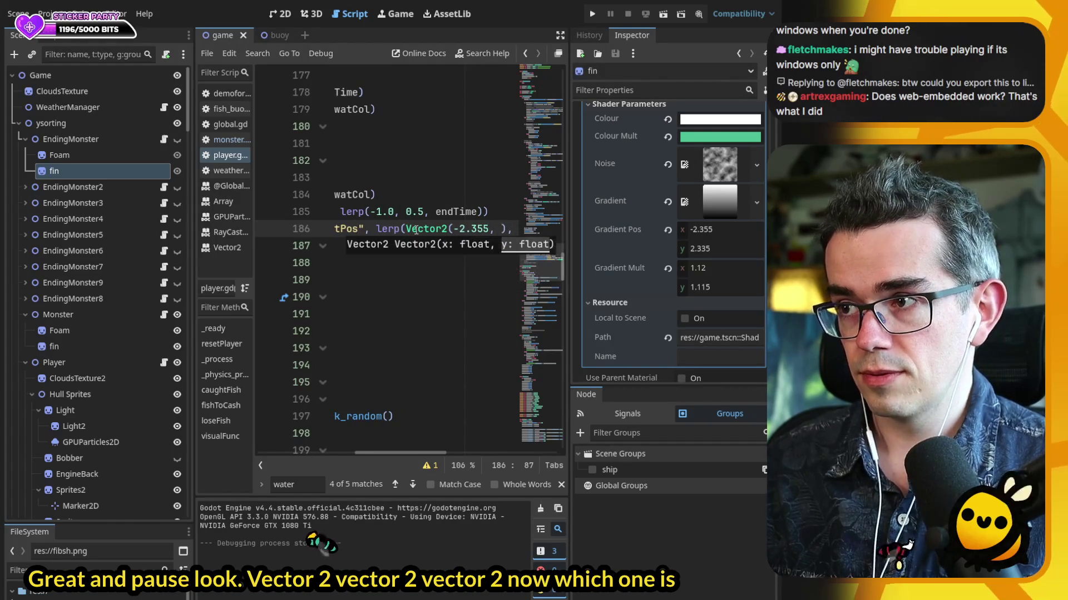
text(335)
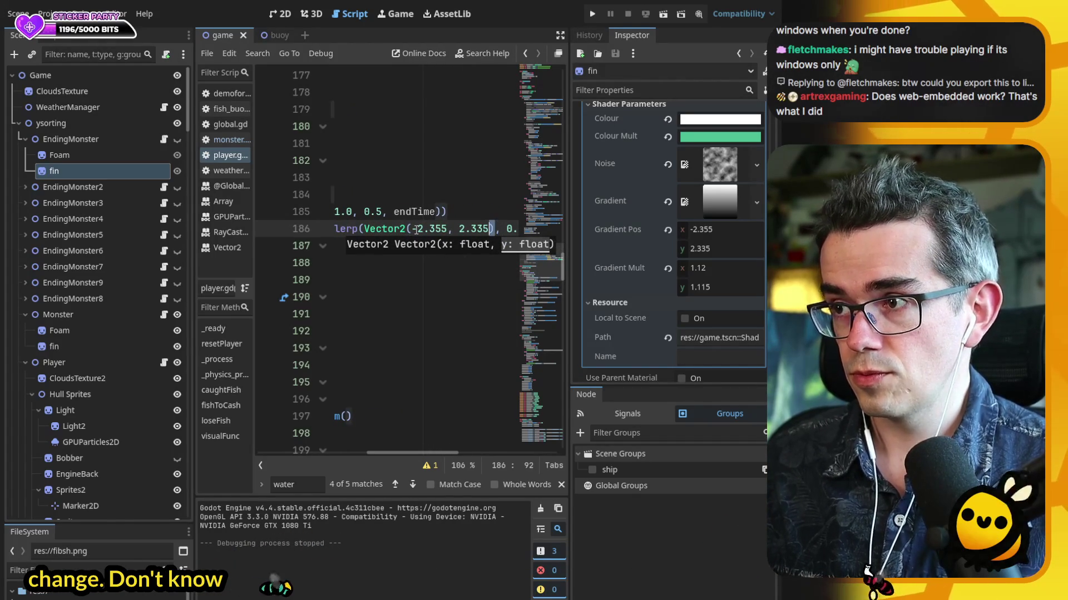
Step: Set the end value to Vector2(-2.355, 0.335) over endTime and save the script
key(Right)
key(Right)
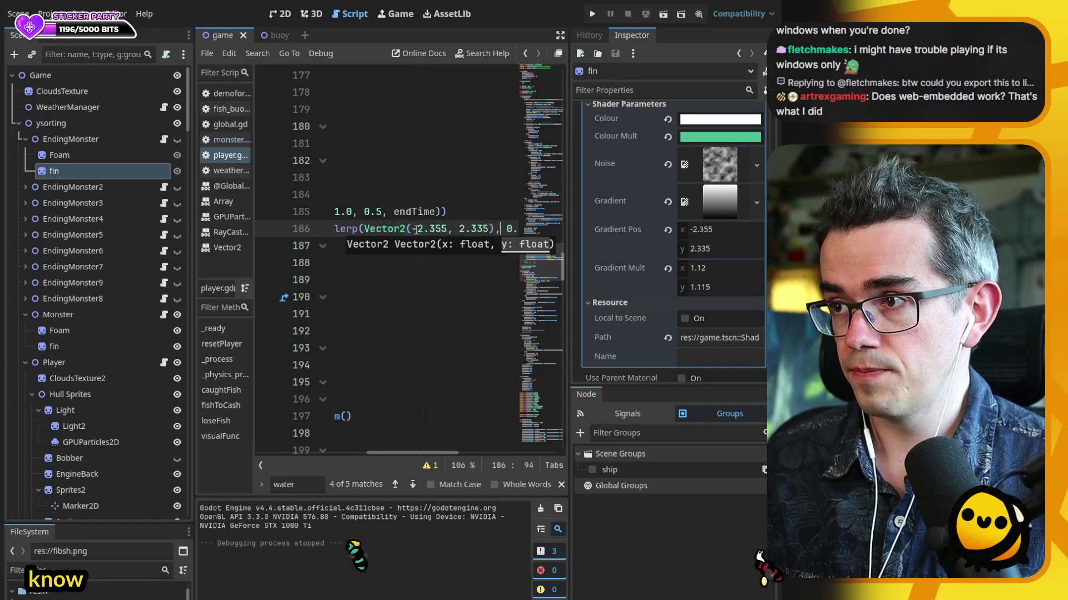
text(Vector2(-2.355, 2.335))
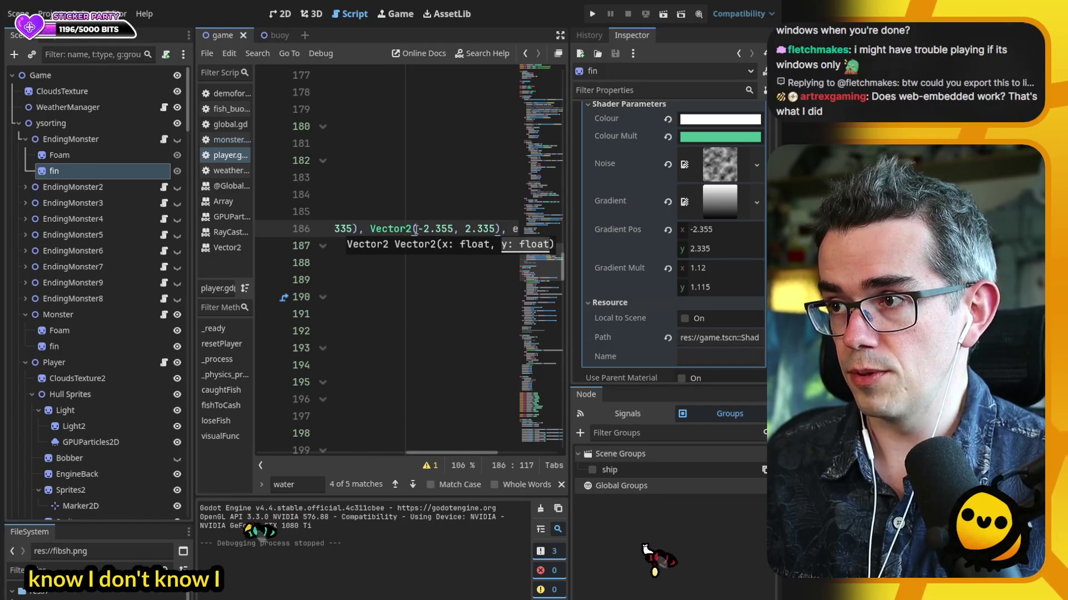
drag(455, 456, 478, 452)
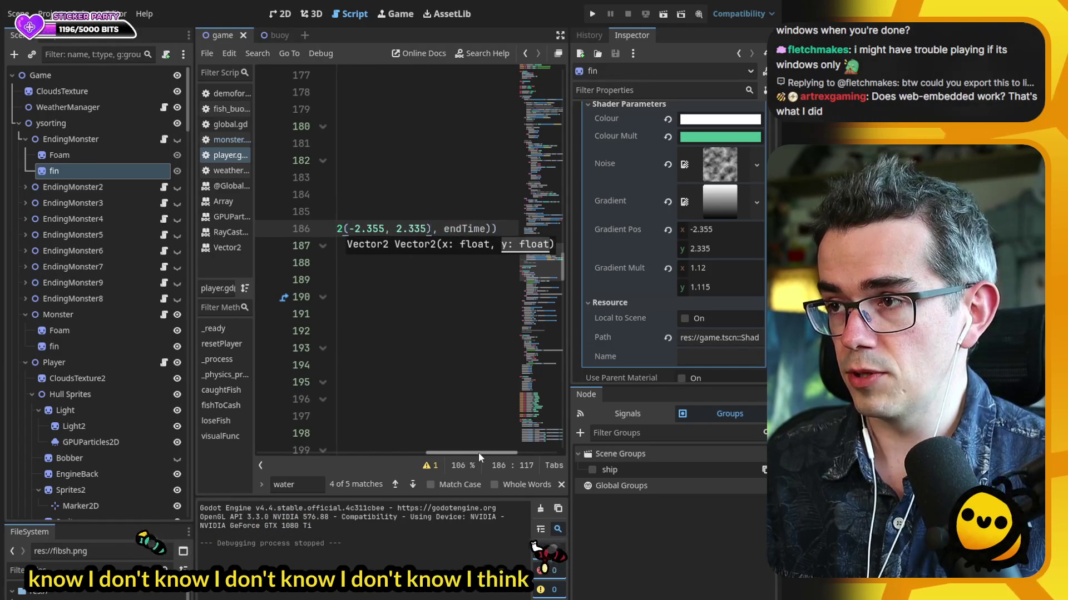
click(419, 228)
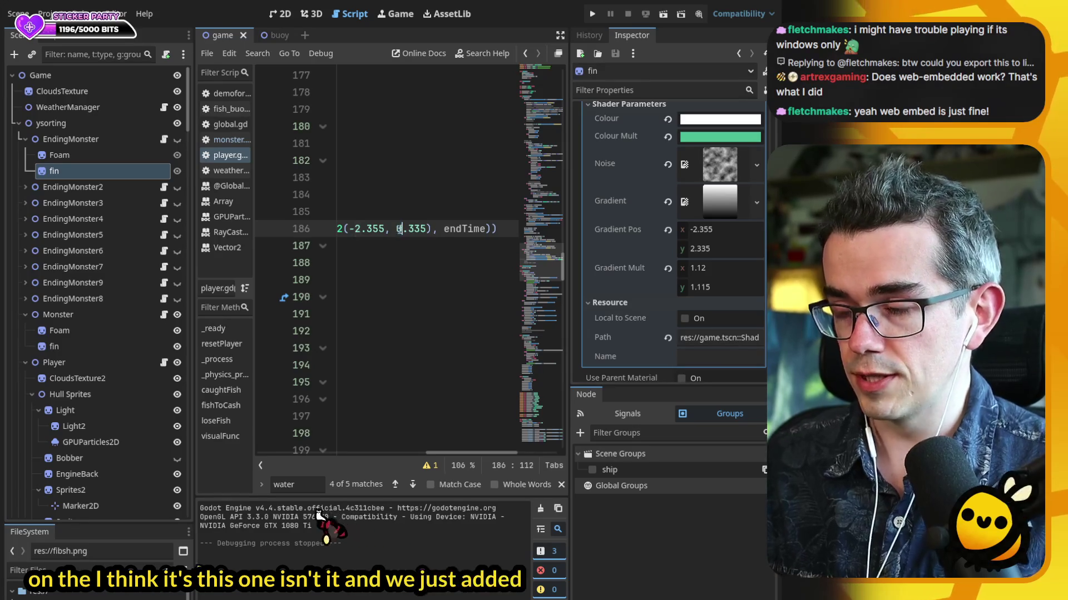
key(ctrl+s)
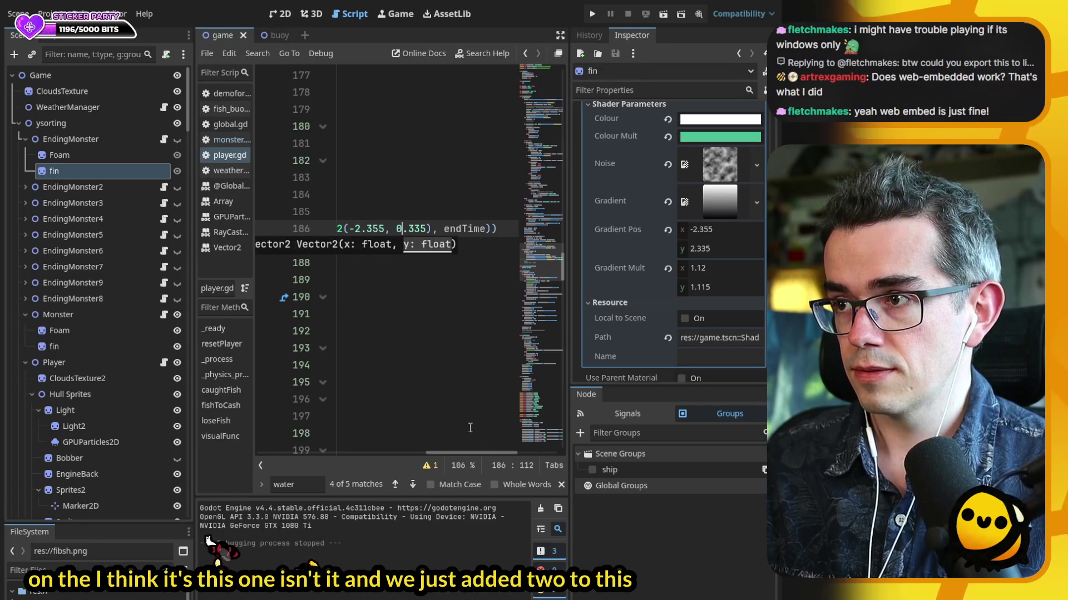
drag(482, 452, 481, 453)
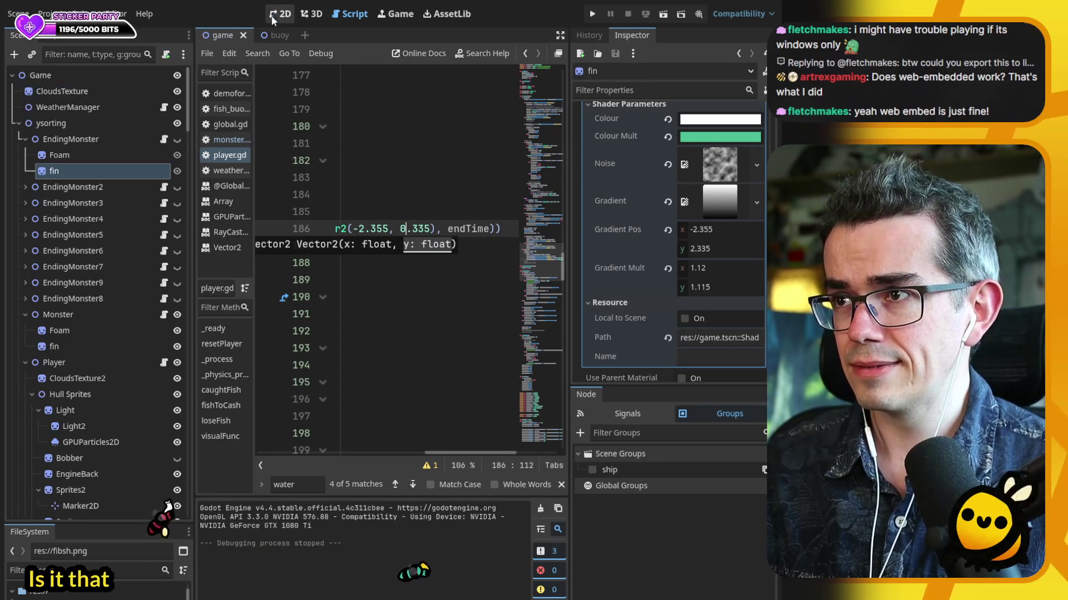
Step: Preview the fin's gradient y at -0.225 in the 2D view
click(272, 18)
scroll(289, 251, down, 3)
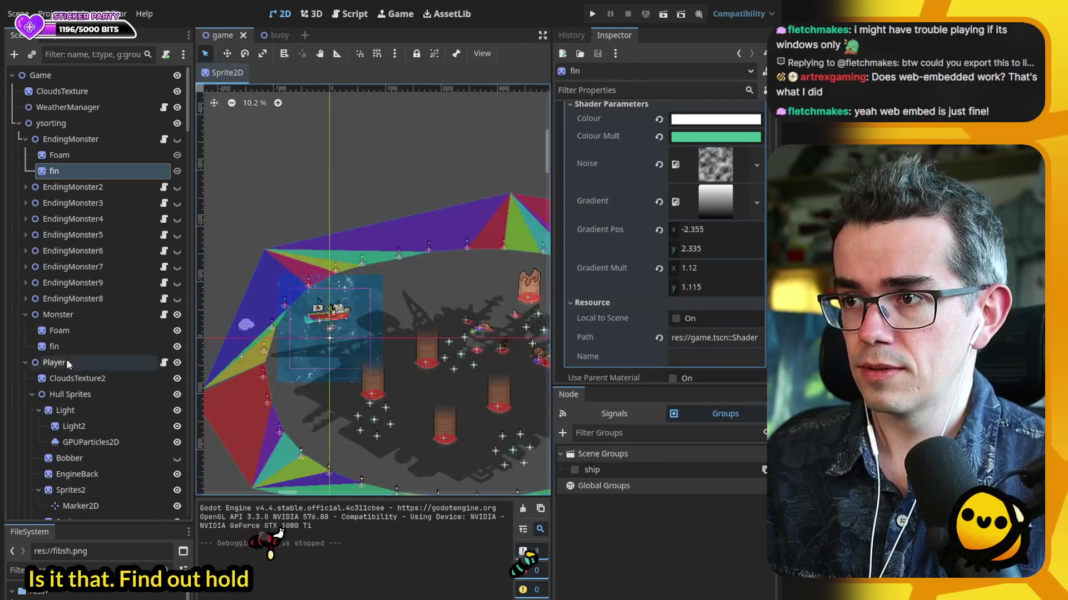
scroll(325, 287, up, 8)
scroll(428, 270, up, 1)
drag(717, 249, 689, 248)
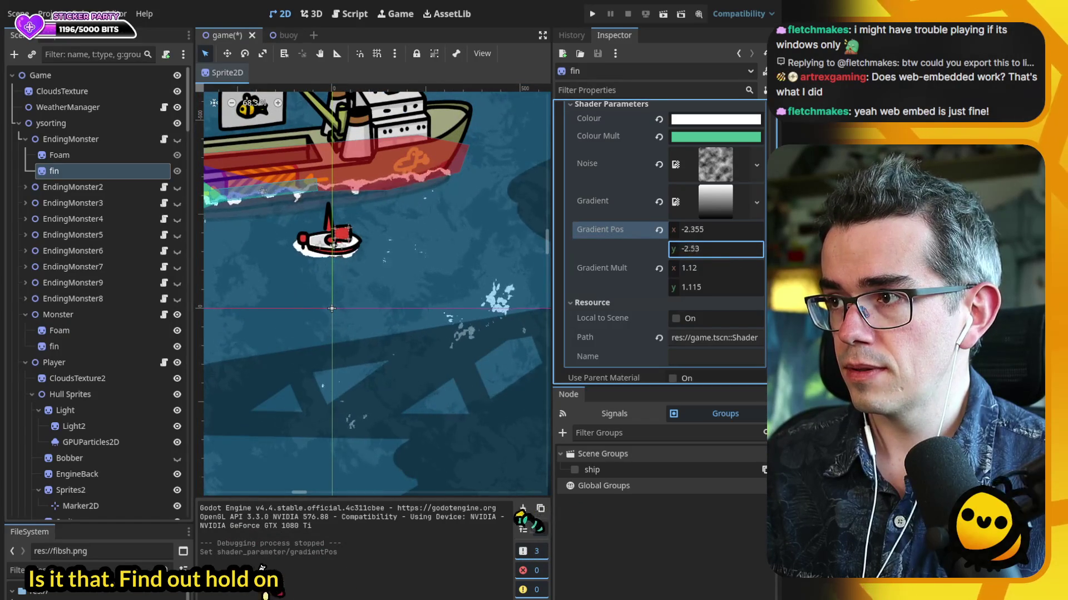
text(-0.225)
key(Return)
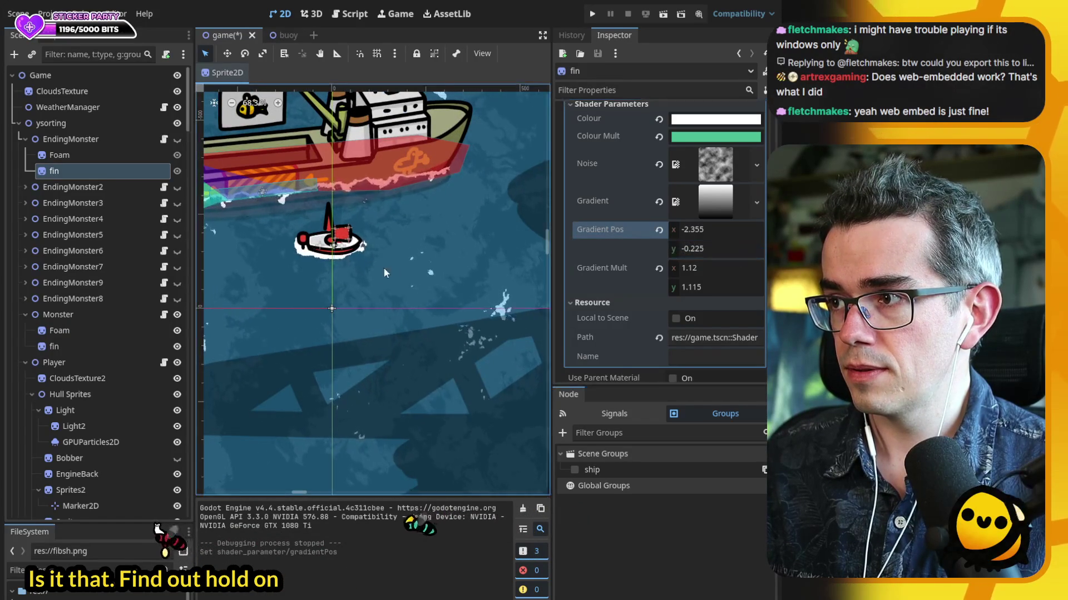
scroll(387, 271, down, 6)
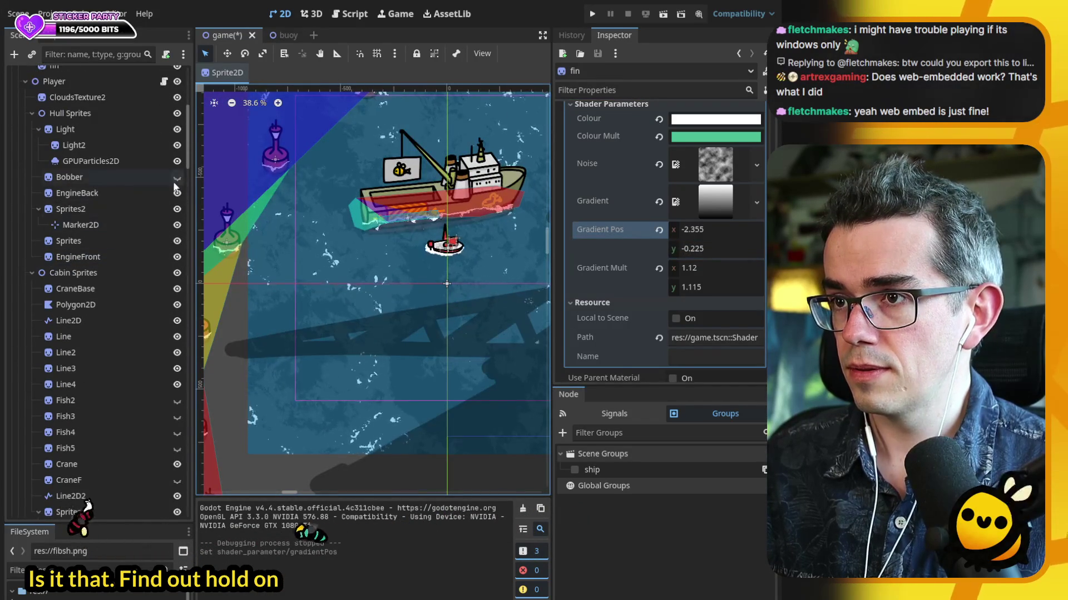
scroll(176, 166, up, 5)
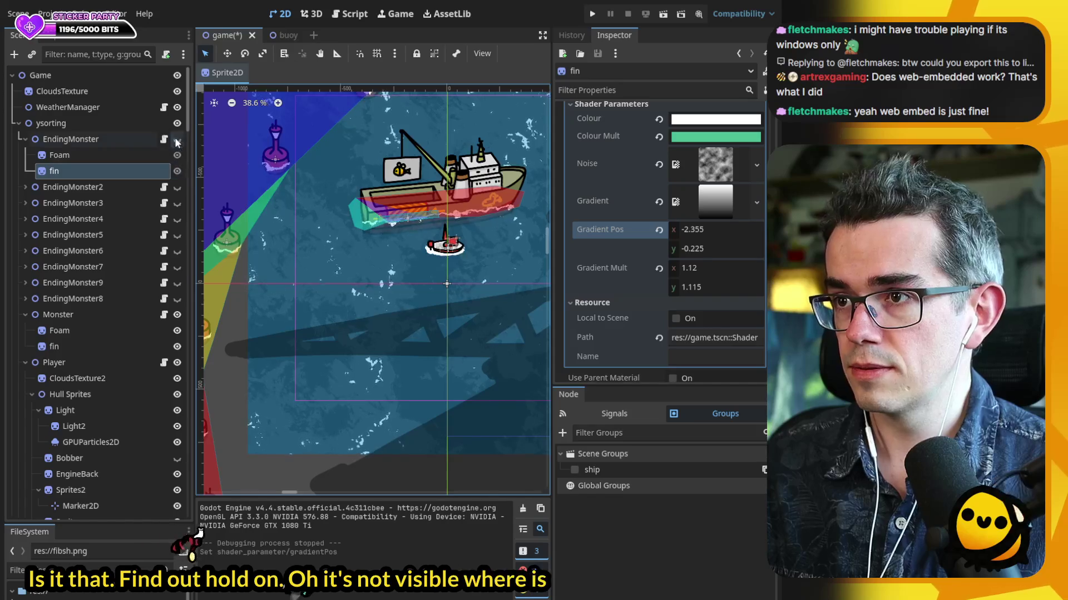
Step: Show EndingMonster, try gradient y 0.1, restore 2.335, save the scene, and return to player.gd
click(177, 142)
scroll(334, 170, up, 6)
click(713, 249)
text(0.1)
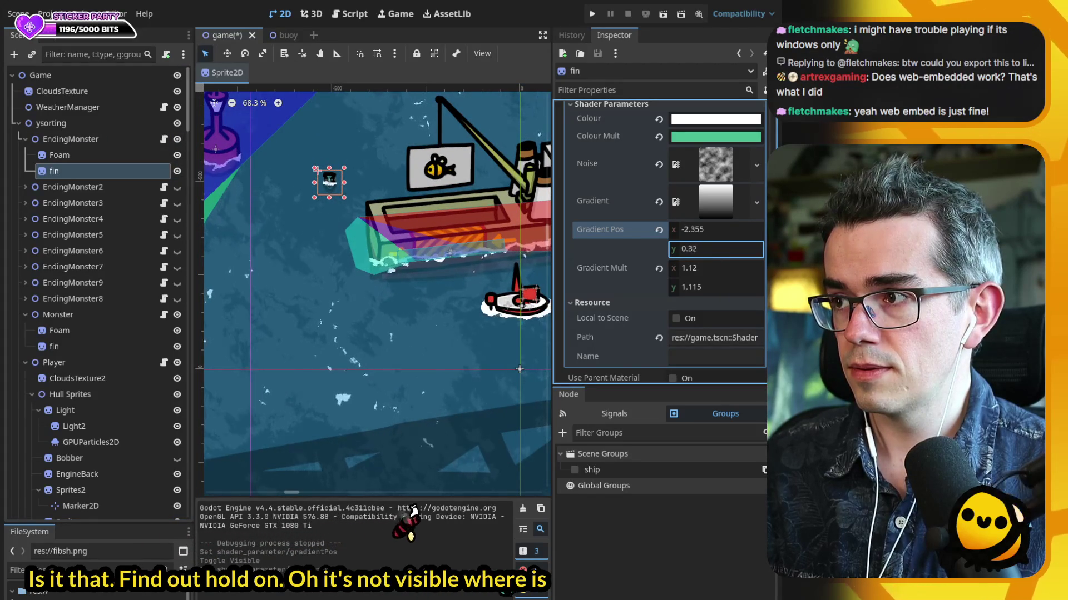
key(ctrl+z)
key(ctrl+z)
key(ctrl+z)
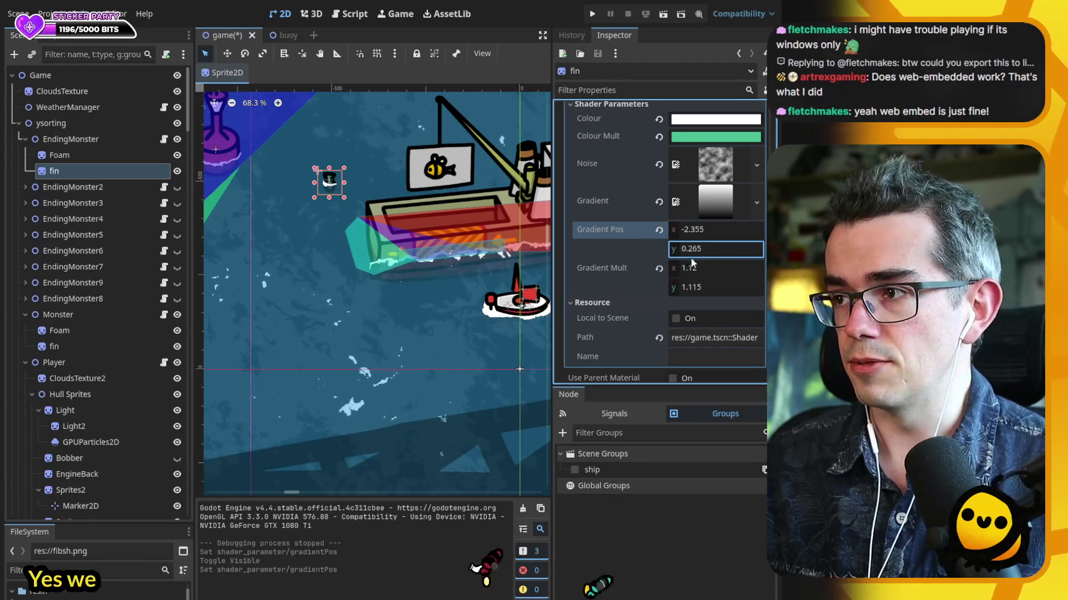
key(ctrl+z)
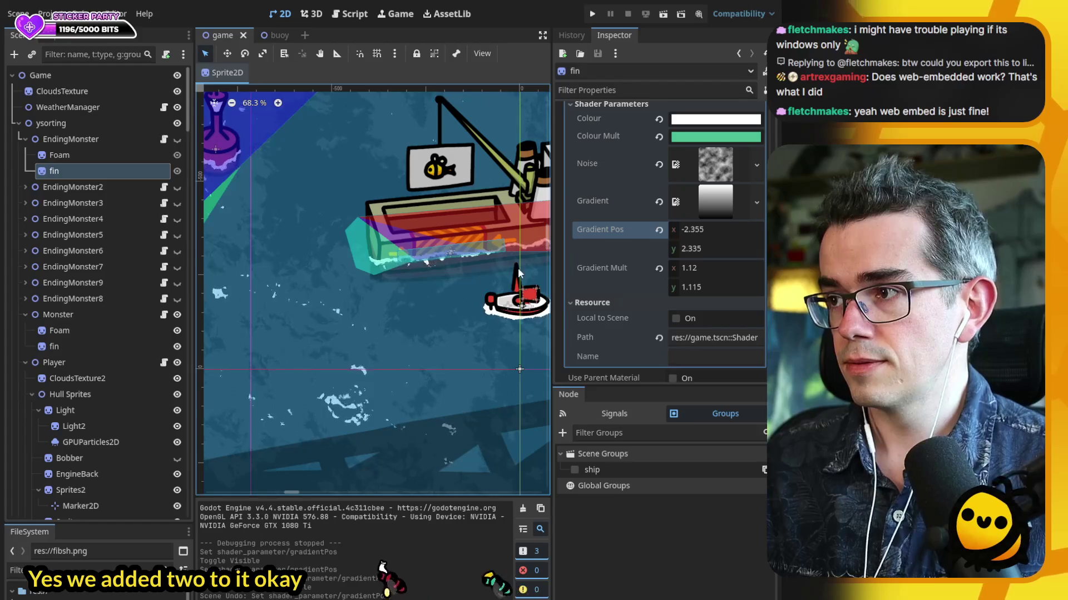
key(ctrl+s)
key(f)
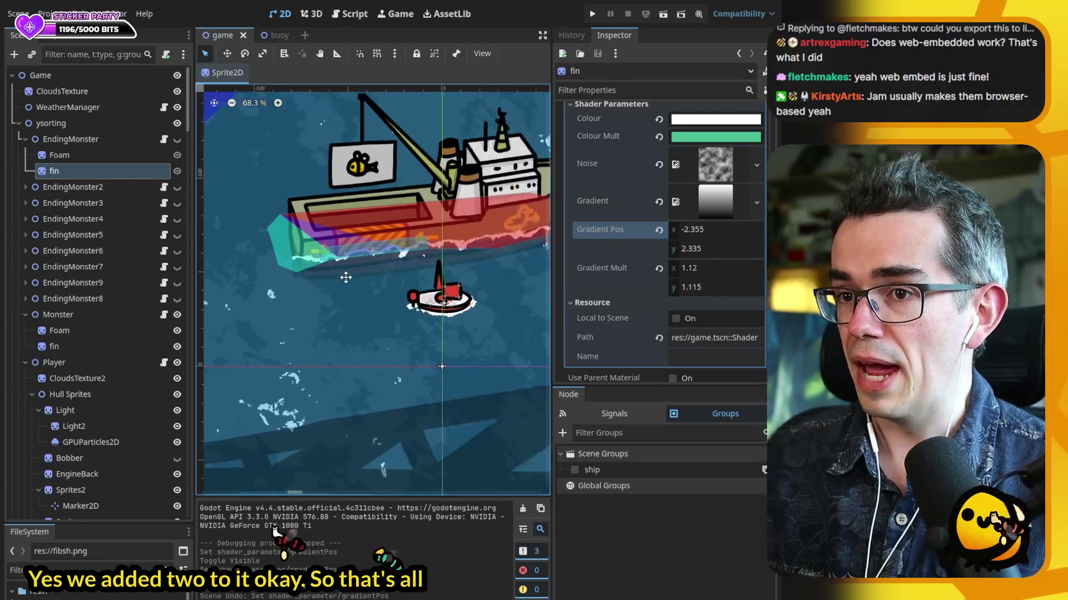
click(350, 14)
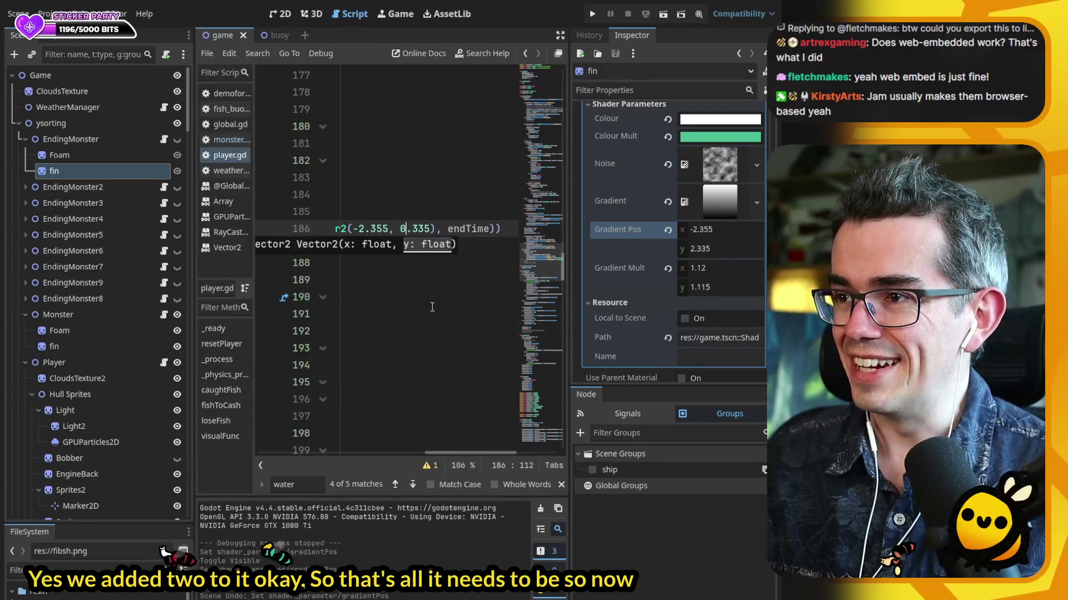
Step: Search gameOver to find where it's set at currentPrizeFish == 5, then view _process
drag(449, 455, 277, 432)
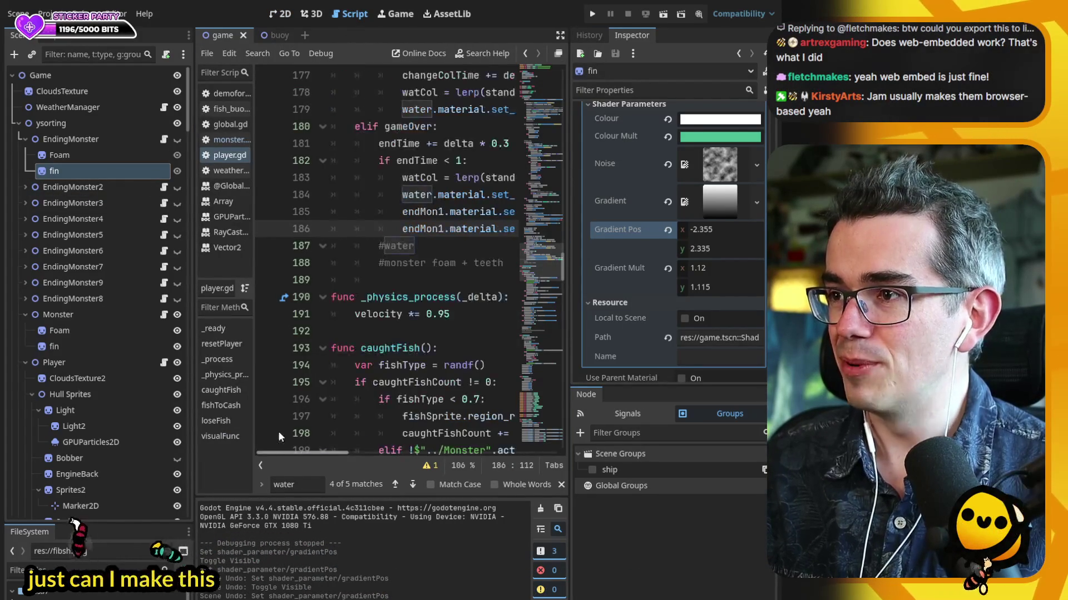
double_click(410, 127)
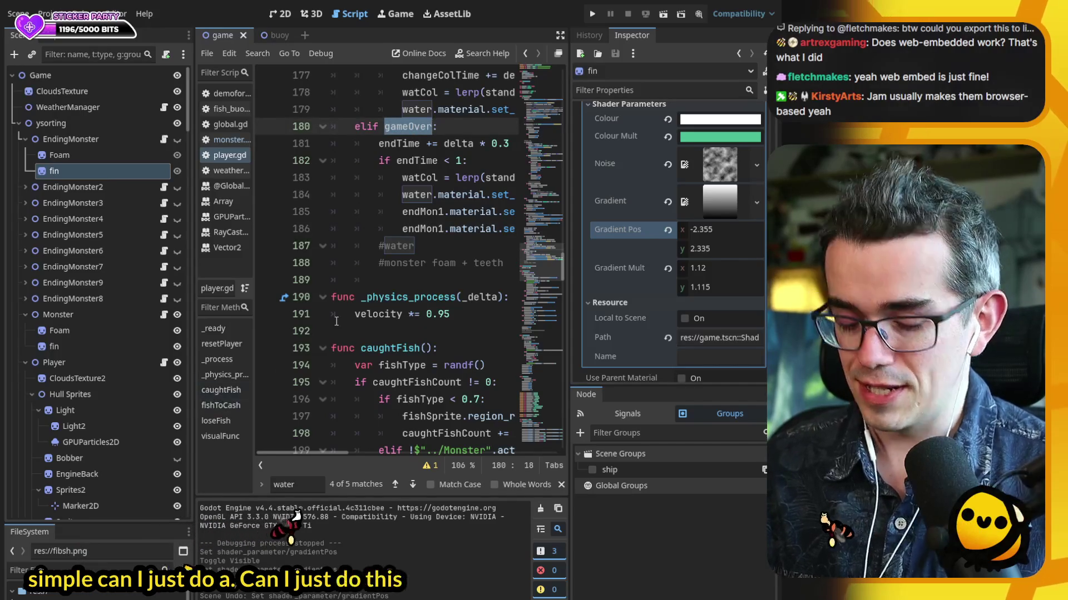
key(ctrl+f)
click(412, 485)
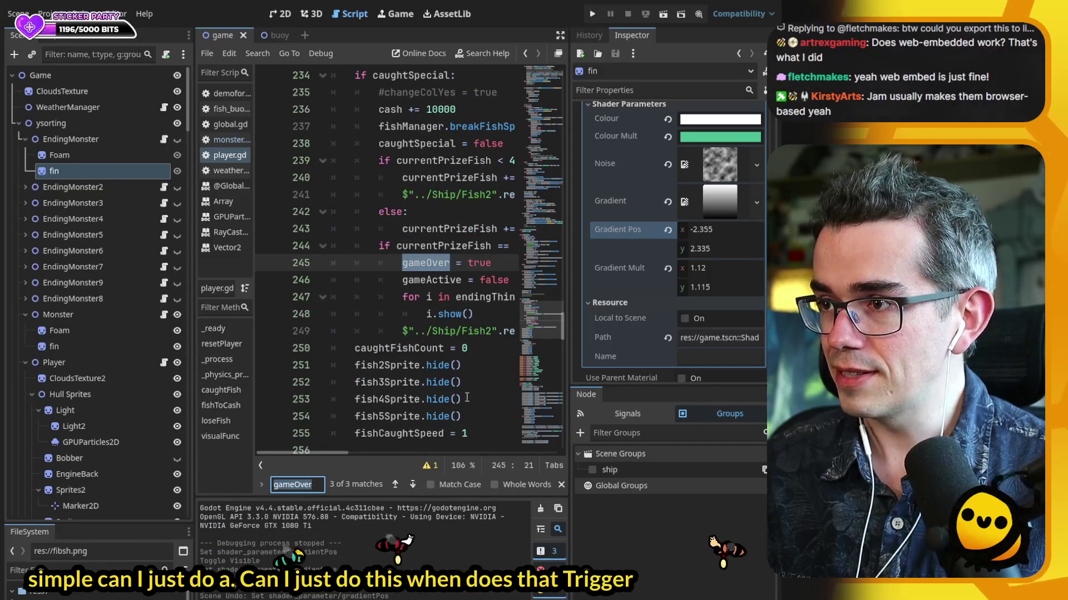
double_click(422, 246)
mouse_move(338, 456)
mouse_down()
mouse_move(349, 453)
mouse_move(340, 453)
mouse_up()
mouse_move(367, 331)
mouse_down()
mouse_move(389, 263)
mouse_move(536, 329)
mouse_up()
key(ctrl+c)
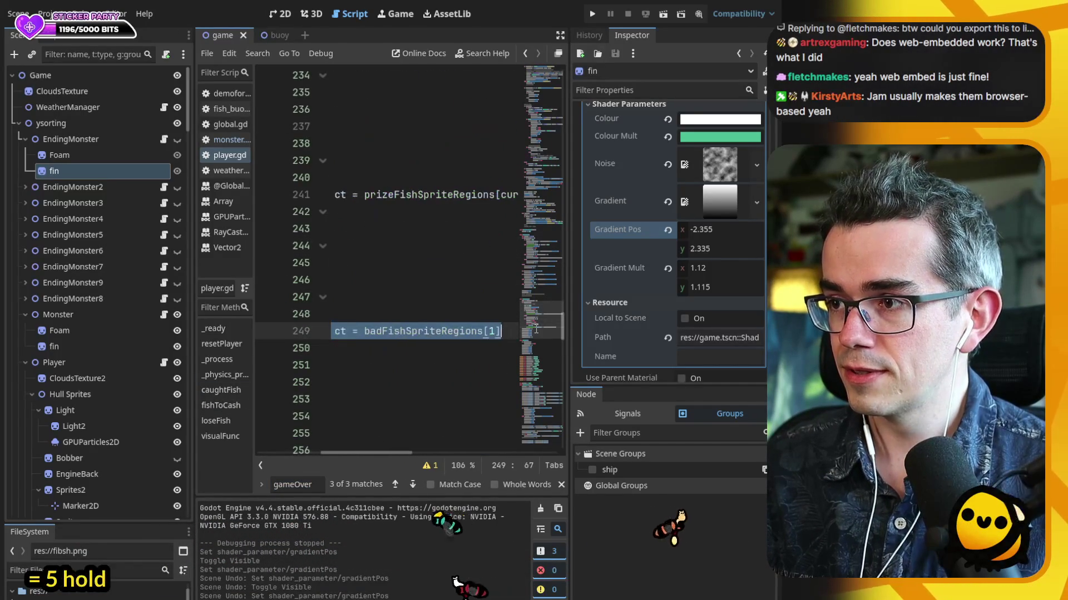
drag(389, 453, 248, 409)
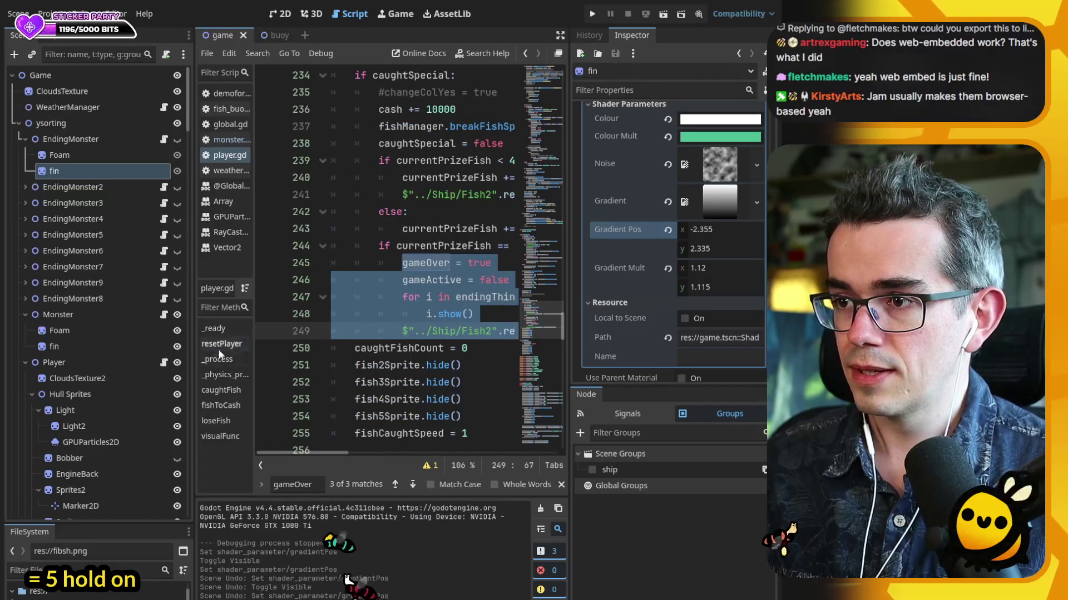
click(219, 359)
scroll(456, 251, down, 5)
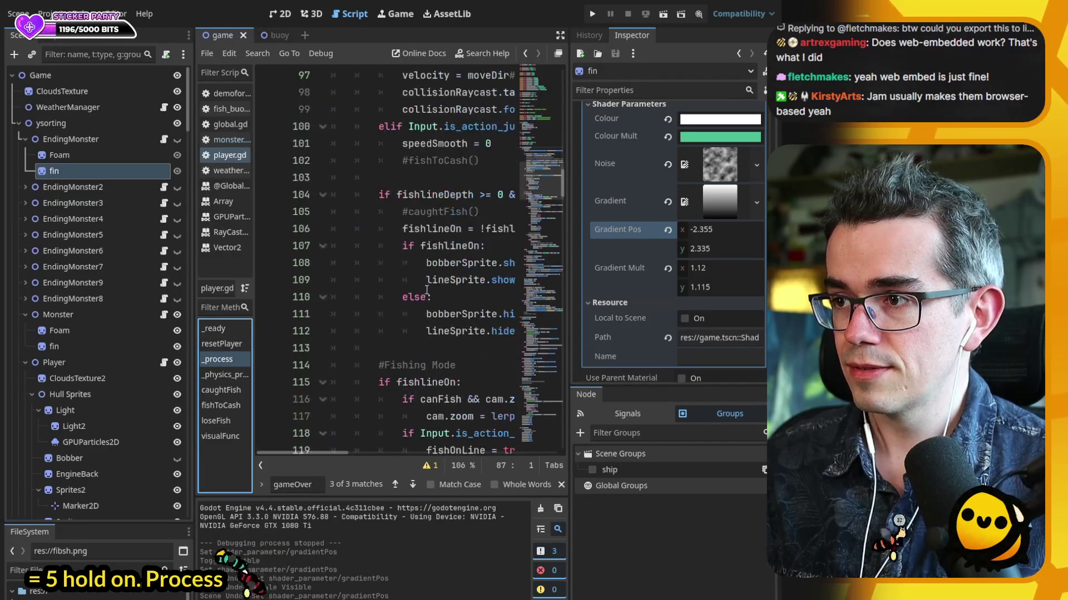
Step: Above line 113, write an Input.is_action_just_pressed("RightClick") check using autocompletion
scroll(416, 275, down, 4)
click(417, 251)
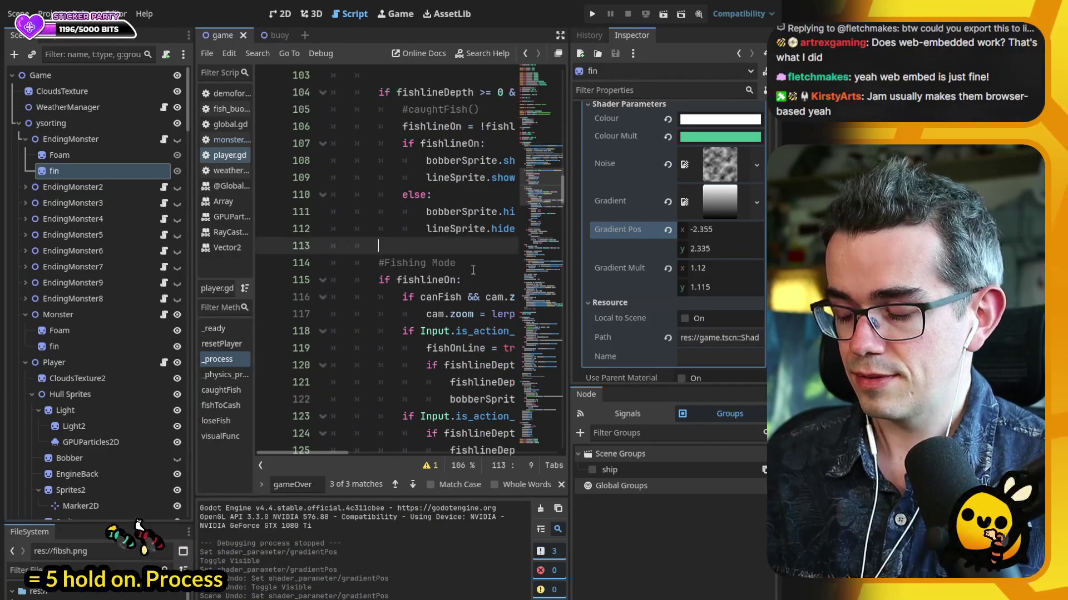
key(Return)
key(Return)
key(Up)
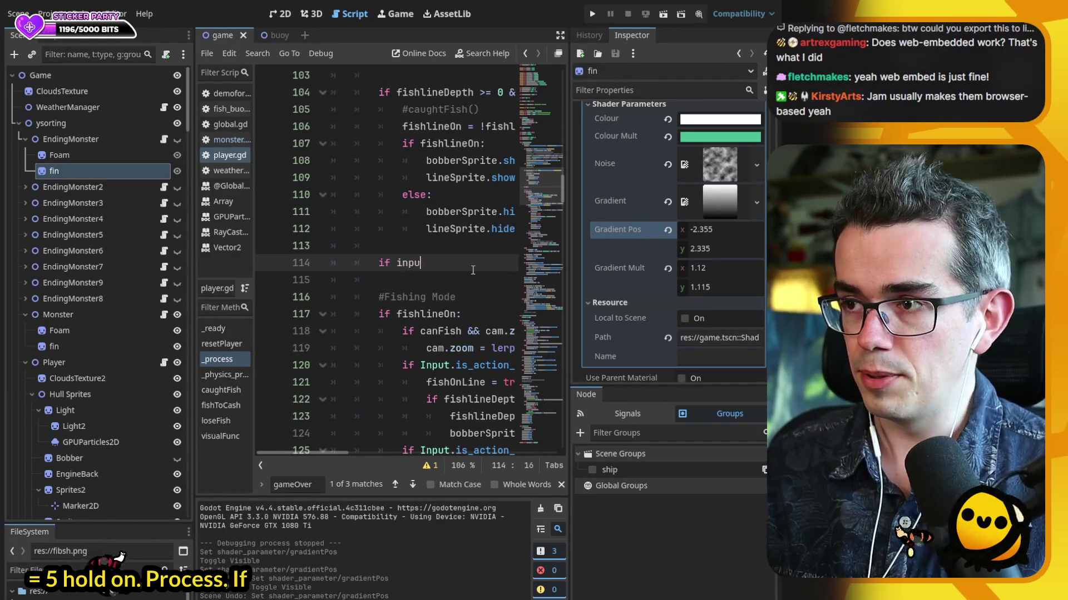
text(t)
key(Return)
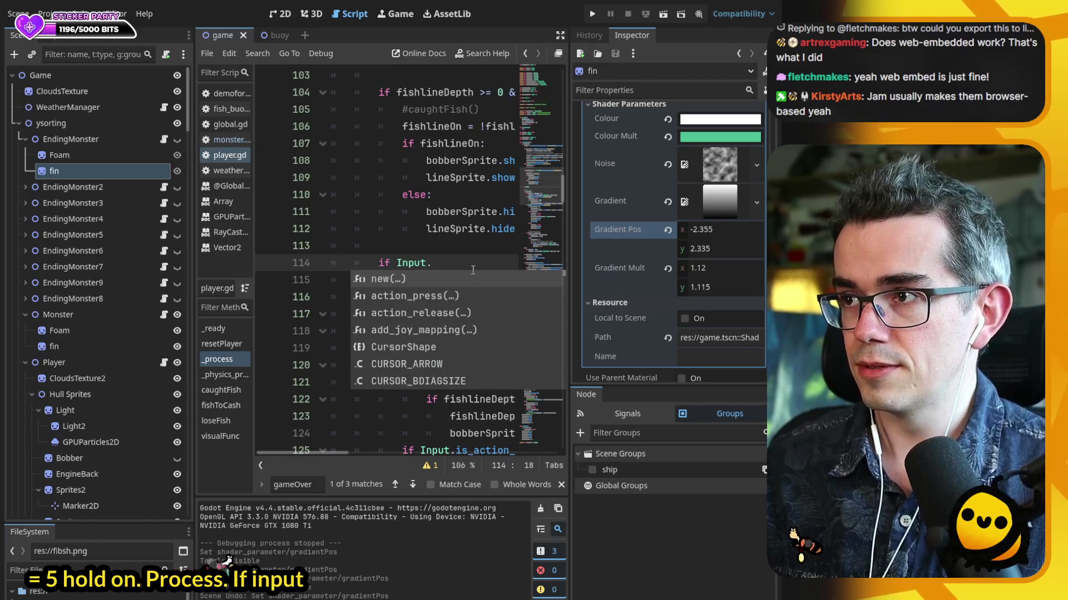
text(is)
key(Return)
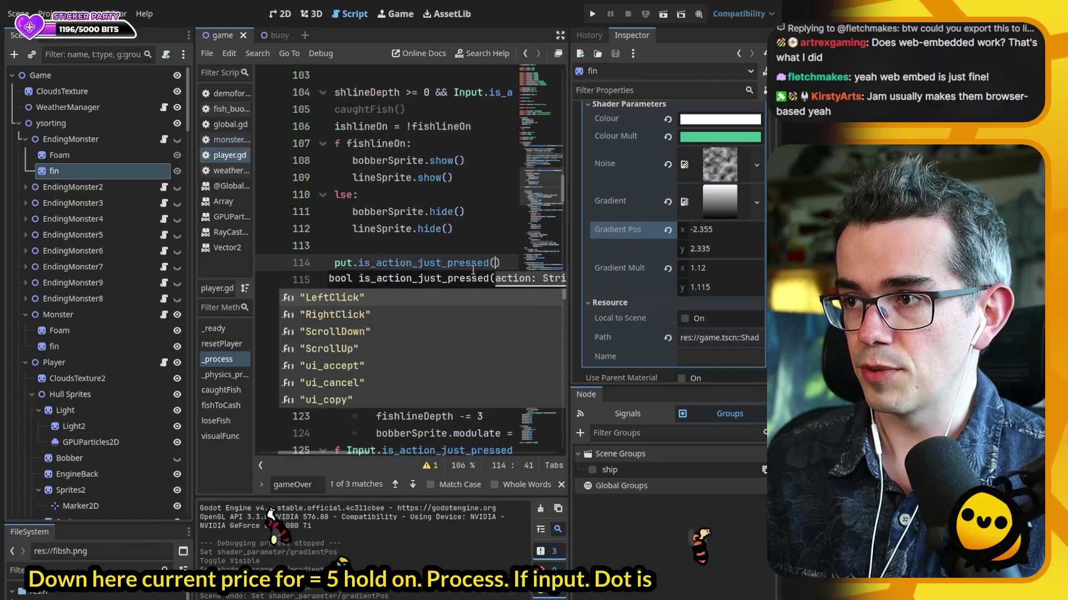
key(Down)
key(Return)
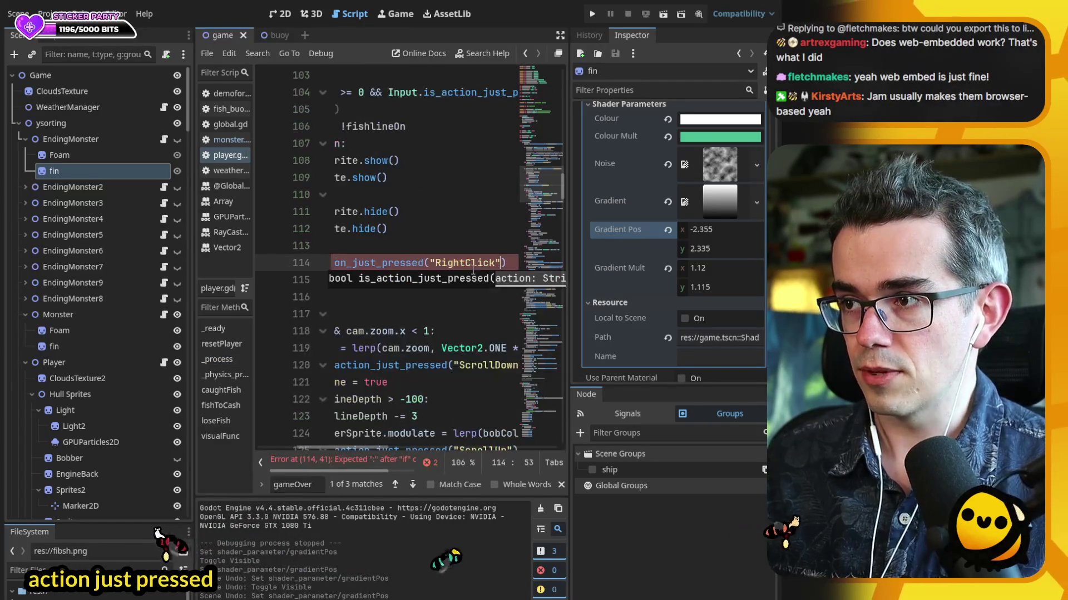
Step: Close the check with a colon, paste the game-over lines beneath it, and run the game
text(:)
key(Return)
key(ctrl+v)
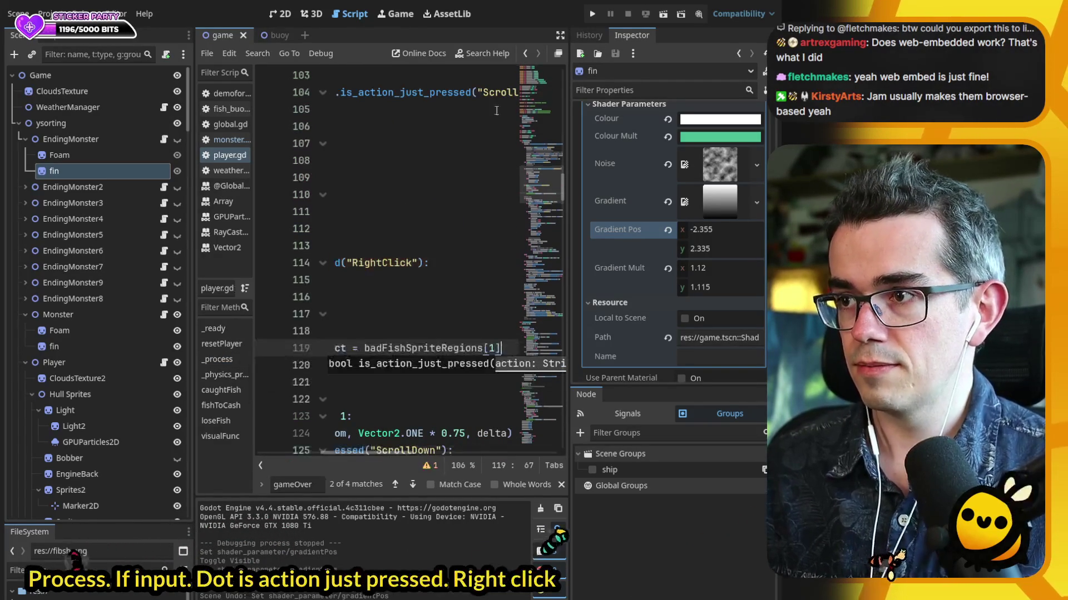
drag(396, 451, 282, 452)
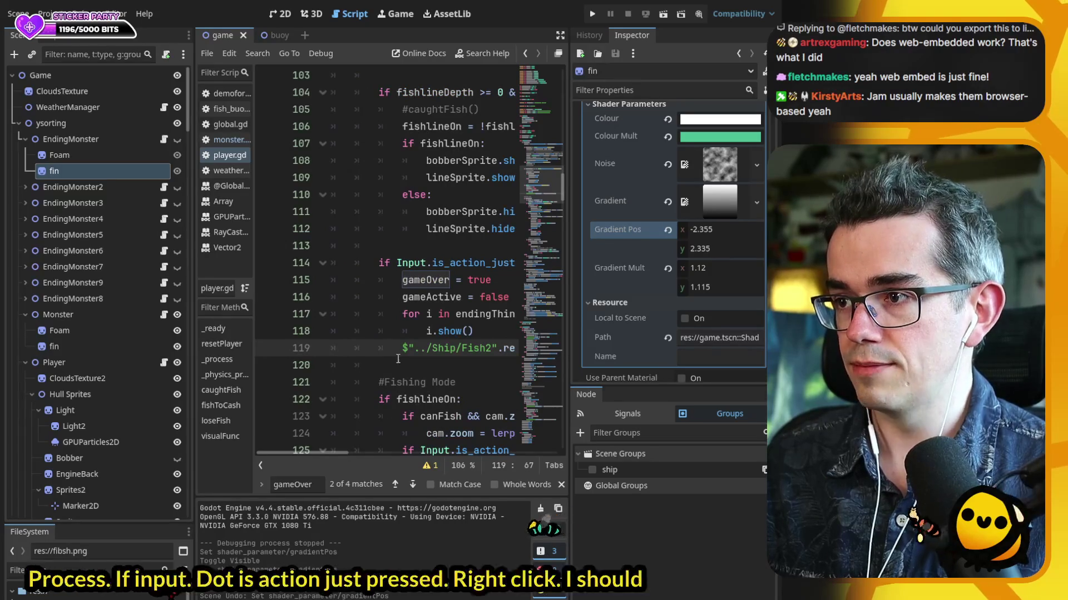
click(592, 16)
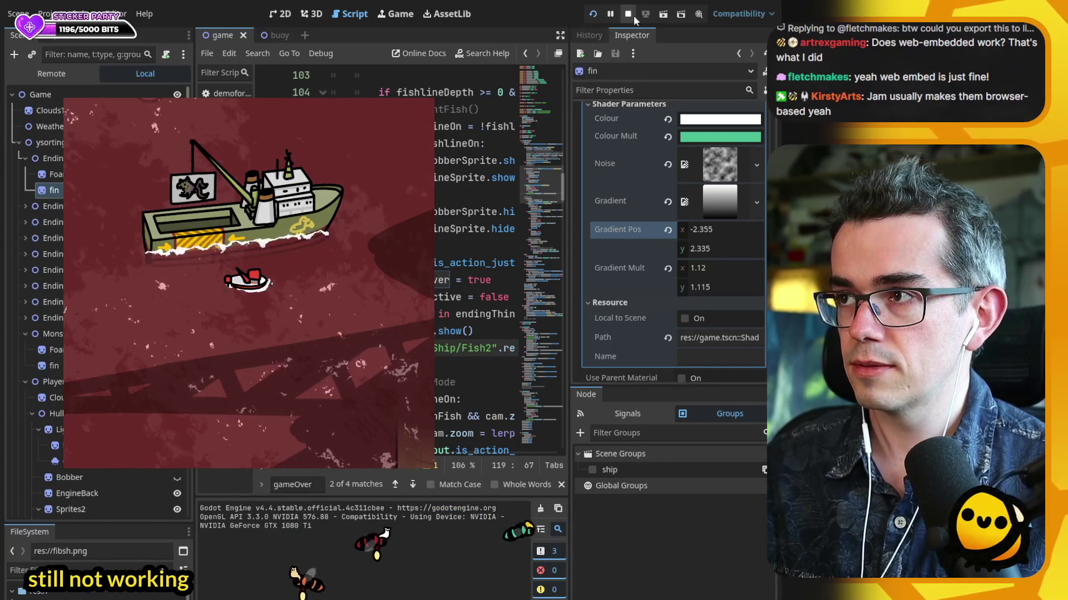
Step: Stop the game, highlight endingThings on line 117, and launch the game again with F5
key(F8)
double_click(465, 314)
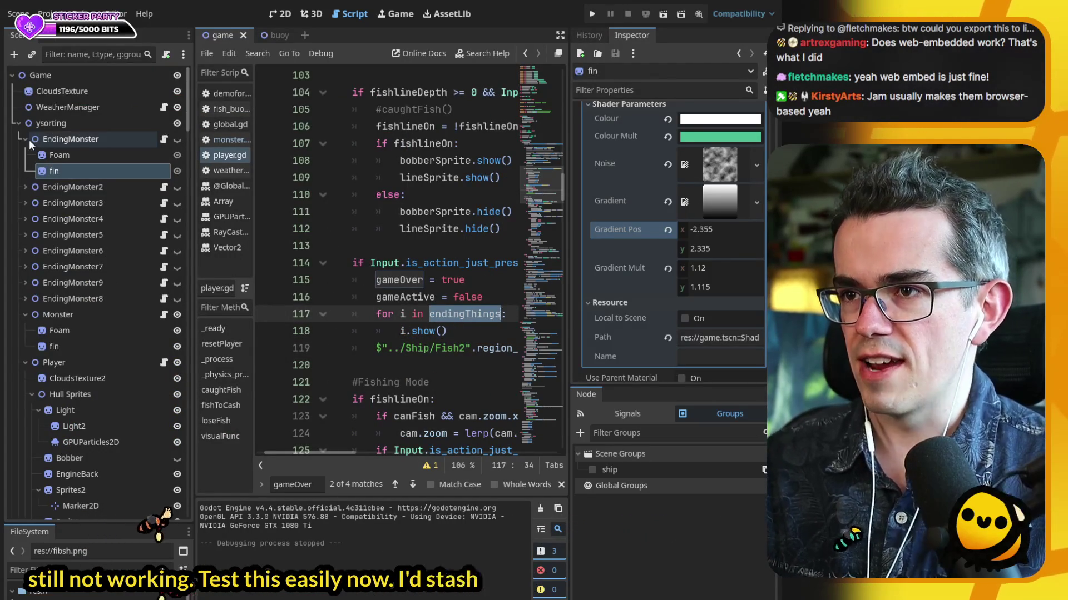
scroll(442, 406, up, 13)
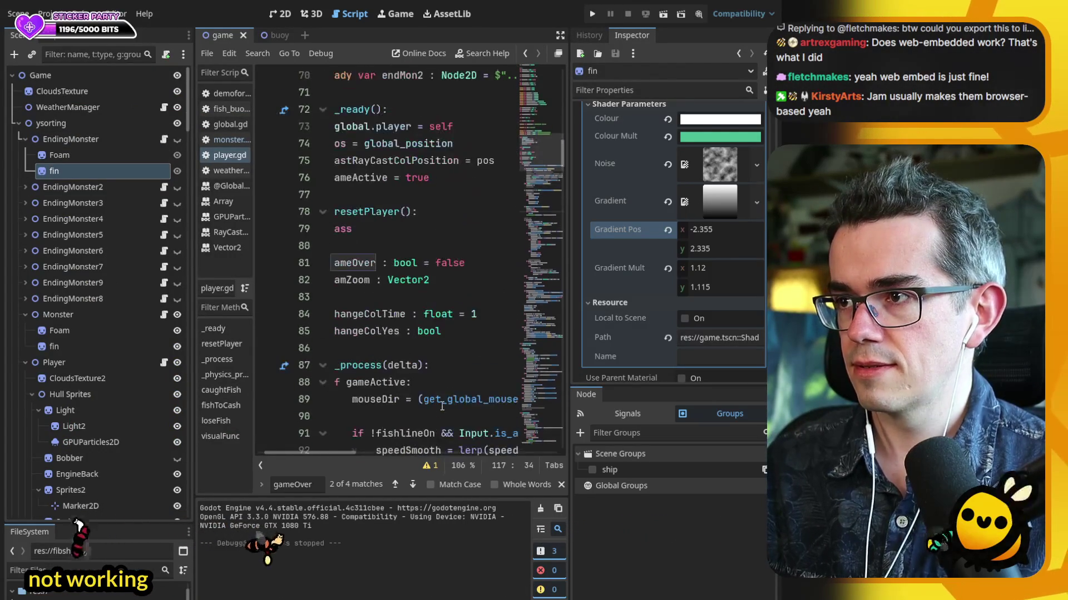
scroll(442, 406, down, 6)
scroll(442, 406, down, 8)
scroll(442, 405, up, 3)
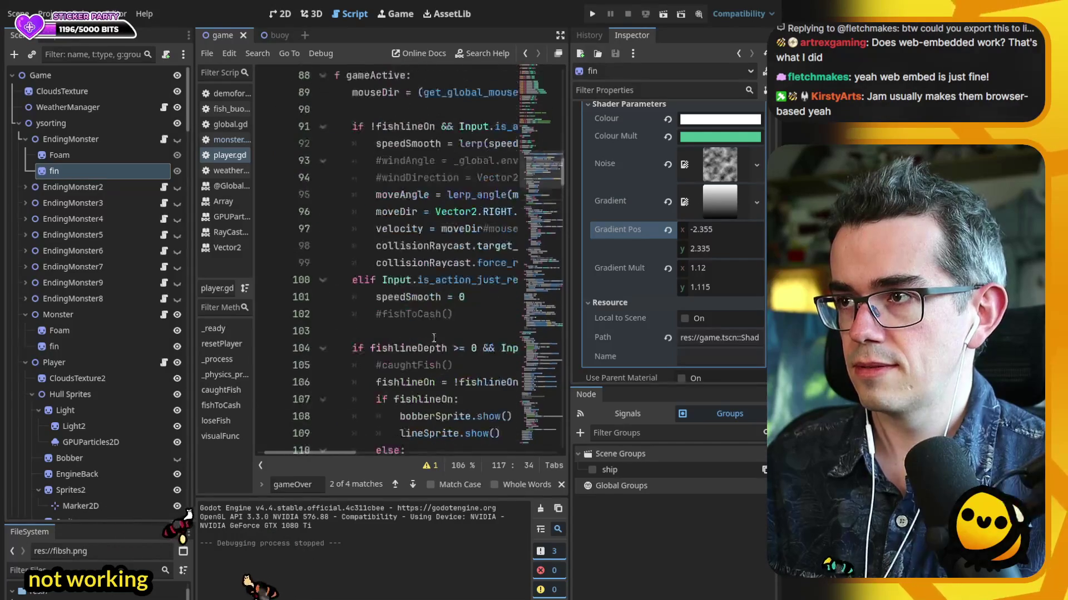
key(F5)
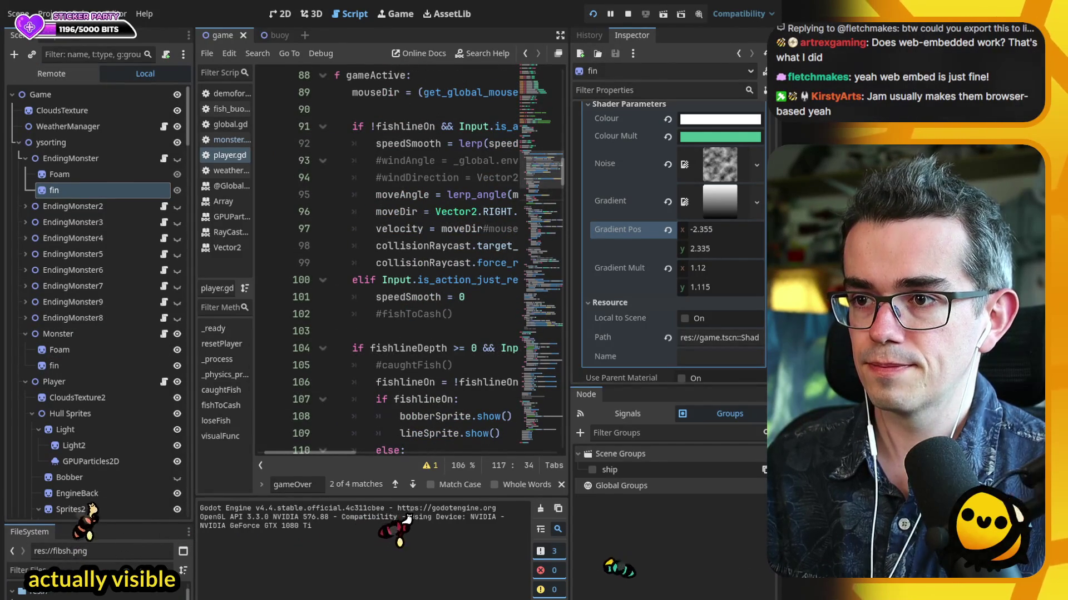
Step: Inspect the live EndingMonster and its fin in the Remote tree, then stop and select fin locally
click(52, 74)
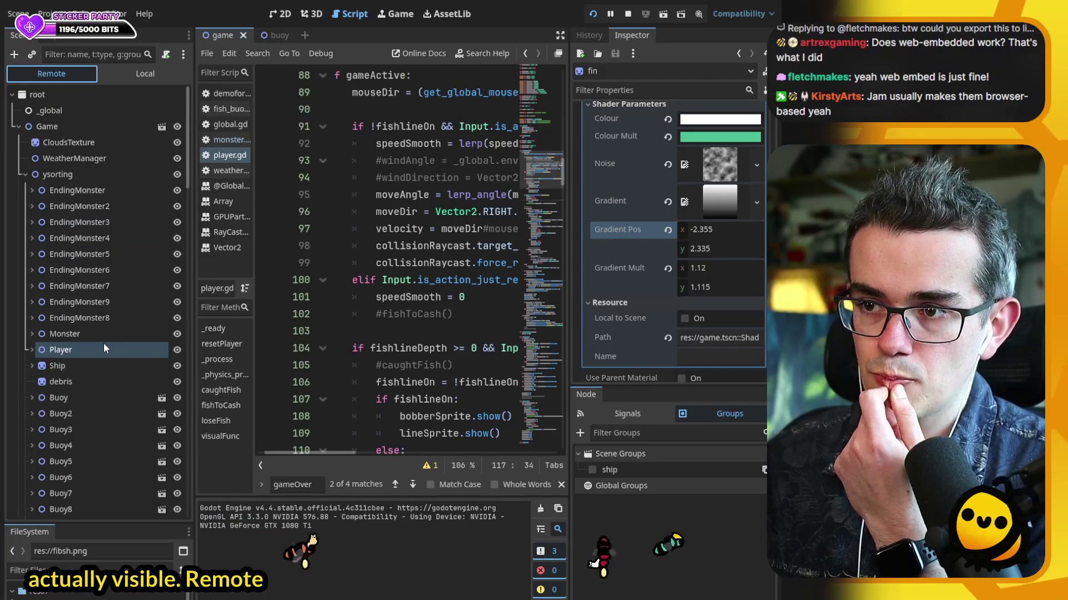
click(32, 189)
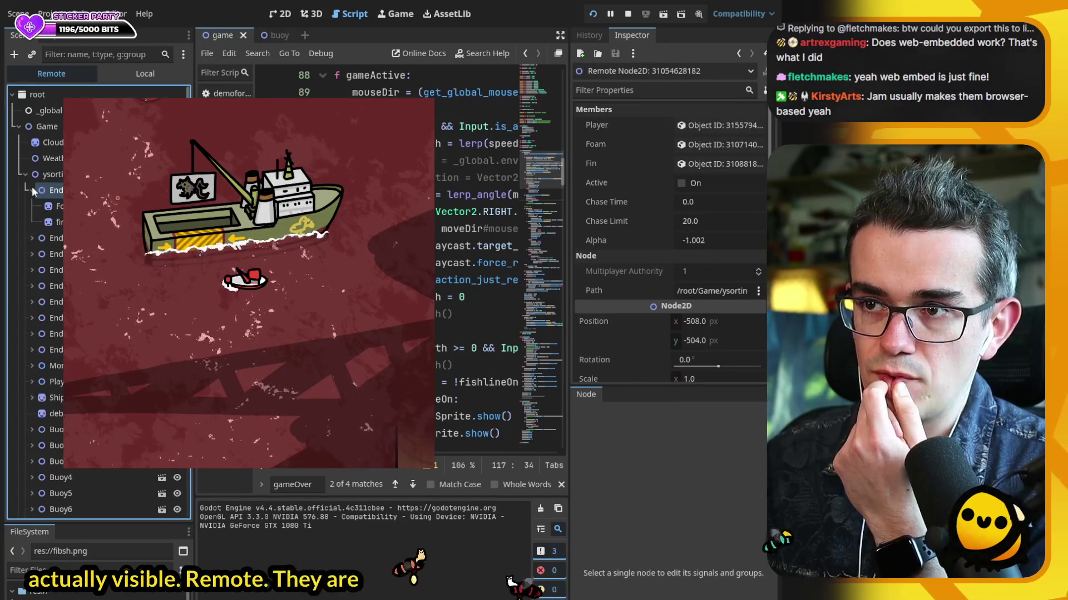
click(52, 222)
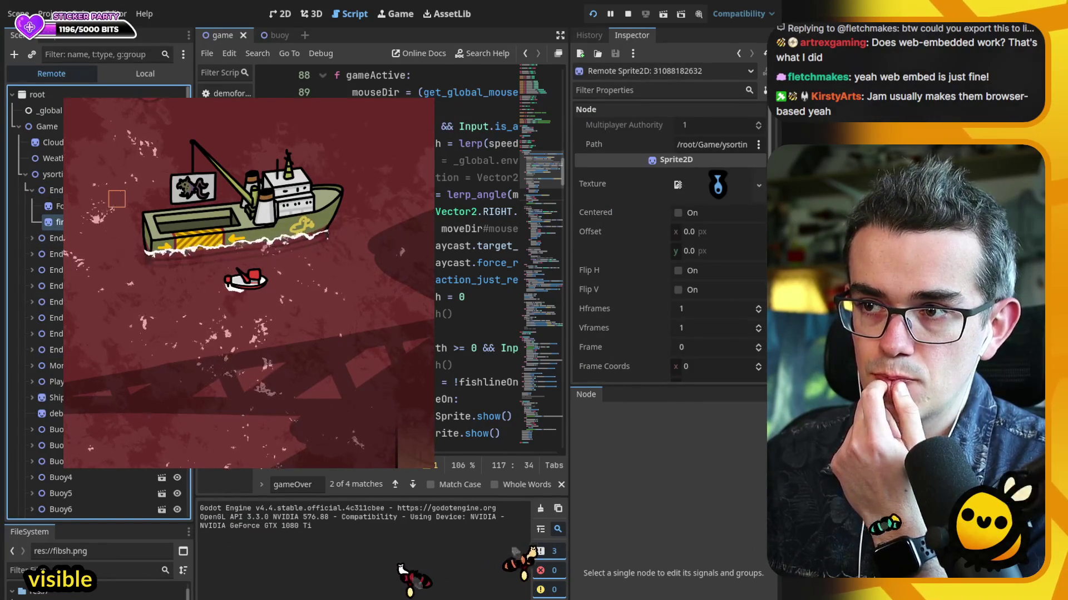
click(31, 238)
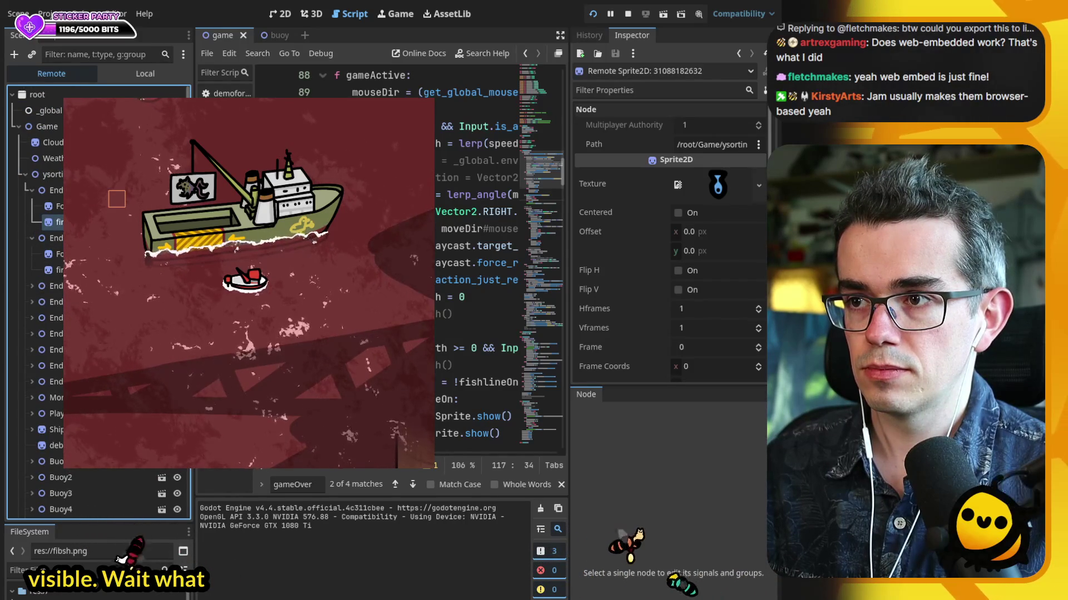
click(631, 16)
click(152, 171)
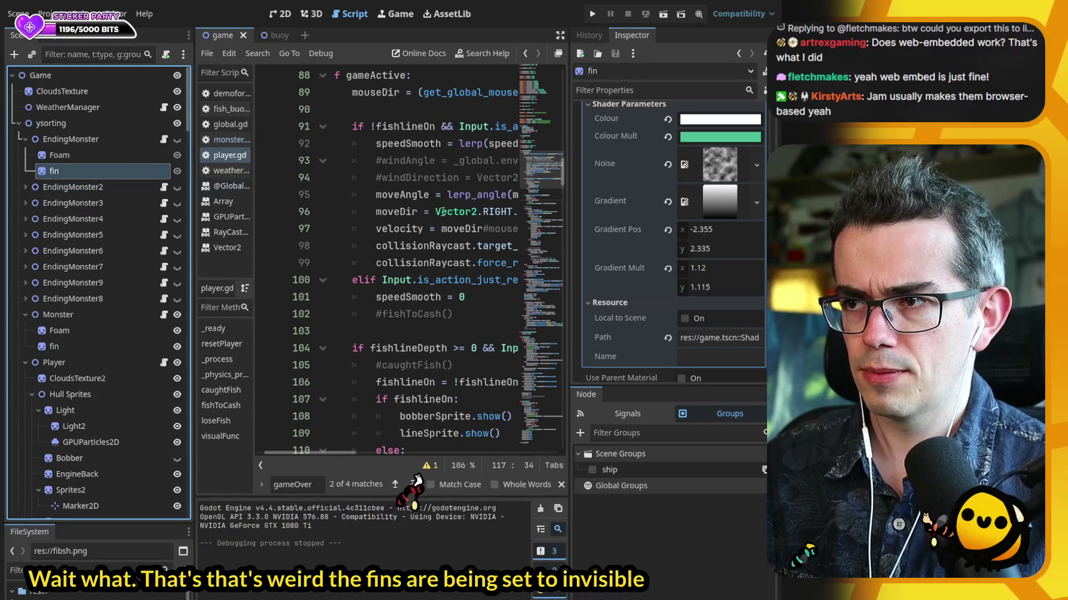
Step: Scroll through player.gd's gameOver code and jump to the _physics_process function
scroll(441, 214, up, 10)
scroll(441, 219, down, 6)
scroll(440, 222, down, 1)
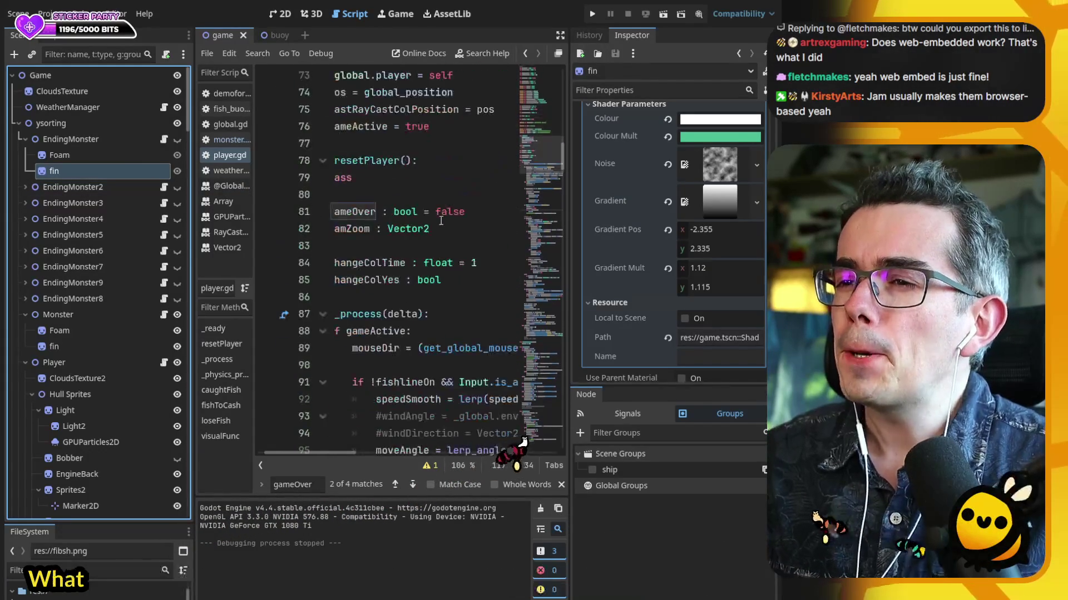
scroll(432, 222, down, 1)
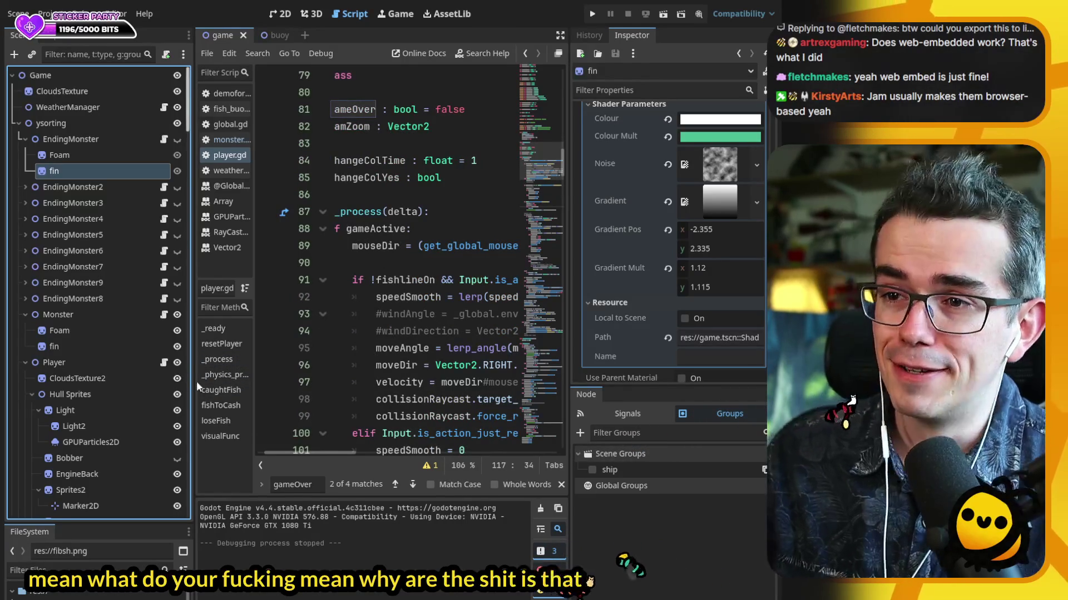
click(207, 376)
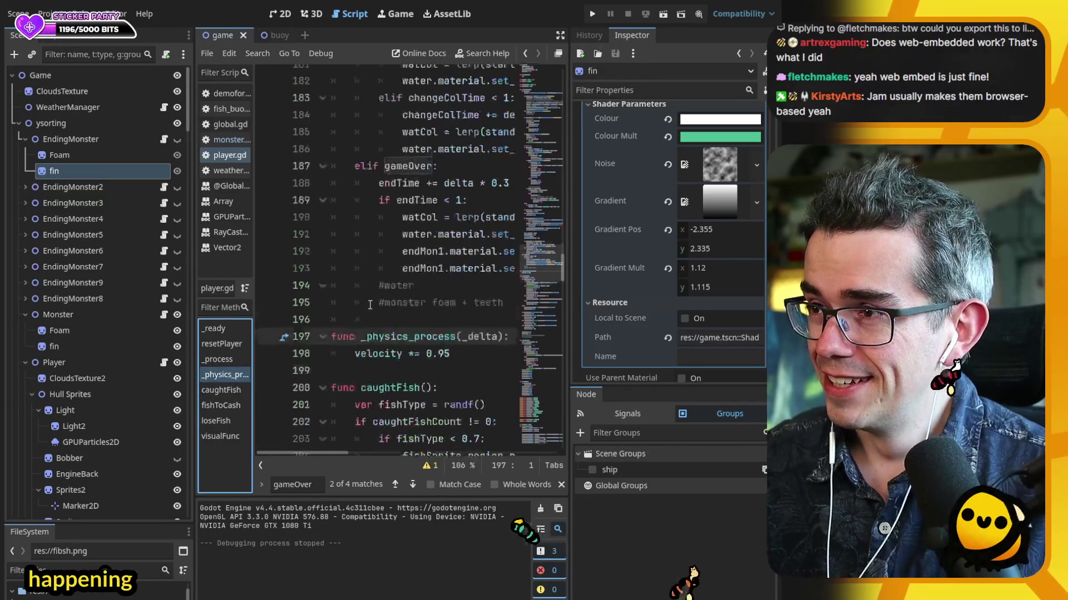
Step: Make line 193 set its shader parameter on endMon2 instead of endMon1, then collapse EndingMonster
double_click(419, 281)
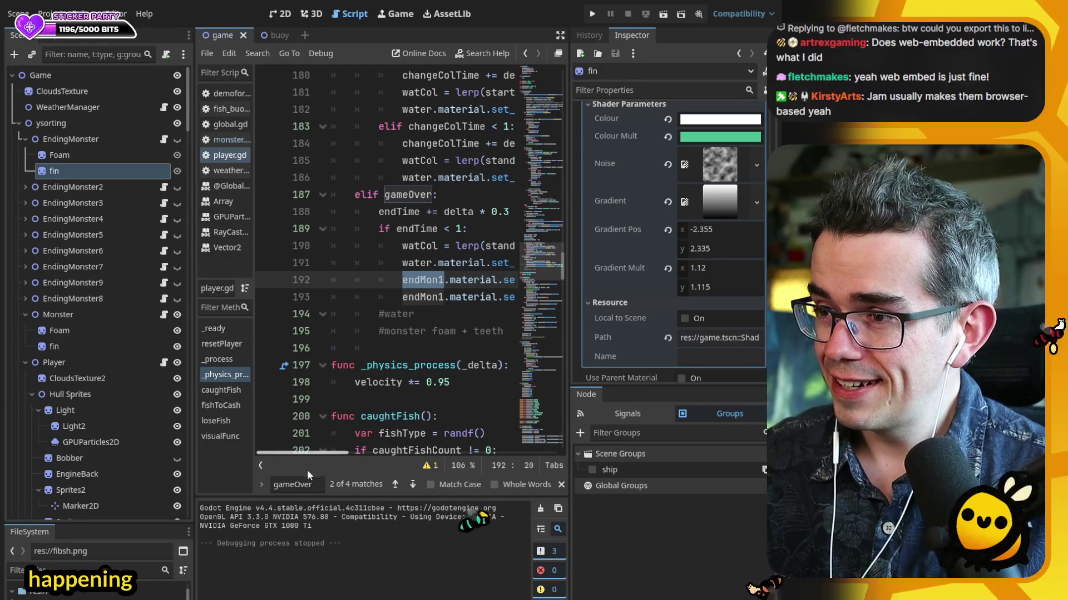
drag(317, 455, 321, 453)
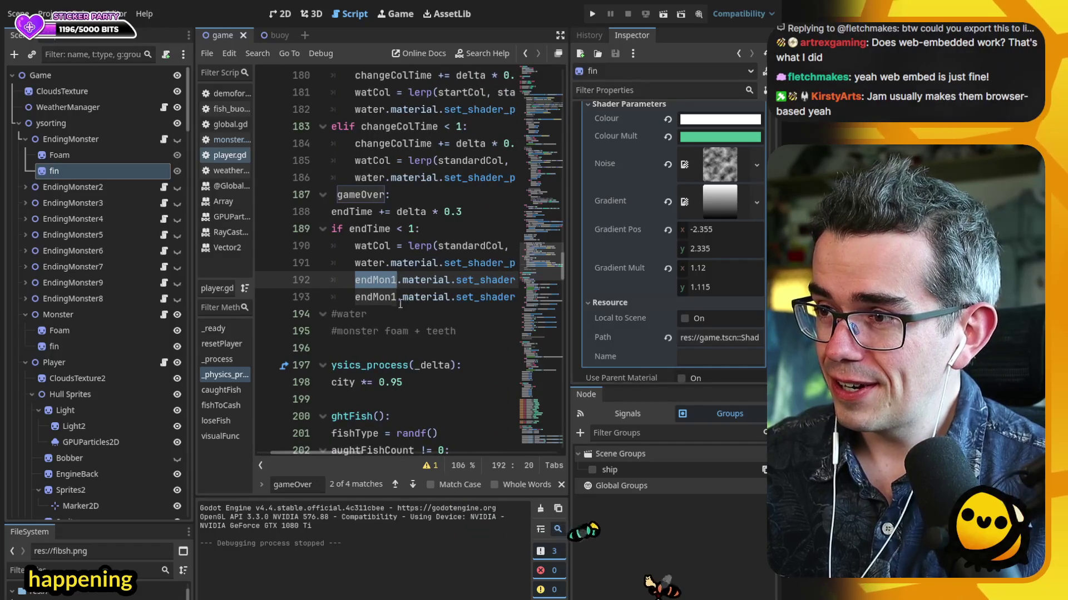
click(402, 298)
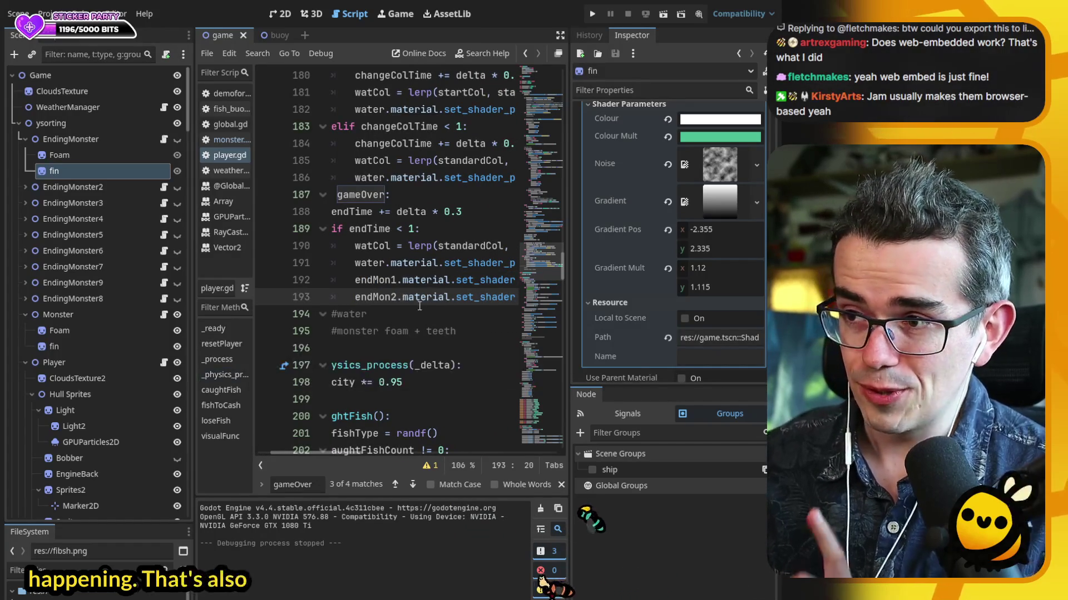
mouse_move(342, 452)
mouse_down()
mouse_move(416, 452)
mouse_move(325, 451)
mouse_up()
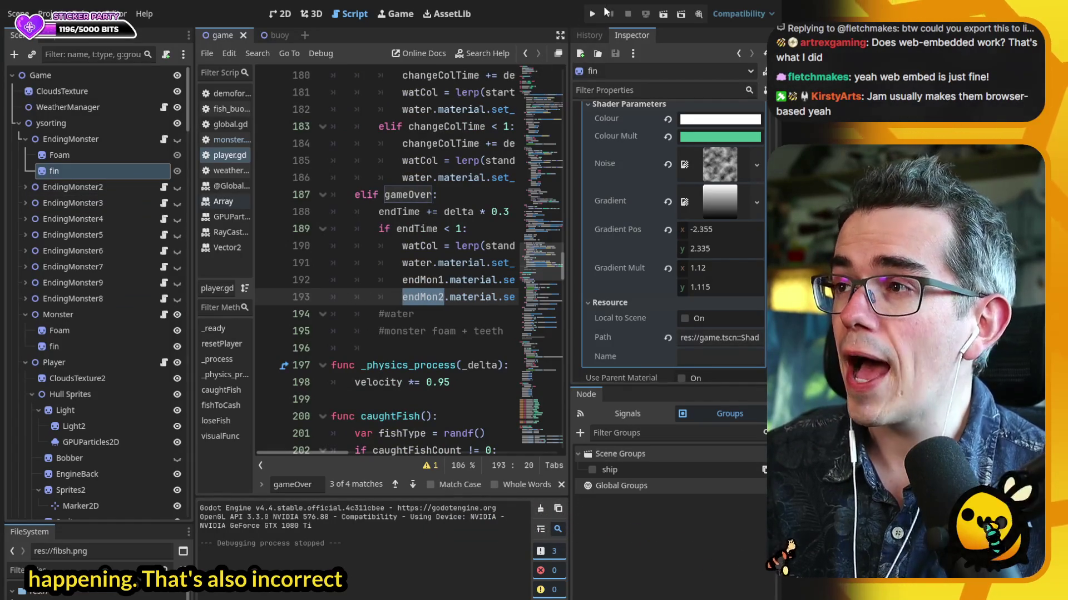
click(25, 140)
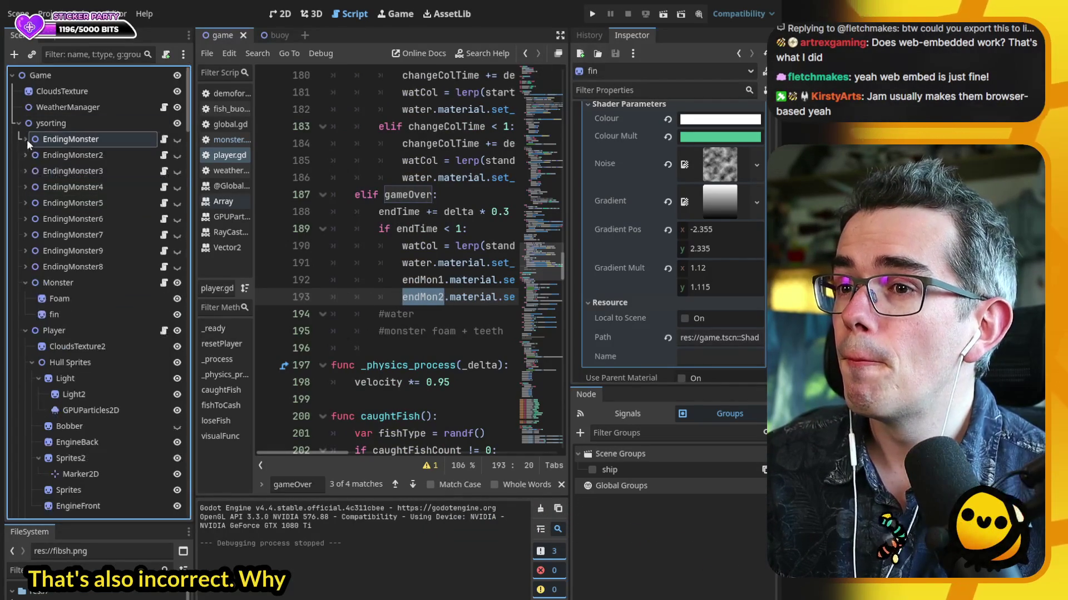
Step: Select Player and review its Ending Things list in the Inspector
scroll(625, 322, up, 10)
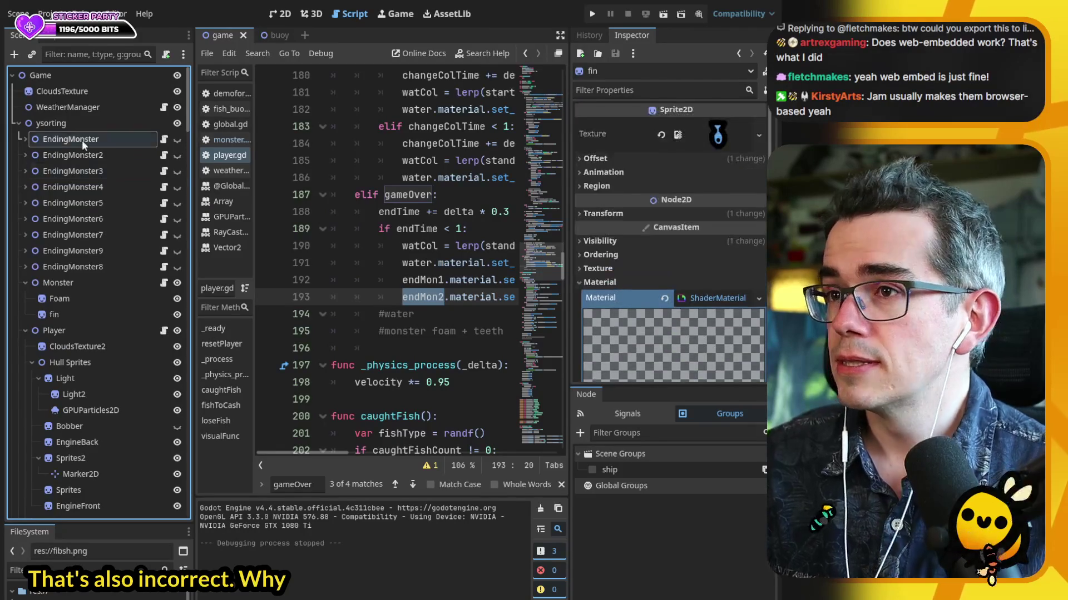
click(71, 331)
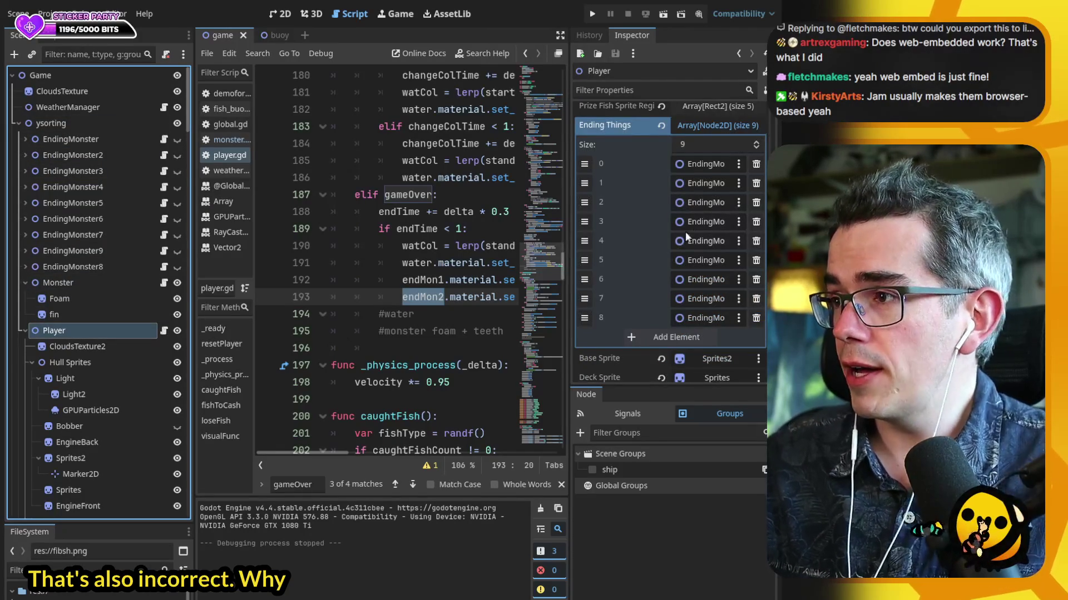
scroll(646, 248, down, 3)
scroll(646, 248, up, 5)
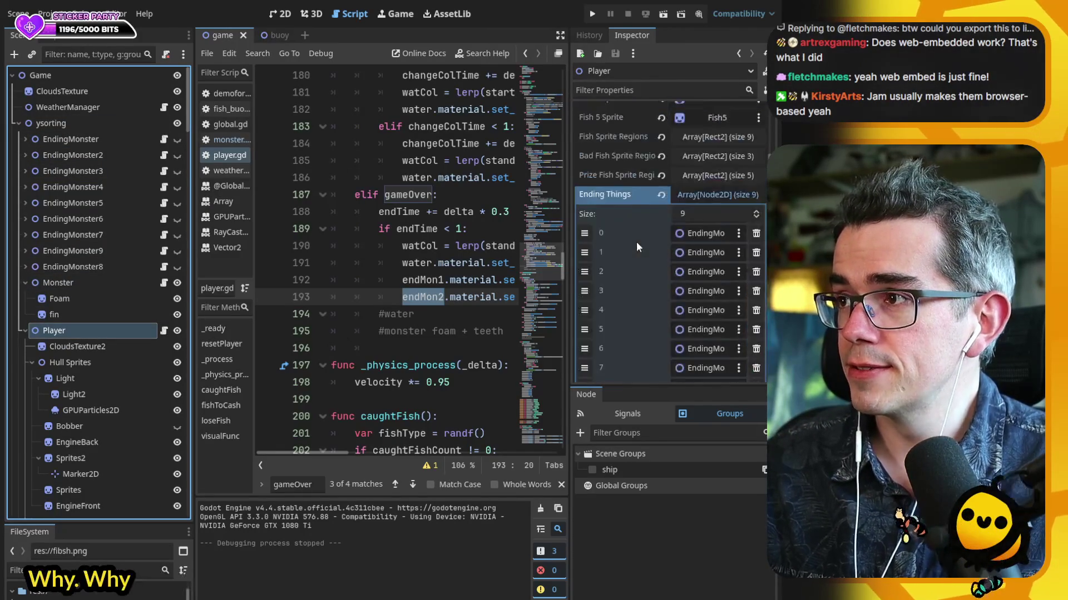
scroll(637, 241, up, 3)
Step: Test-run the game, stop it with F8, and select EndingMonster's Foam node to view its shader parameters
click(592, 14)
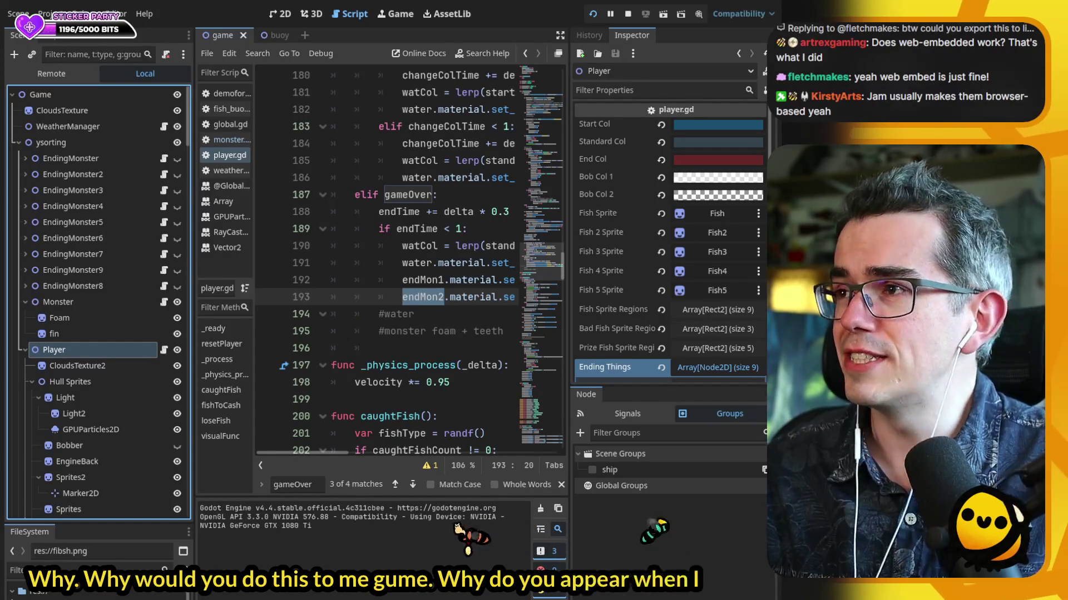
key(F8)
mouse_move(341, 454)
mouse_down()
mouse_move(428, 455)
mouse_move(344, 448)
mouse_move(435, 445)
mouse_up()
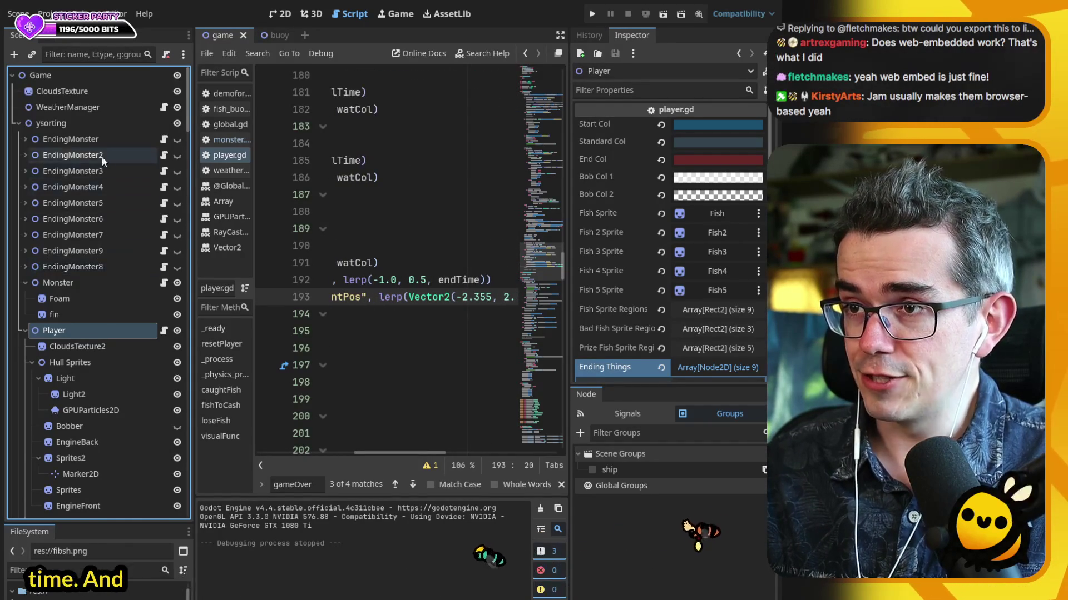
click(25, 139)
click(60, 155)
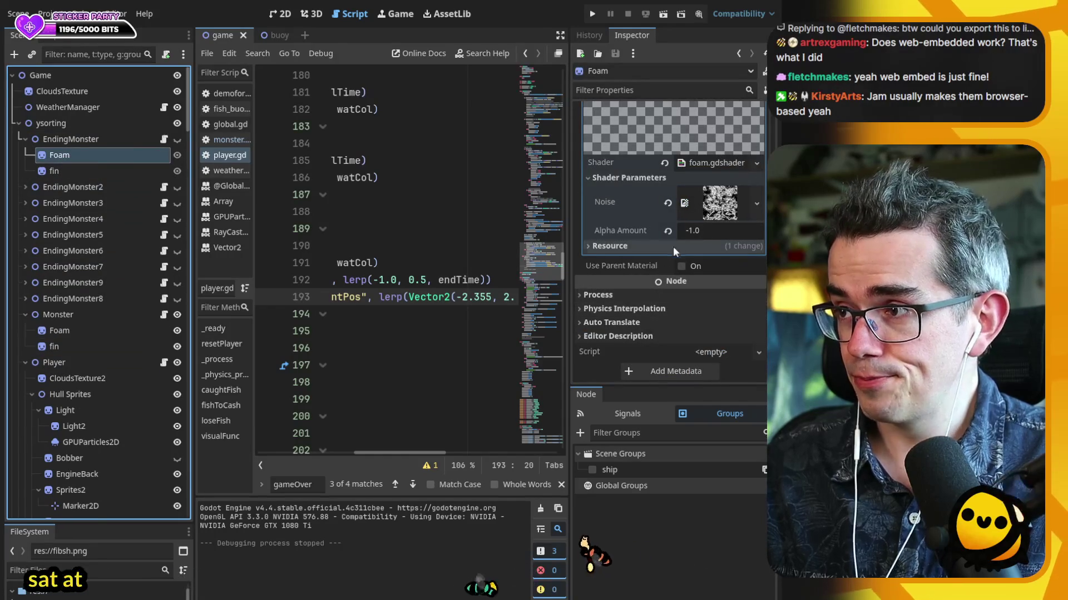
Step: In the 2D view, raise the foam's Alpha Amount to preview it, then revert to -1.0
click(283, 13)
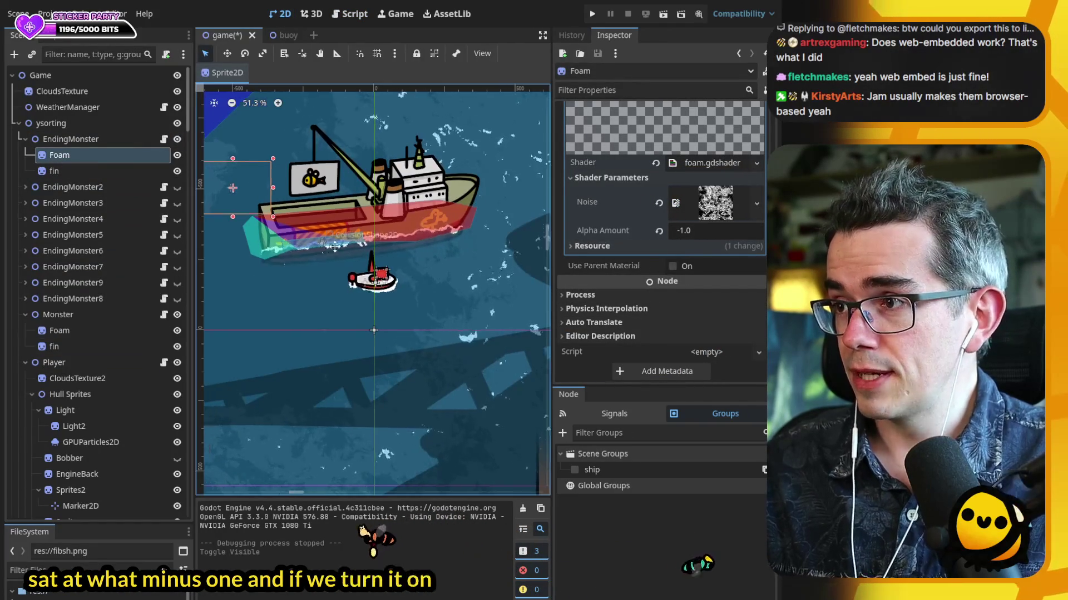
drag(690, 230, 734, 230)
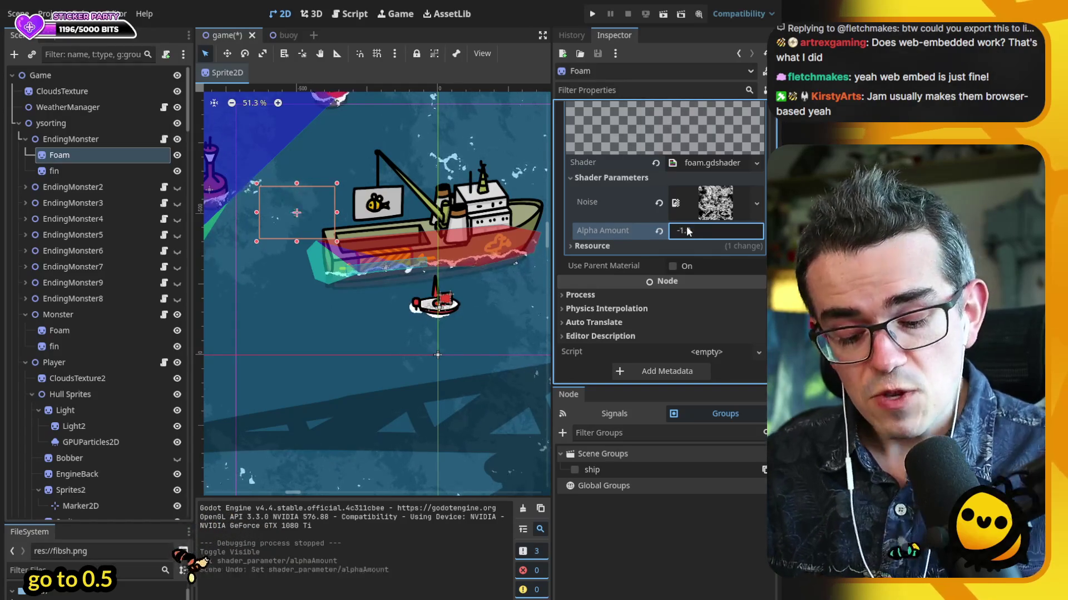
key(ctrl+z)
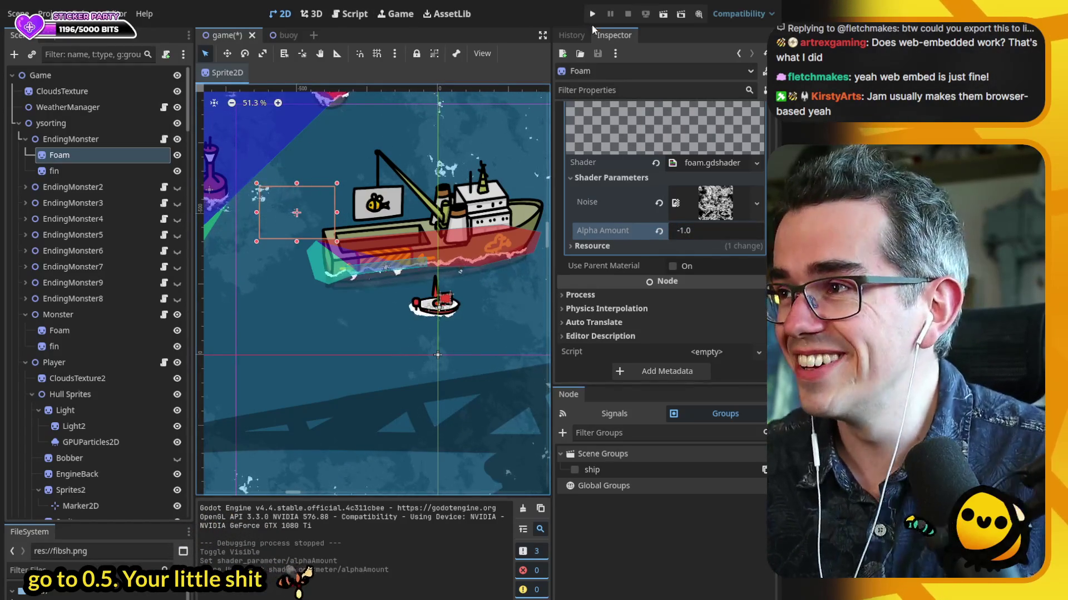
Step: Run the game and inspect the live Foam shader parameters and fin in the Remote tree, then stop
click(592, 13)
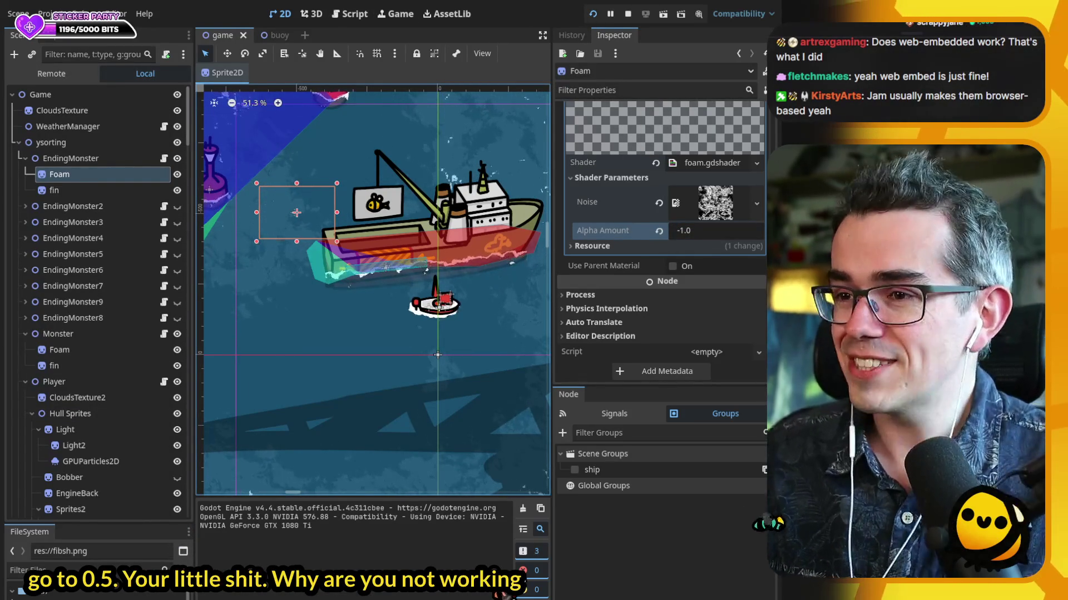
click(61, 74)
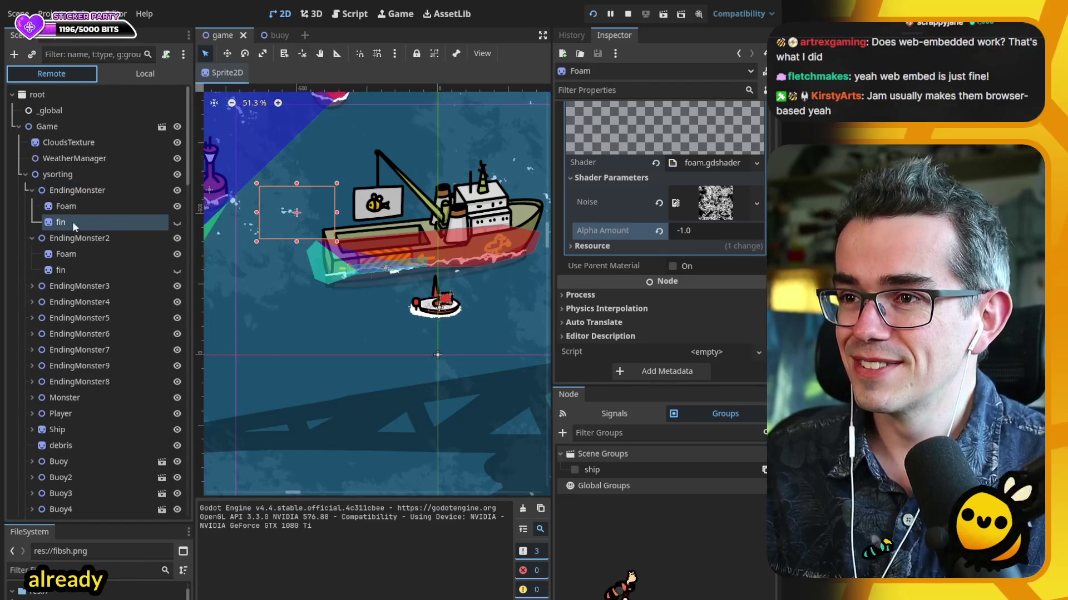
click(79, 206)
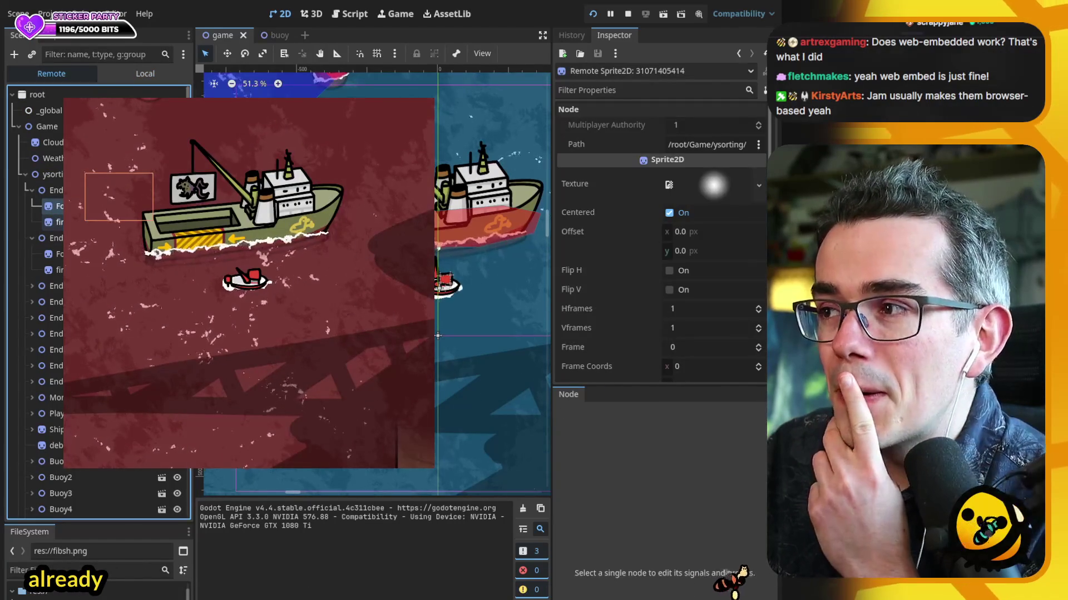
scroll(608, 250, down, 10)
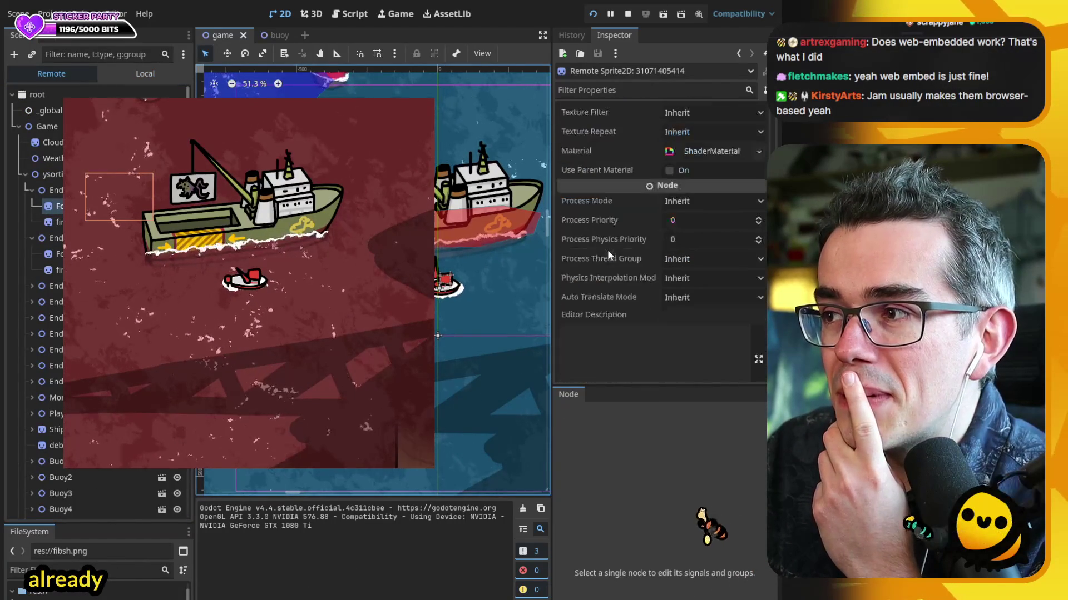
click(712, 148)
scroll(628, 271, down, 2)
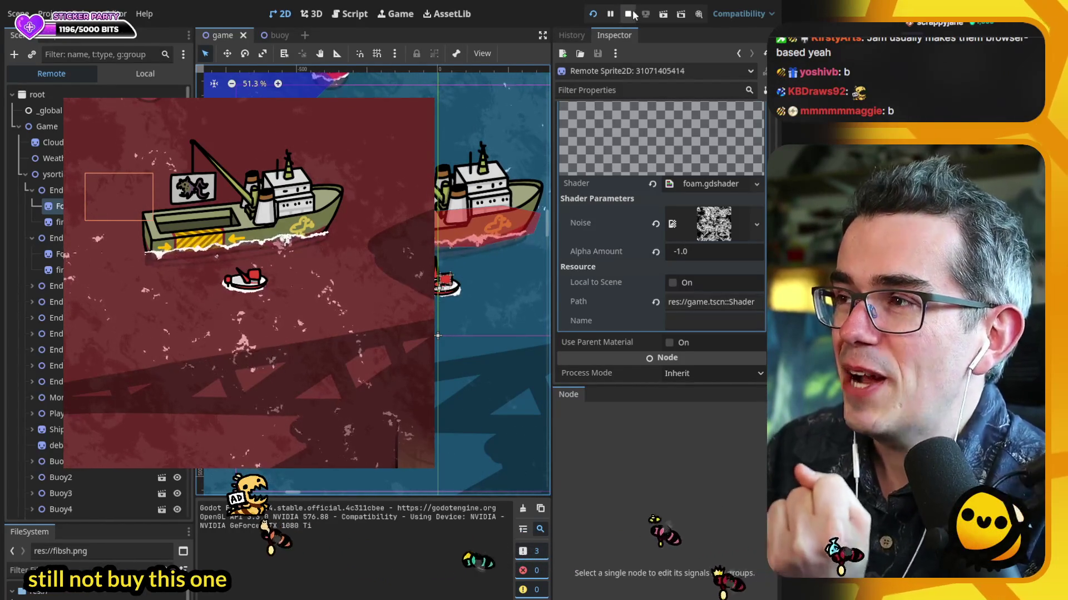
click(56, 222)
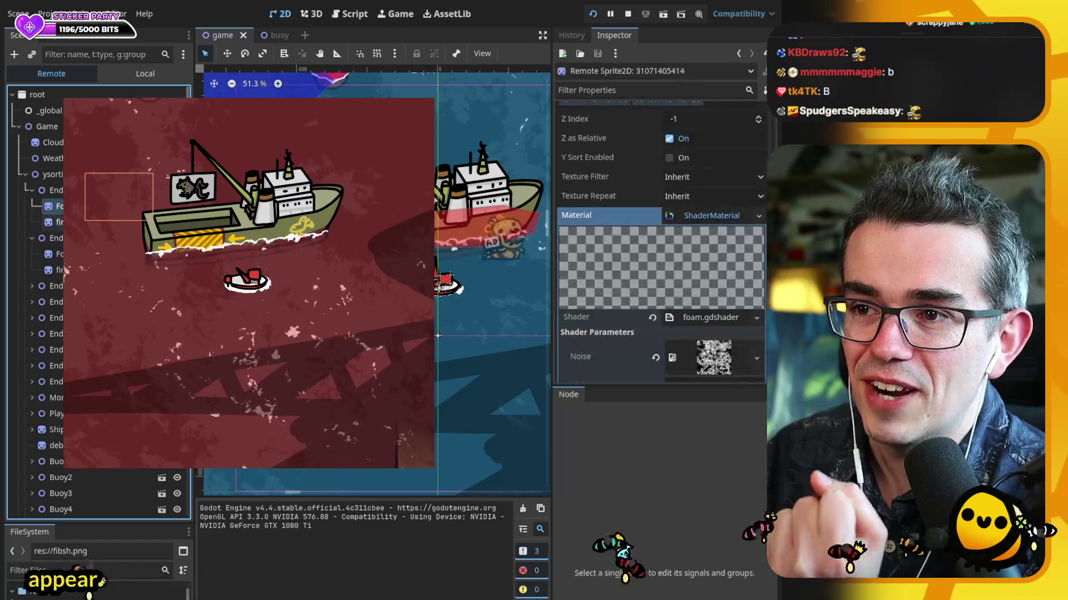
click(56, 207)
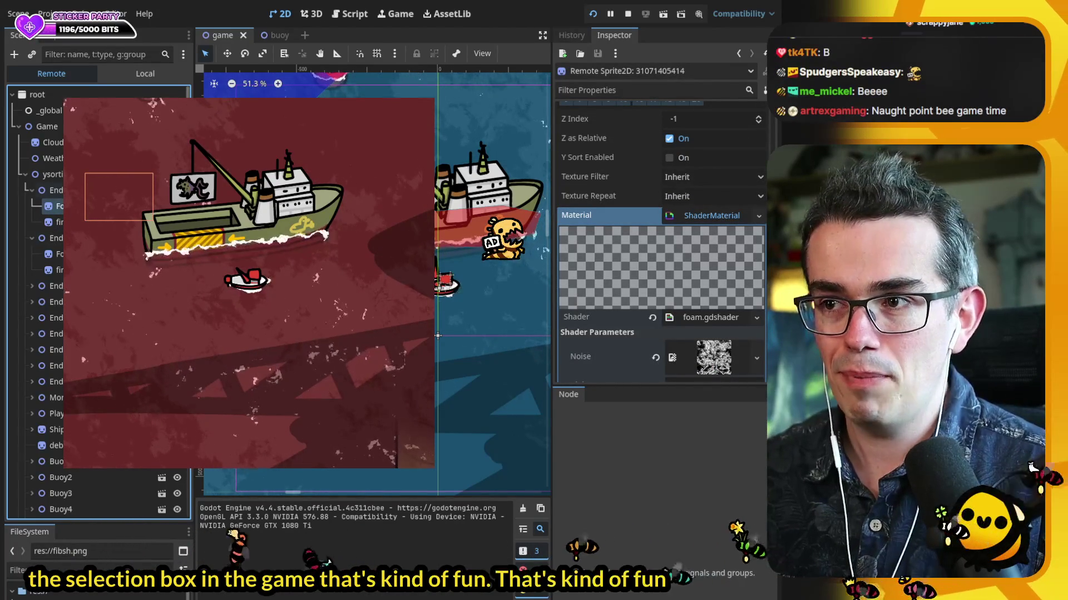
key(F8)
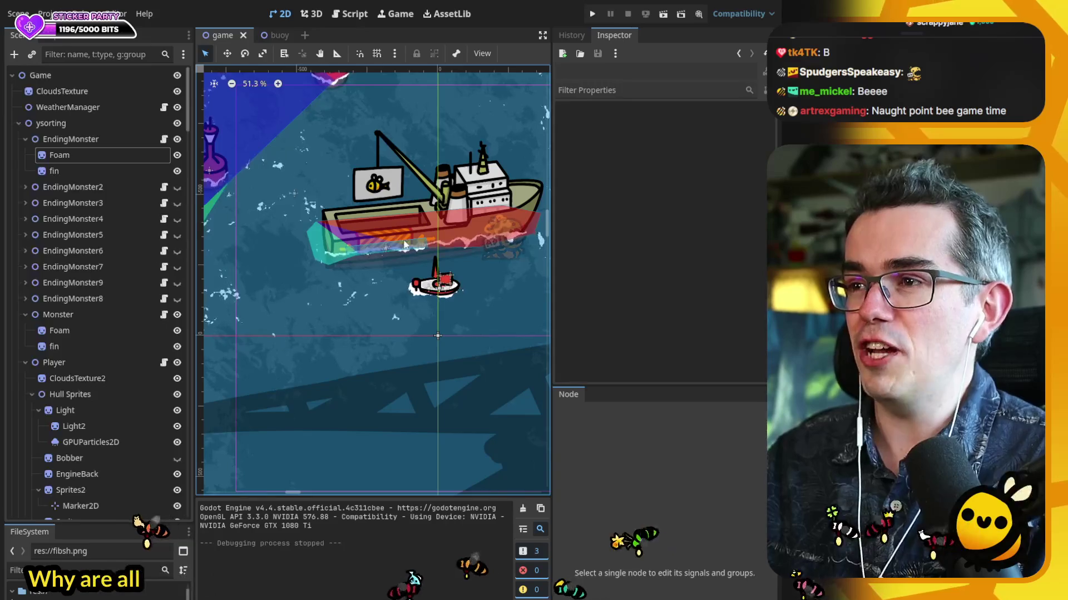
Step: Toggle EndingMonster2's visibility on and back off, then hide EndingMonster with its Foam and fin
click(131, 168)
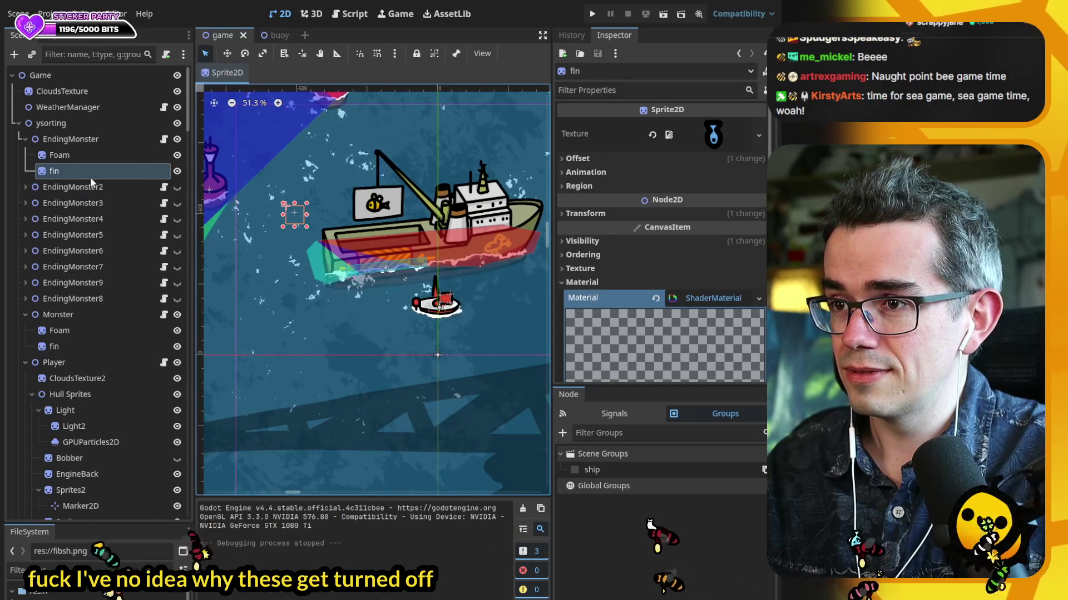
click(176, 187)
click(26, 188)
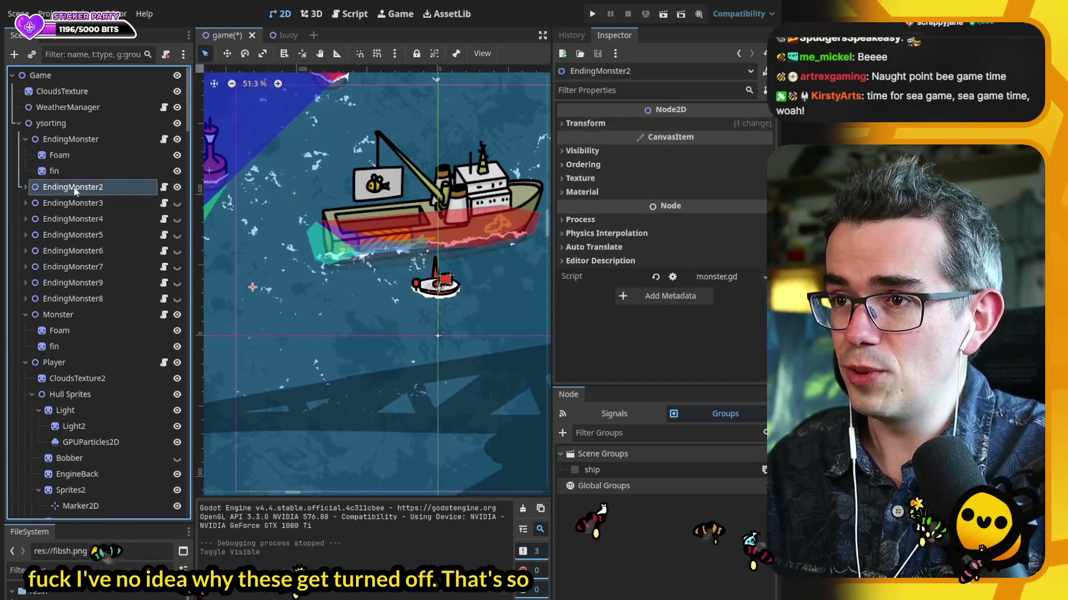
click(177, 187)
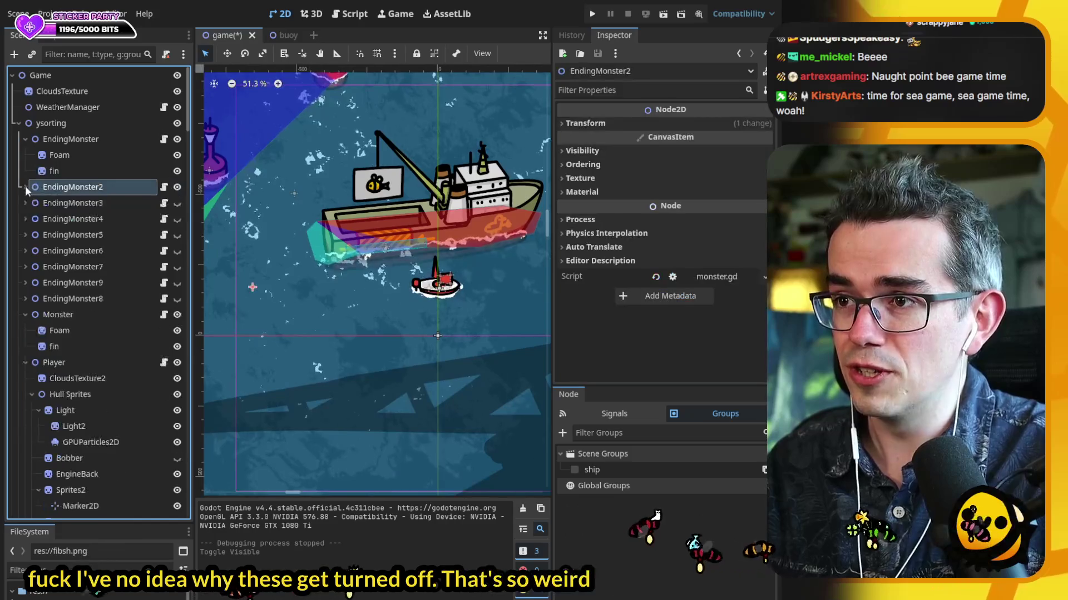
click(177, 139)
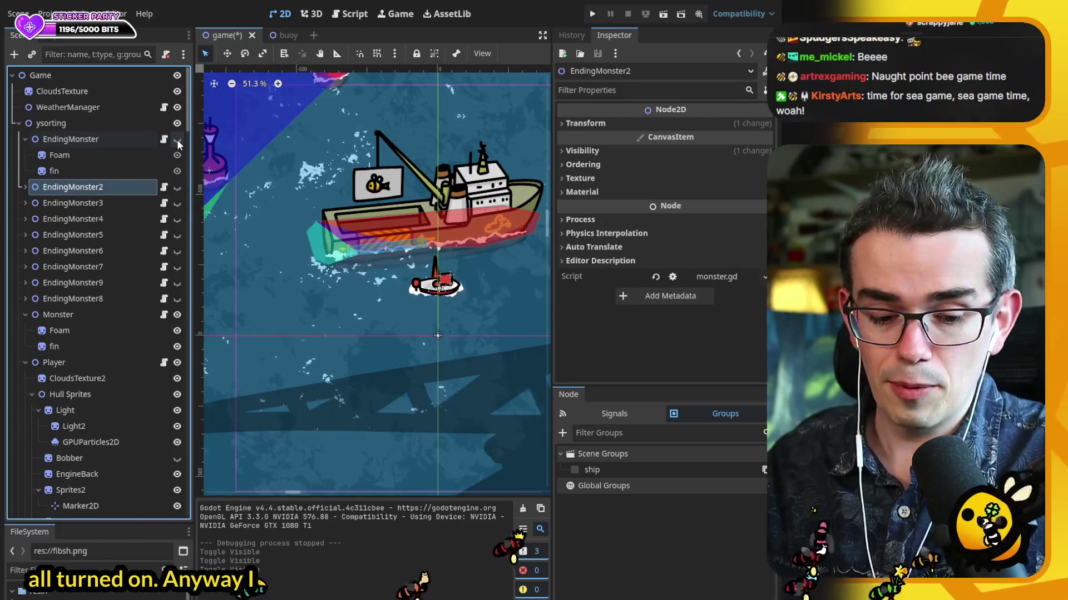
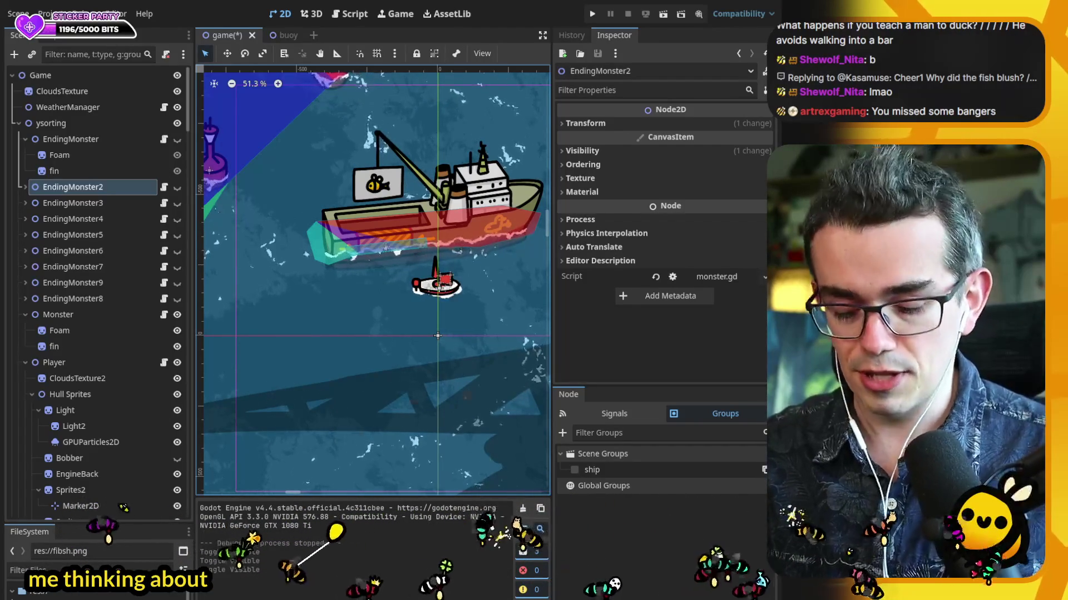
Step: Save the game scene with its eight EndingMonster nodes using Ctrl+S
key(ctrl+s)
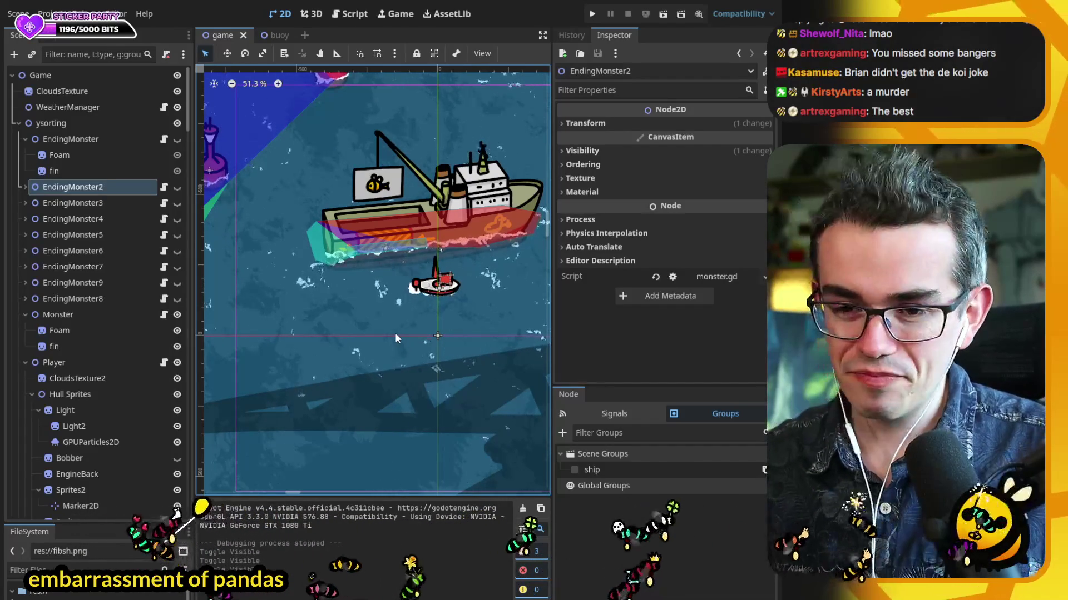
Step: Recentre the scene view and turn EndingMonster2's visibility back on
drag(361, 304, 292, 320)
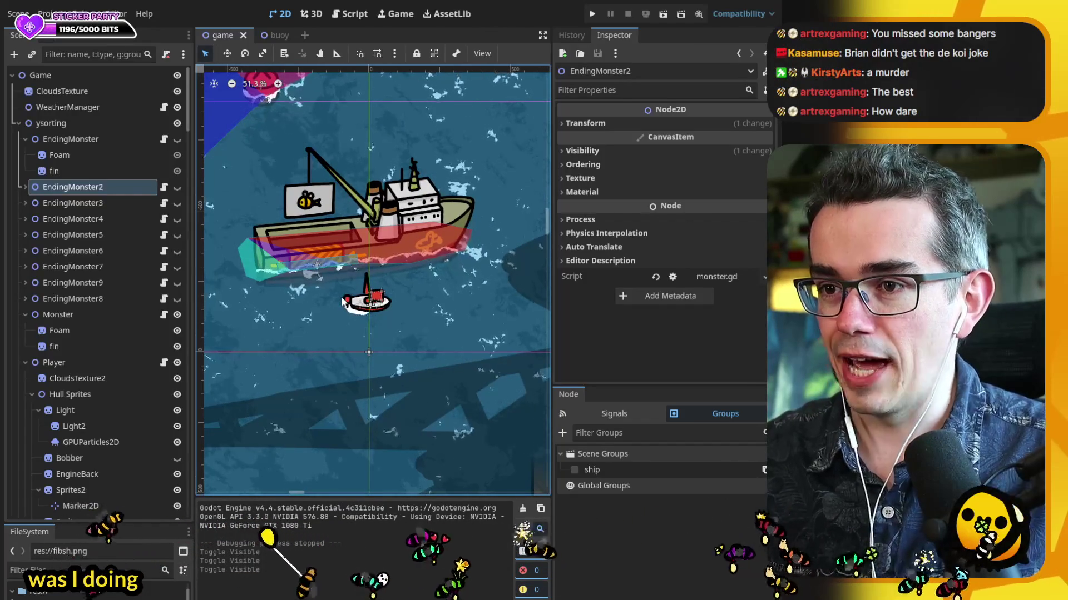
click(179, 189)
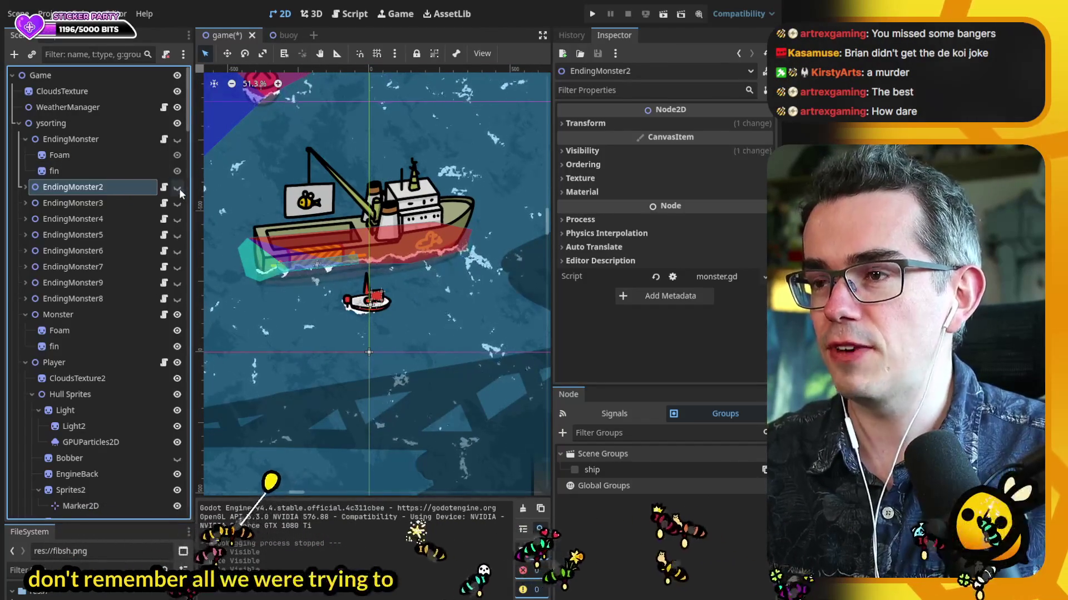
click(179, 188)
Step: Expand EndingMonster2, review its Foam sprite's Material settings, then collapse it again
double_click(53, 191)
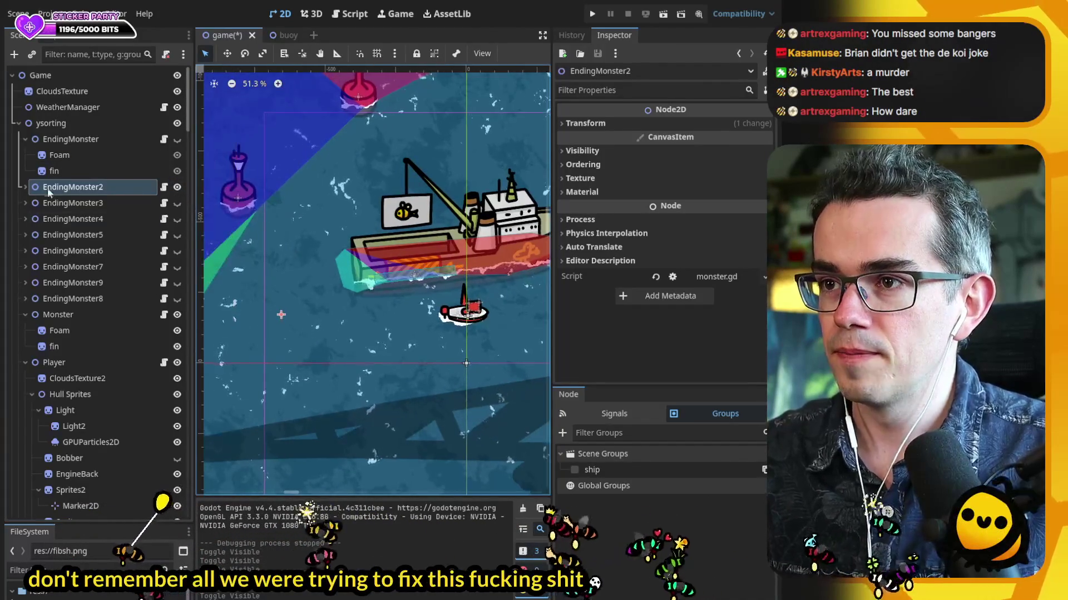
click(25, 187)
click(60, 203)
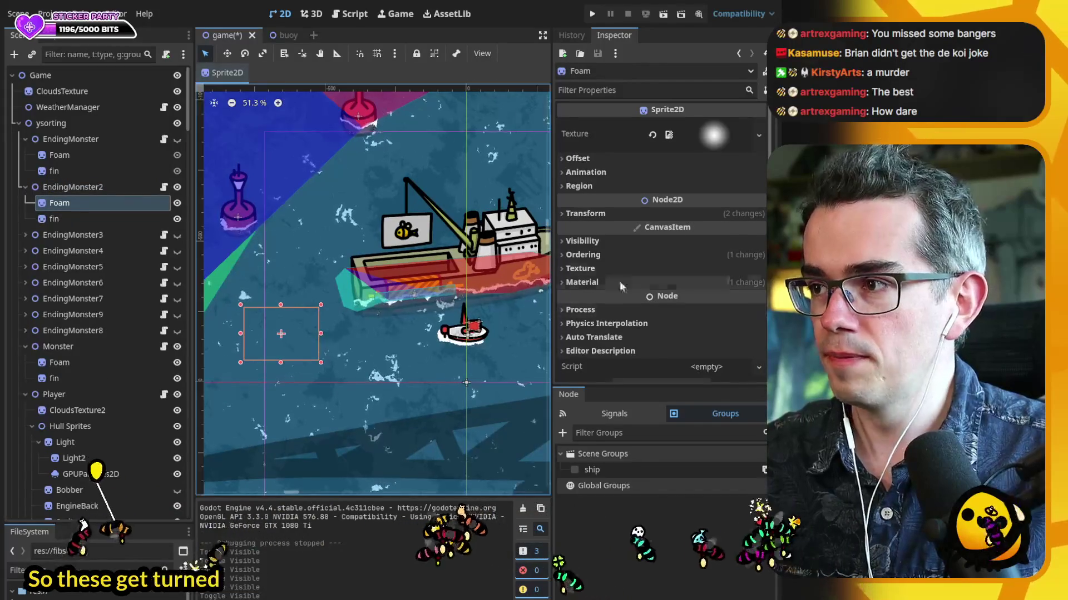
click(581, 282)
scroll(667, 267, down, 1)
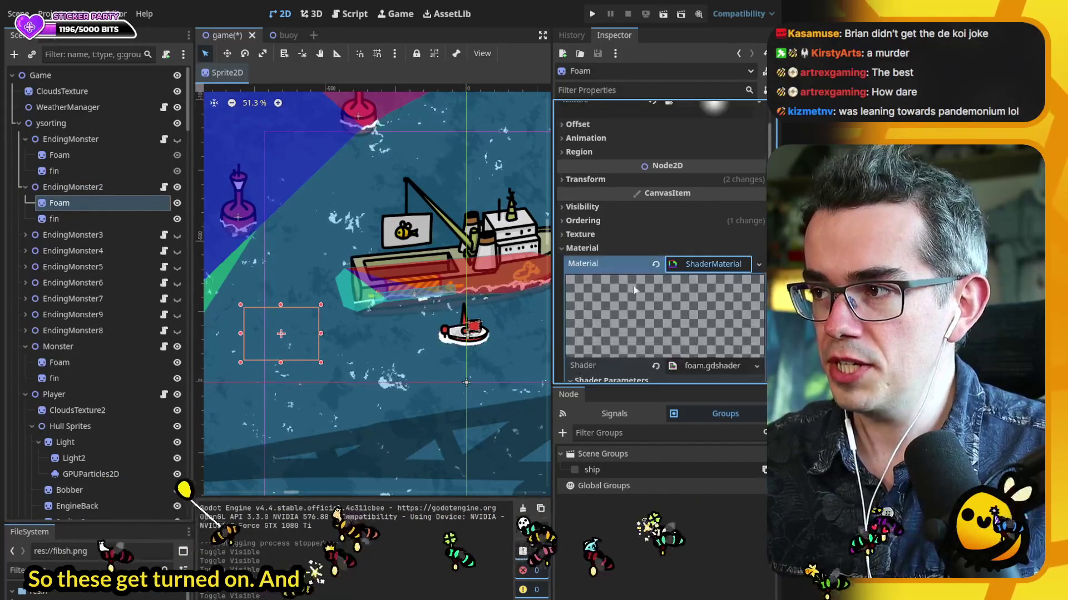
scroll(641, 284, down, 4)
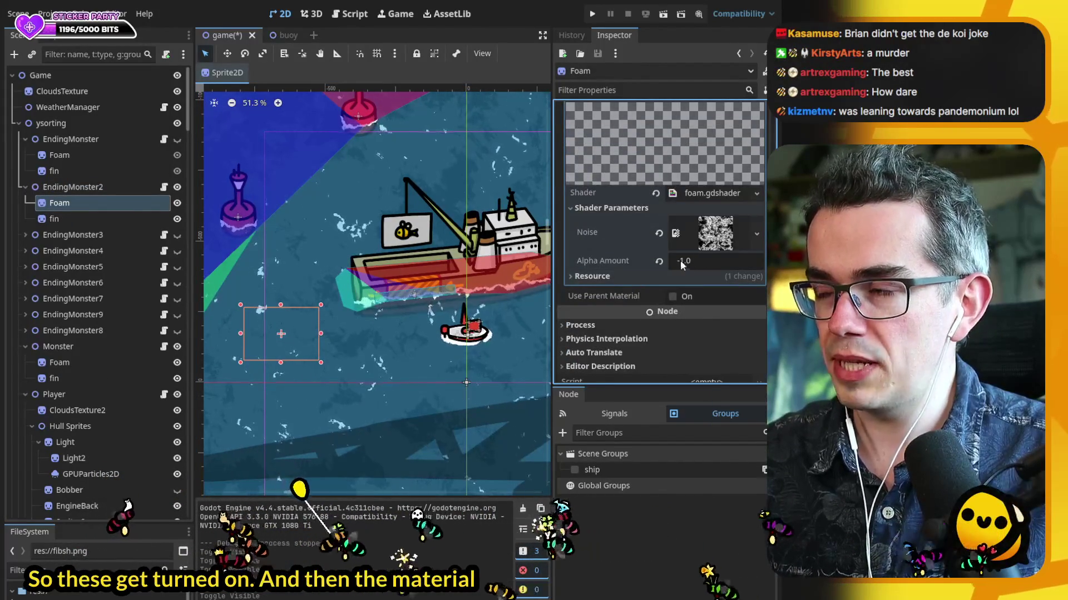
scroll(642, 262, up, 3)
scroll(435, 319, down, 5)
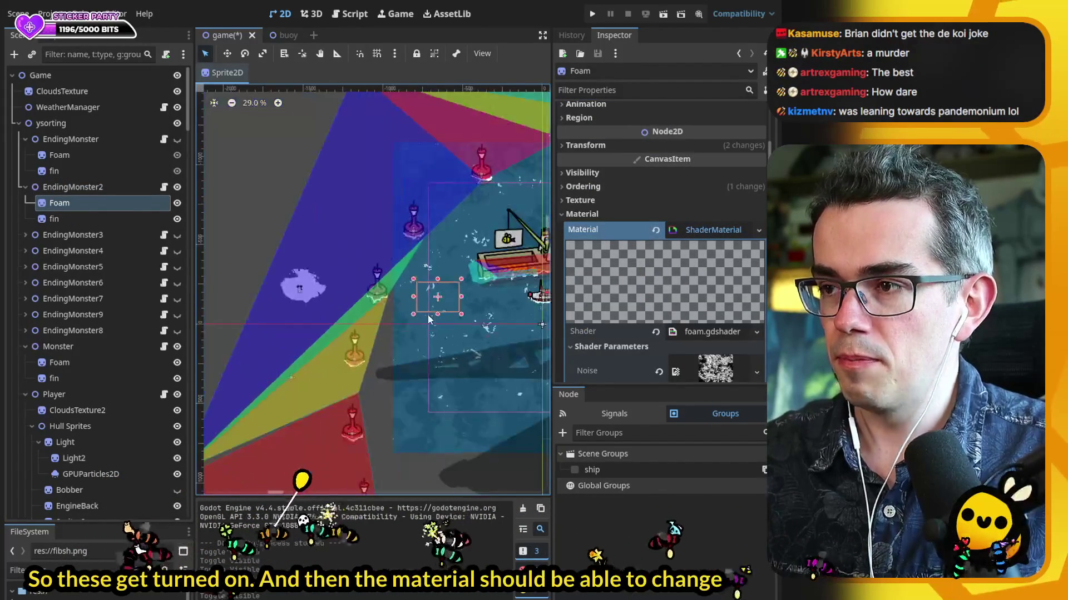
scroll(395, 311, up, 2)
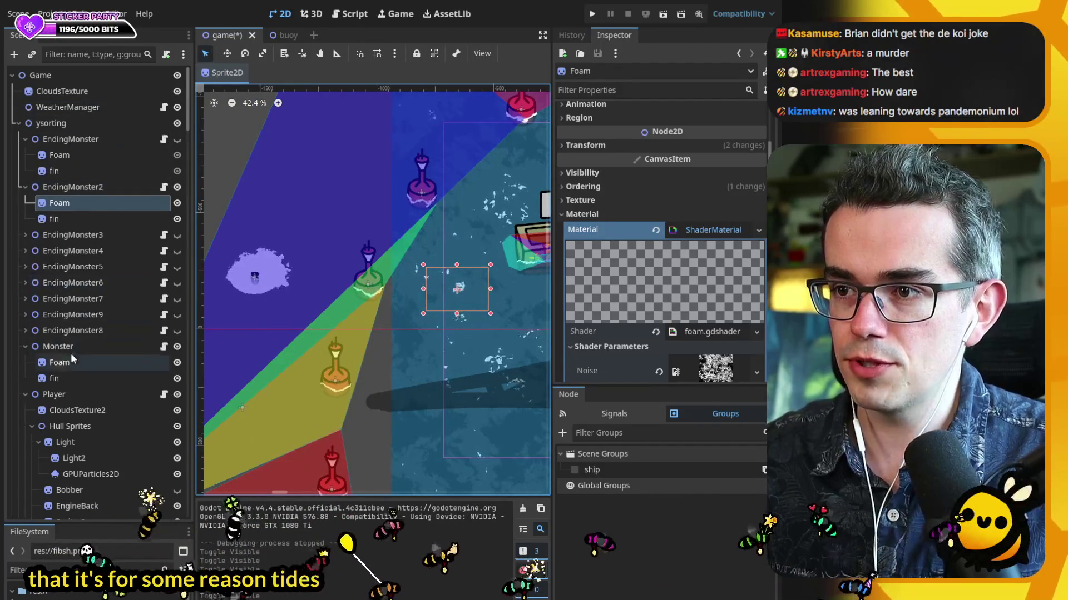
click(145, 349)
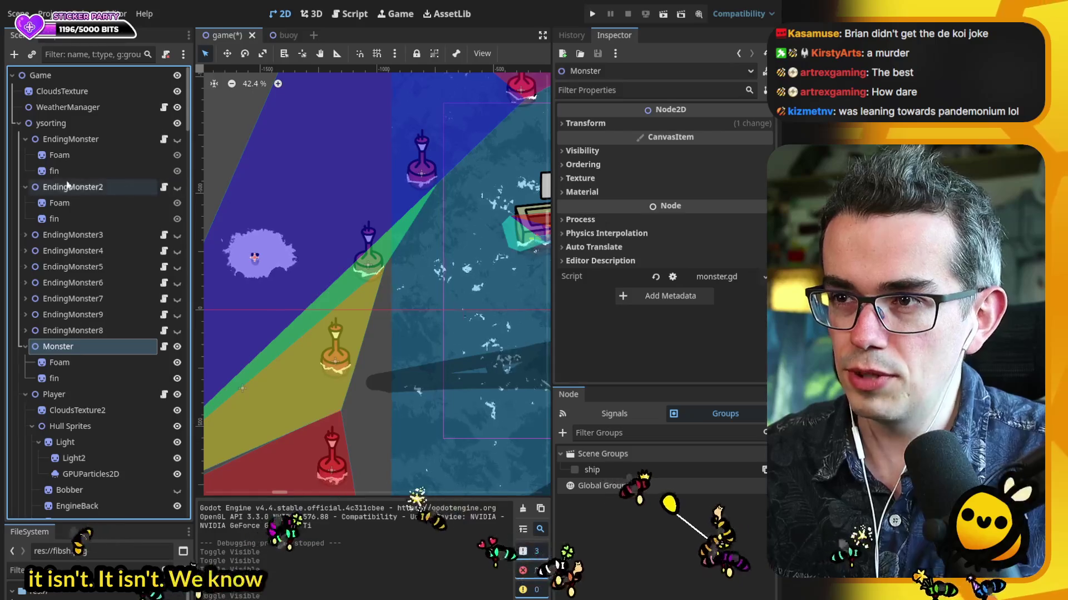
click(25, 187)
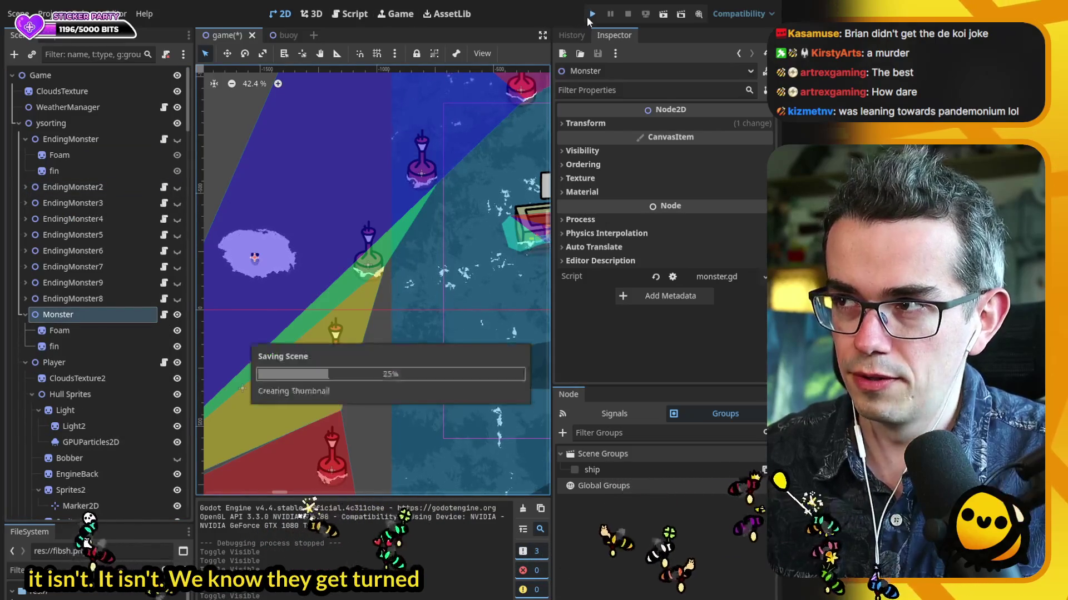
Step: Run the game and inspect an ending monster and its fin sprite in the Remote tree
click(587, 17)
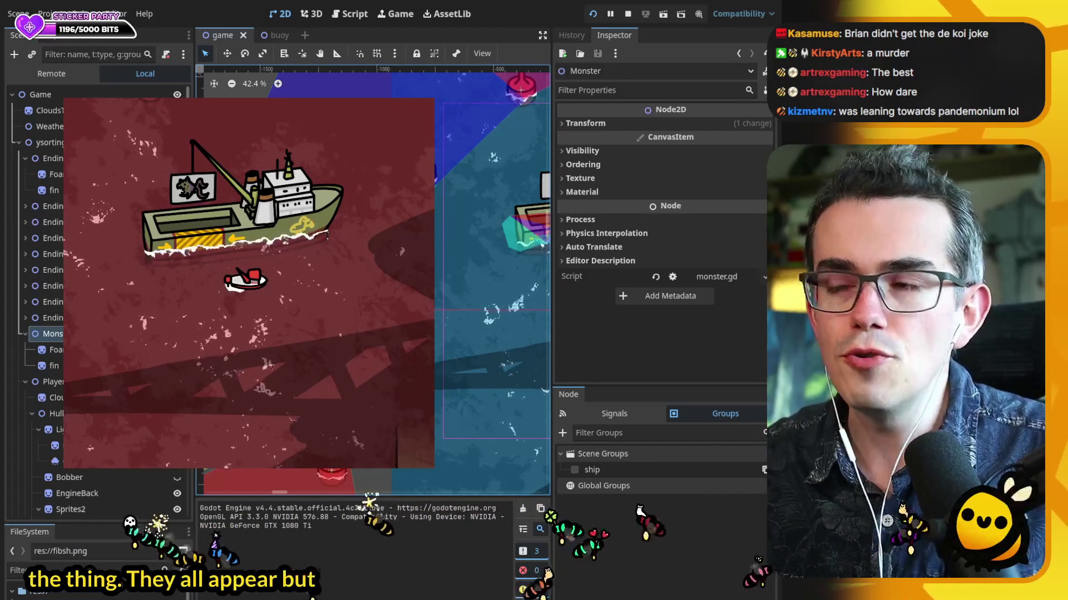
click(52, 73)
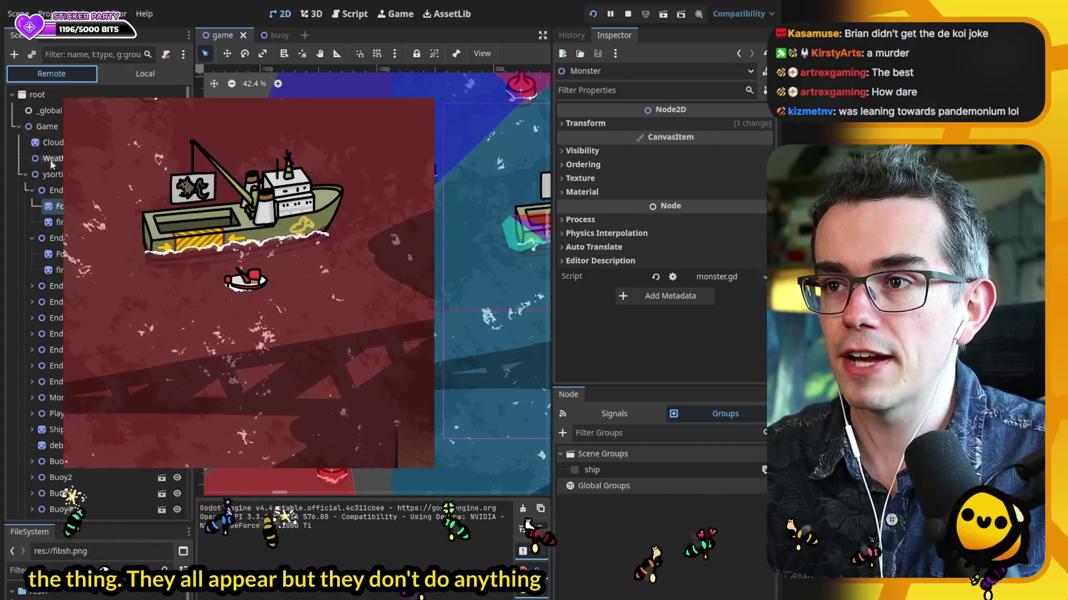
click(32, 286)
click(59, 318)
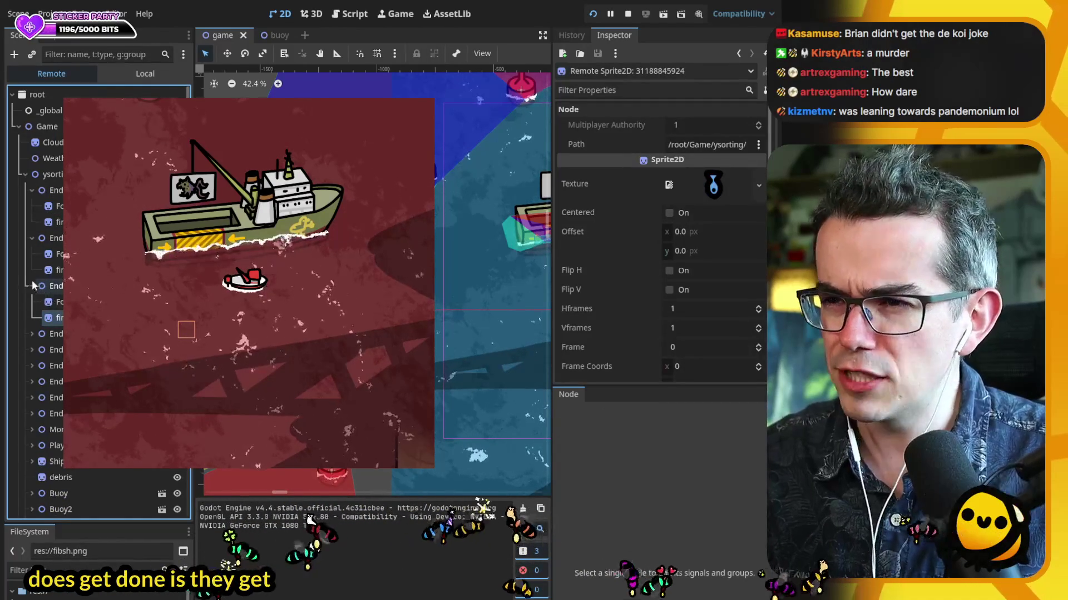
click(30, 286)
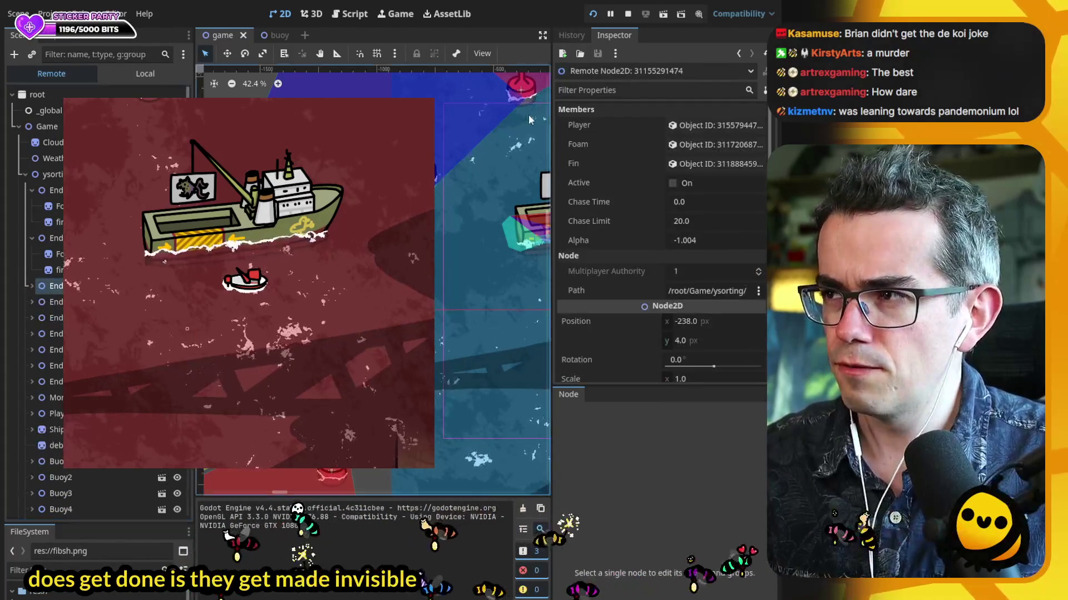
Step: Restart the game, recheck the Remote scene tree, then stop it with F8
click(627, 16)
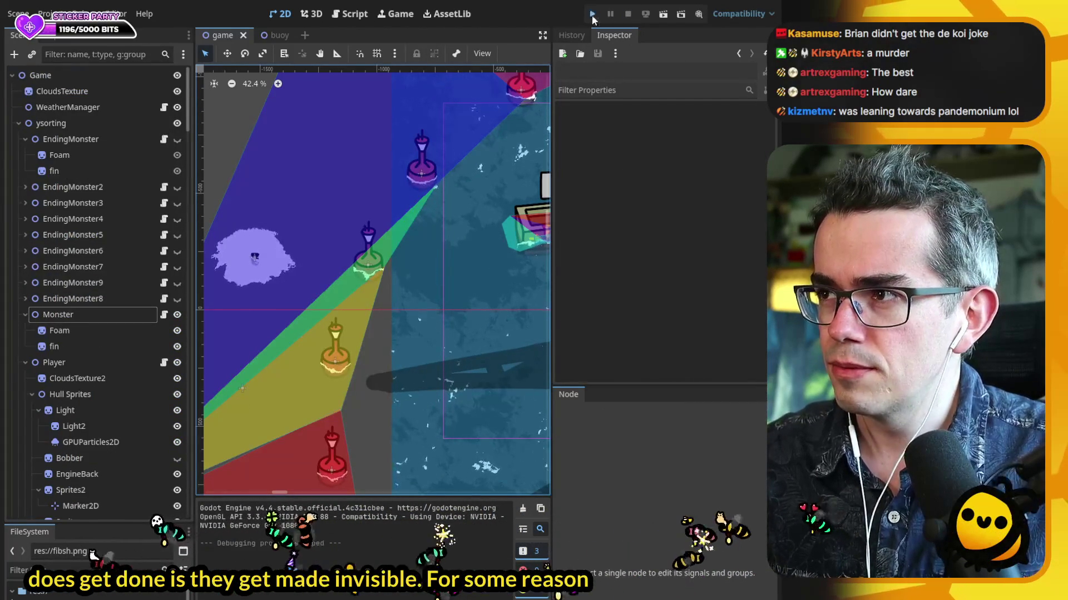
click(593, 15)
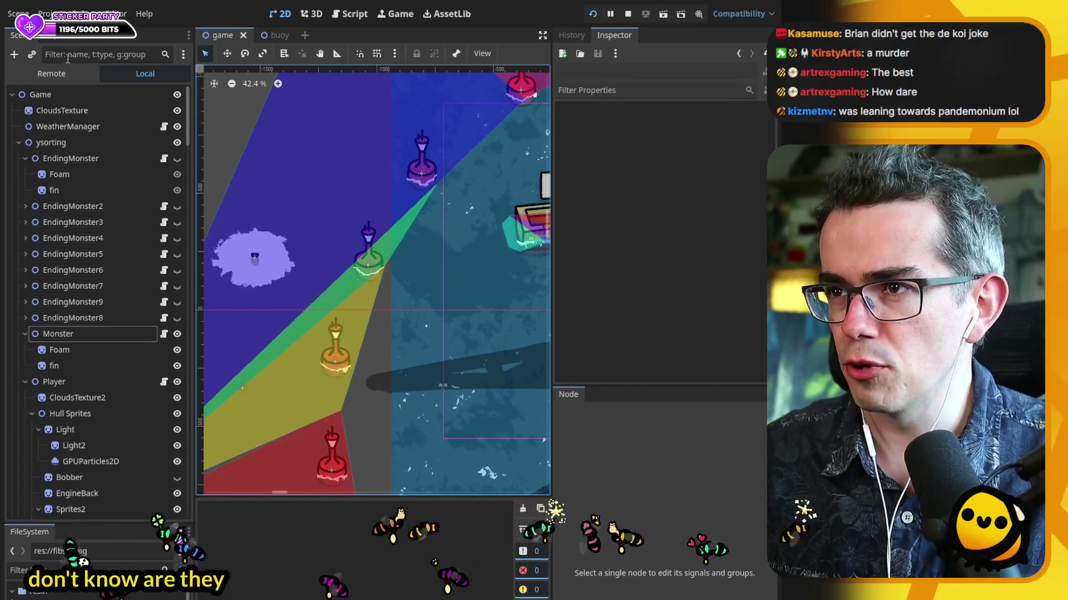
click(51, 74)
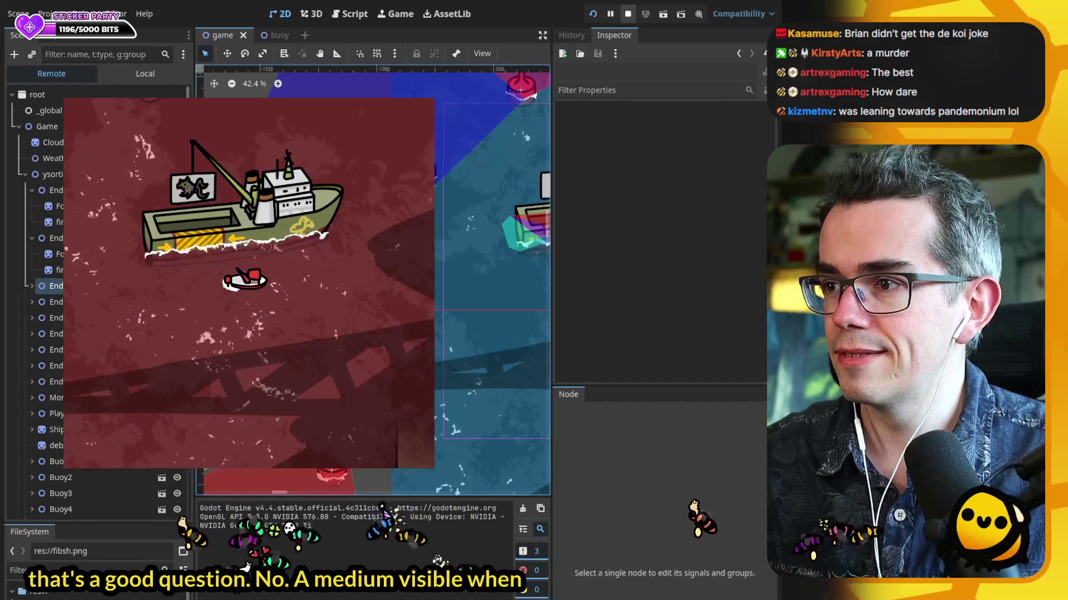
key(F8)
Step: Open player.gd for the Player node and jump to its _process function
click(350, 13)
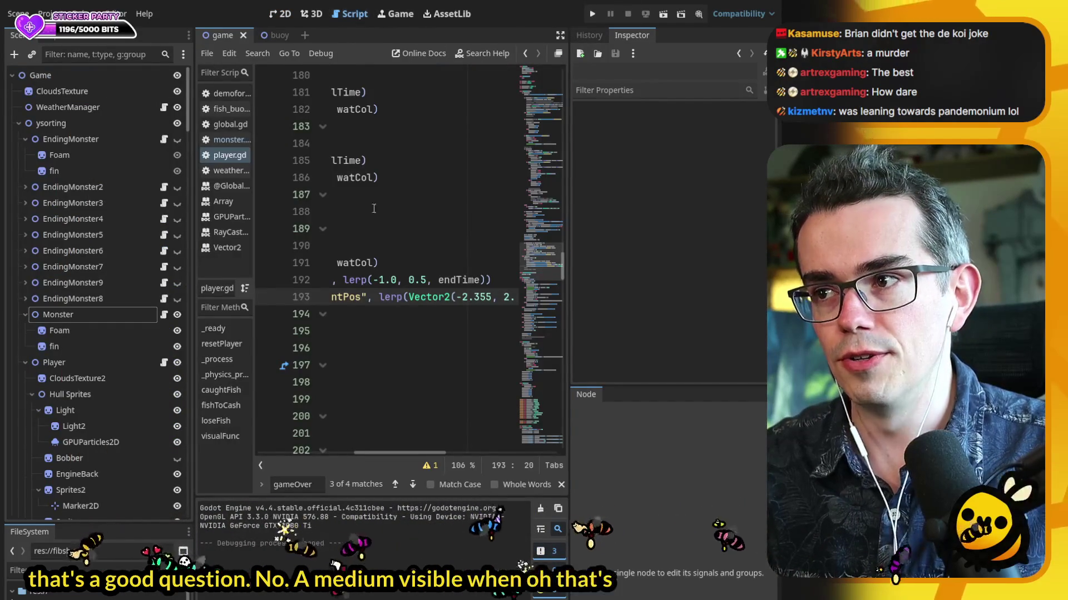
click(101, 361)
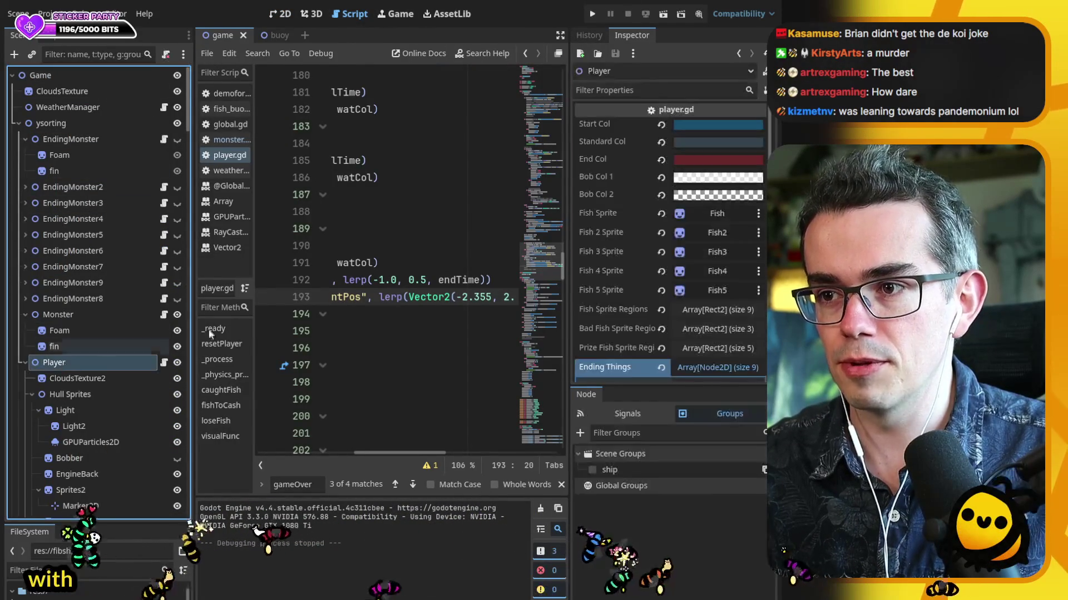
scroll(642, 215, down, 3)
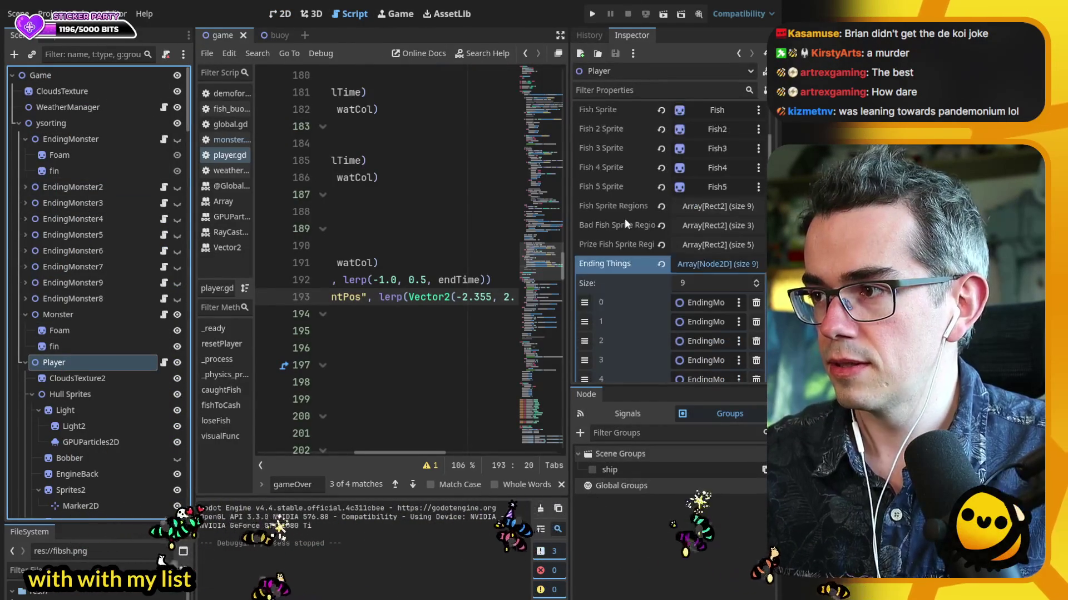
scroll(625, 218, down, 3)
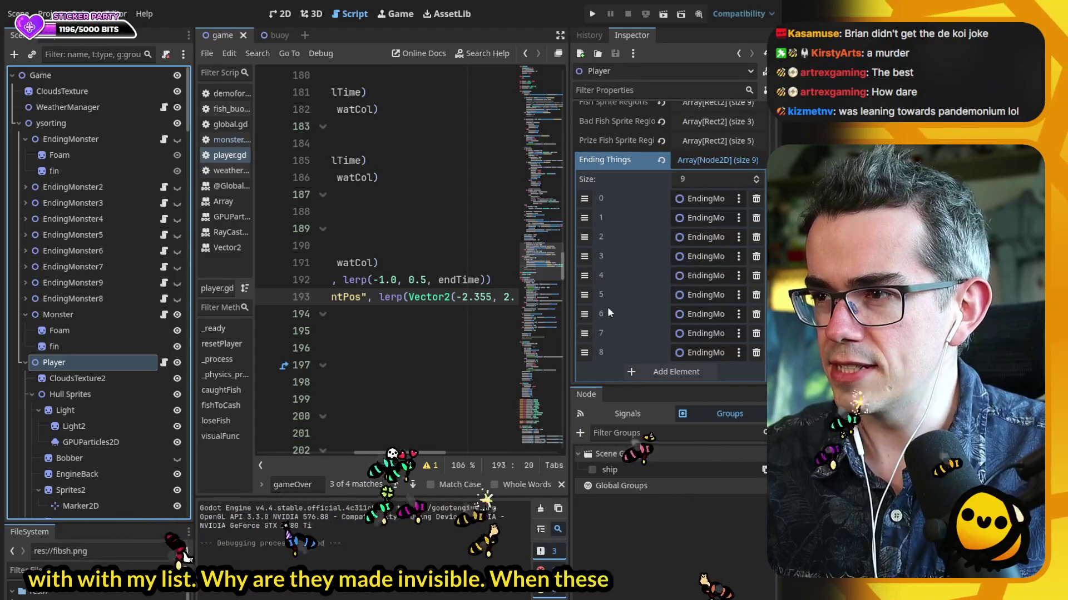
drag(403, 452, 315, 448)
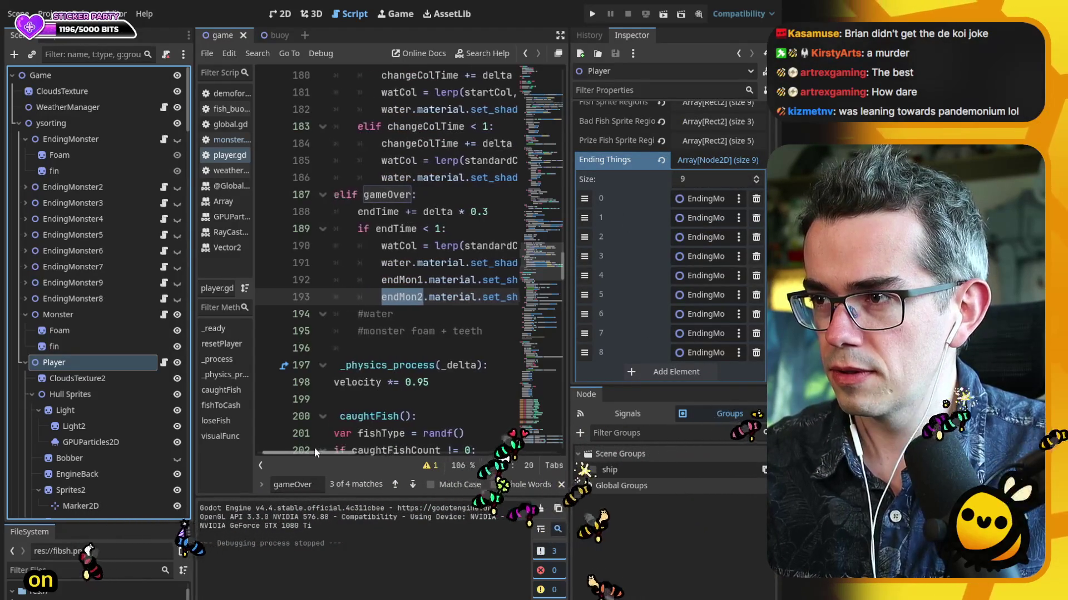
click(234, 359)
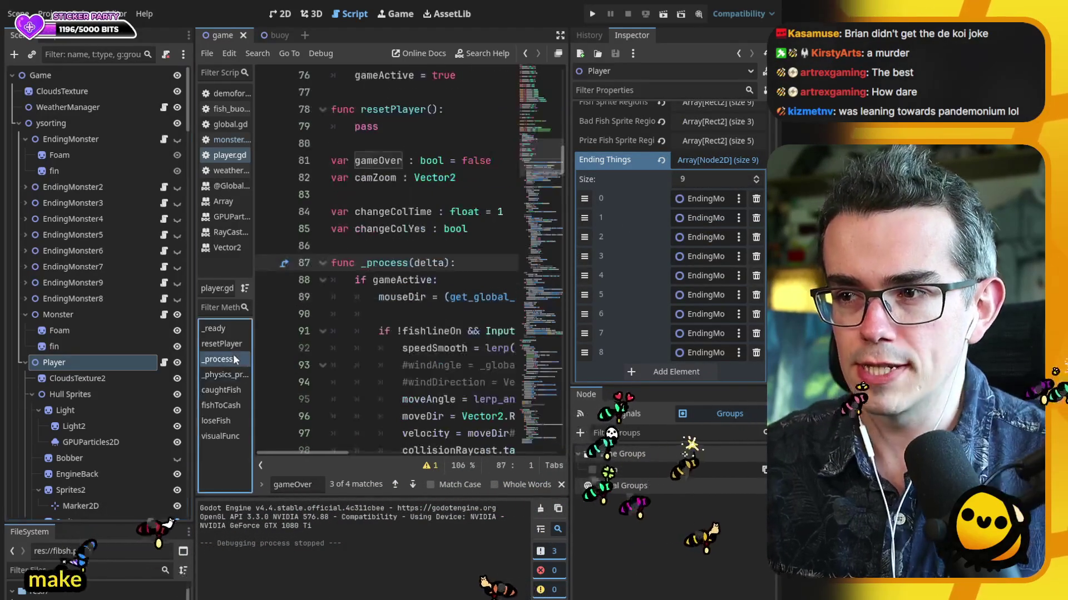
scroll(458, 303, down, 7)
Step: Widen the code editor and review the endingThings show loop on lines 117–118
key(ctrl+backslash)
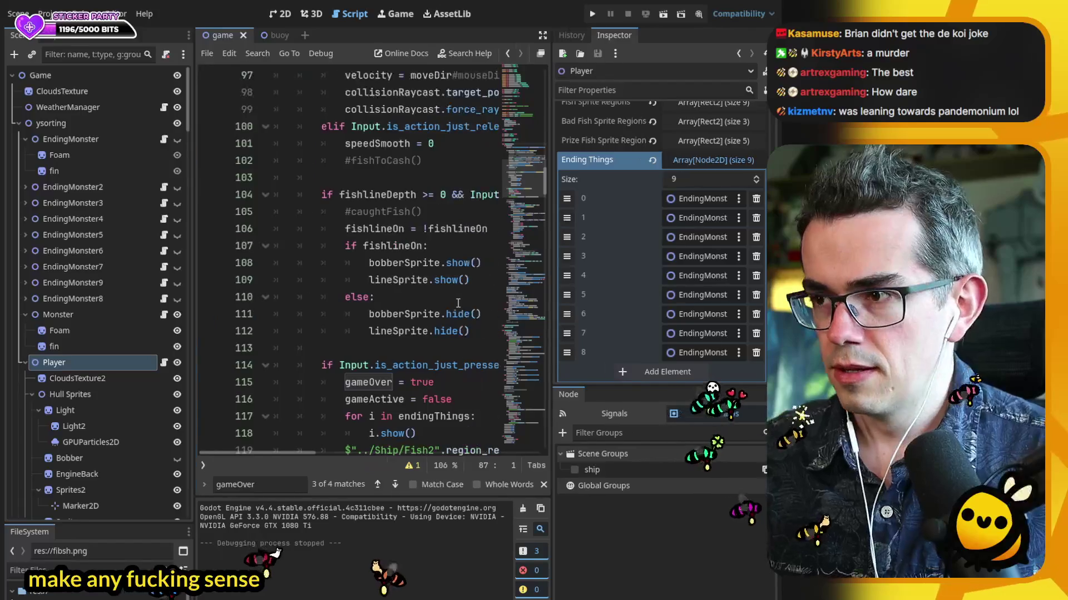
scroll(457, 303, down, 4)
drag(552, 278, 639, 278)
scroll(445, 265, up, 1)
double_click(429, 262)
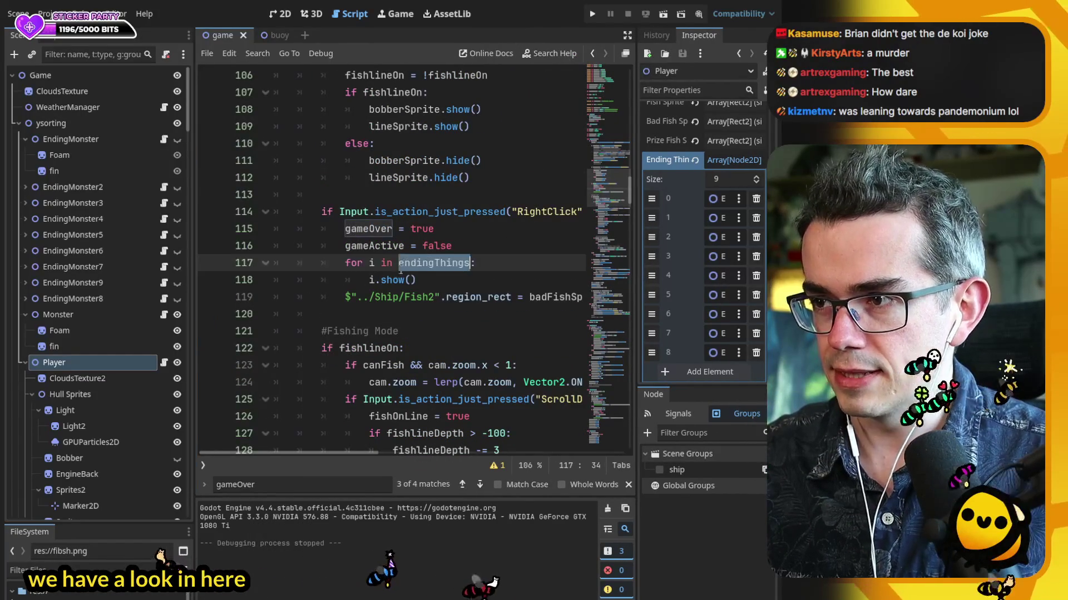
double_click(392, 280)
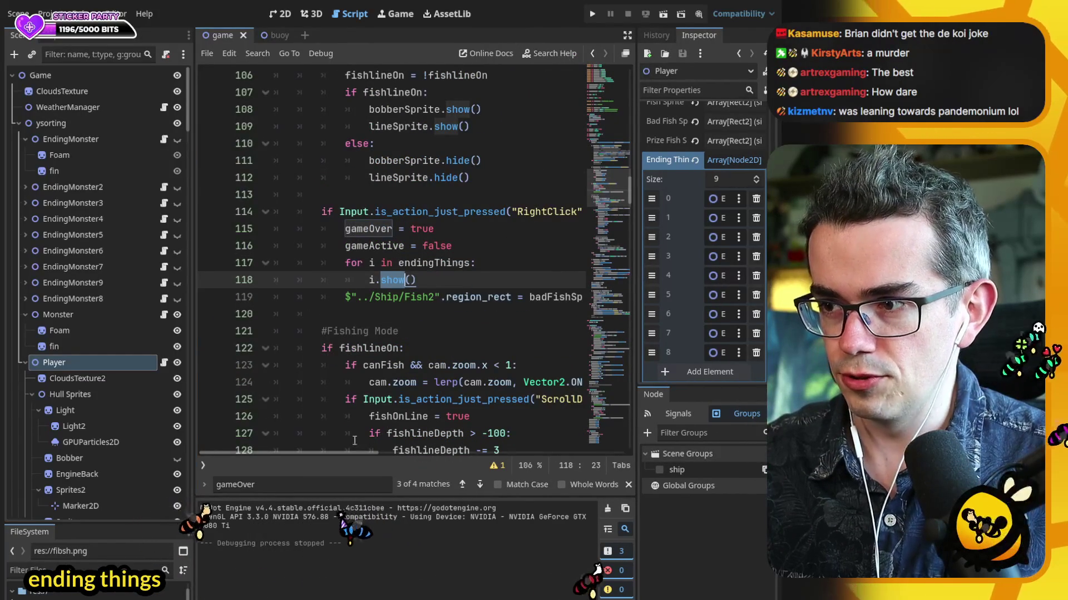
Step: Delete the bad region_rect line 119 and save the script
drag(344, 452, 409, 441)
click(516, 291)
triple_click(516, 290)
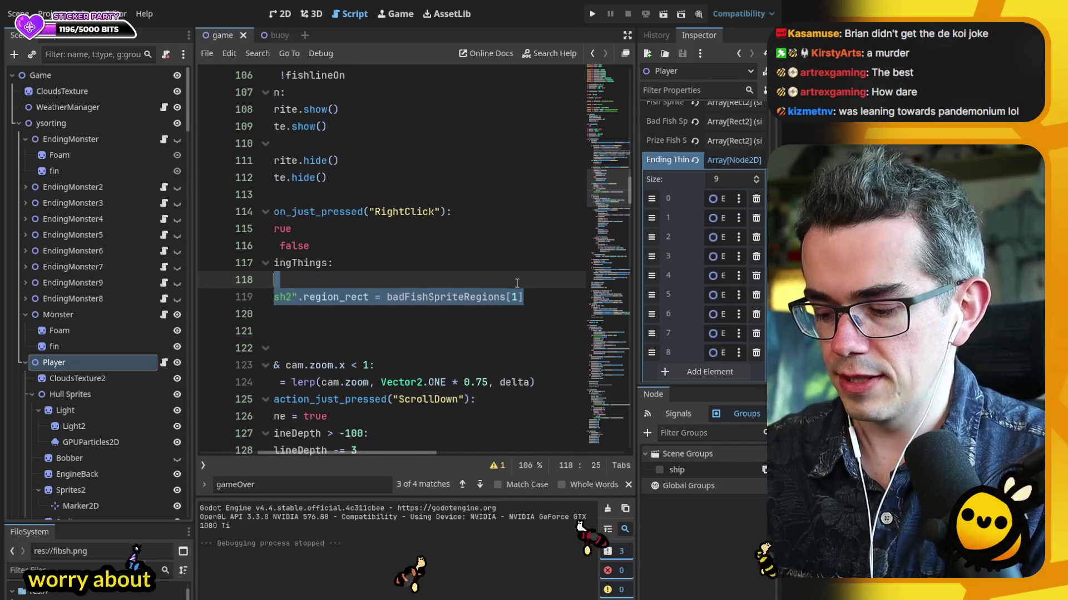
key(BackSpace)
drag(362, 454, 302, 449)
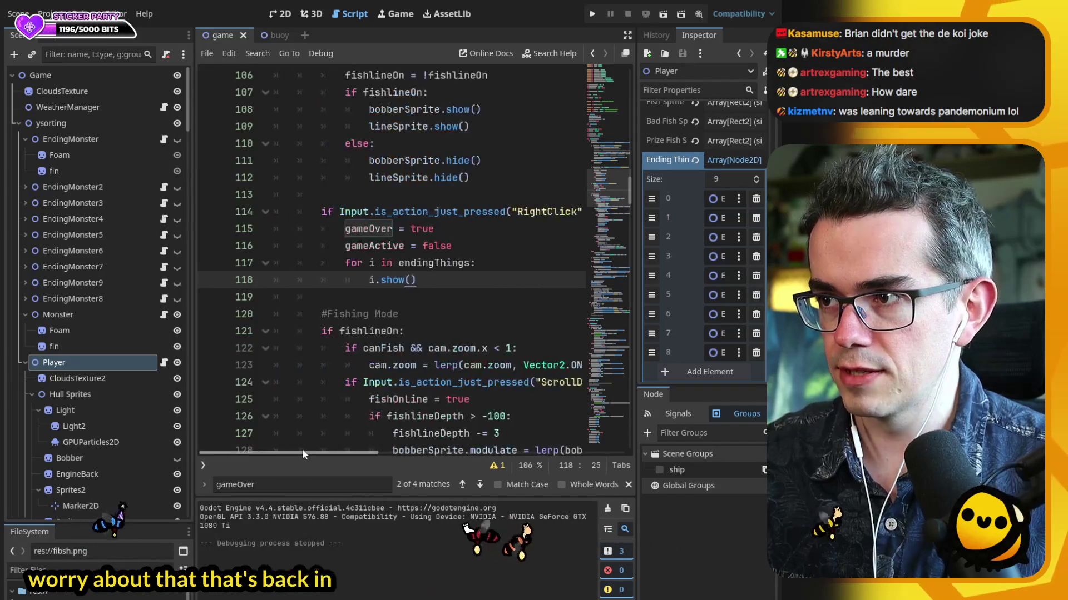
key(ctrl+s)
Step: Review the gameOver lines, then place the caret after endTime += delta * 0.3
click(377, 228)
double_click(384, 246)
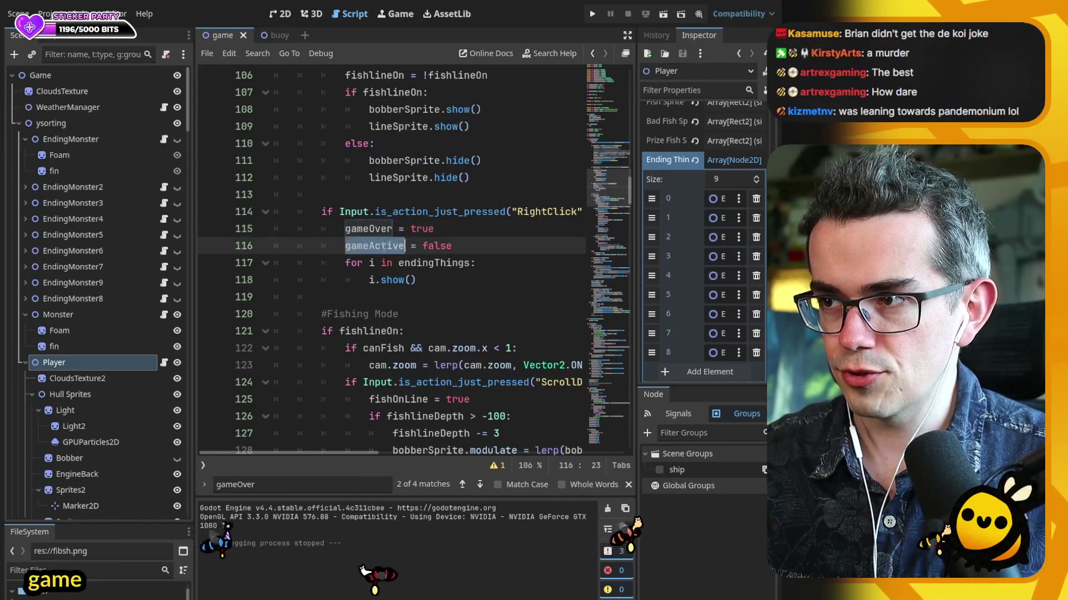
double_click(413, 263)
scroll(408, 269, down, 4)
scroll(352, 299, up, 5)
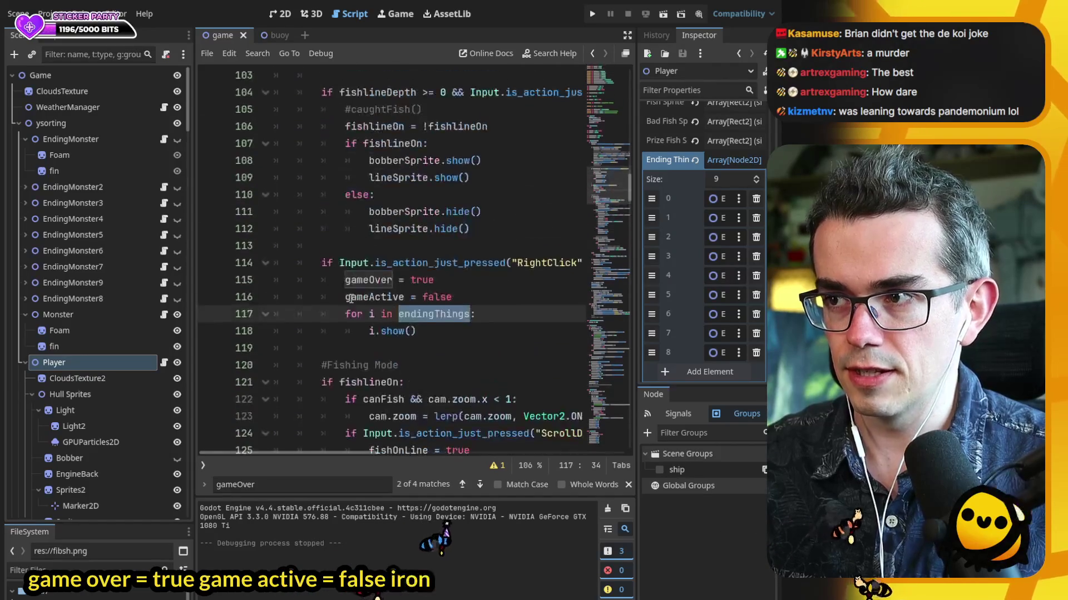
scroll(415, 282, down, 13)
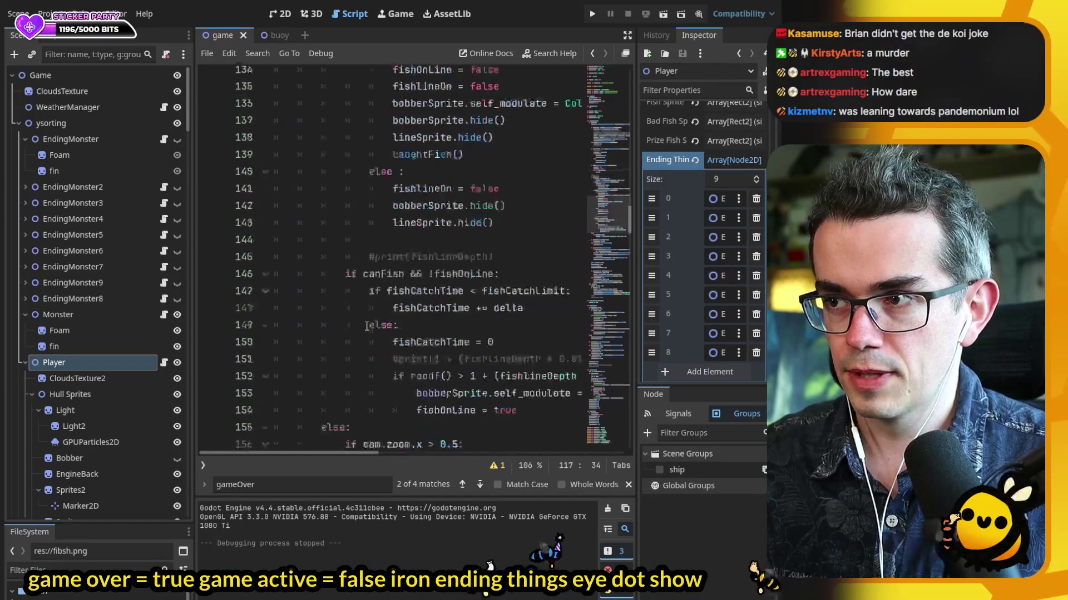
scroll(365, 325, down, 11)
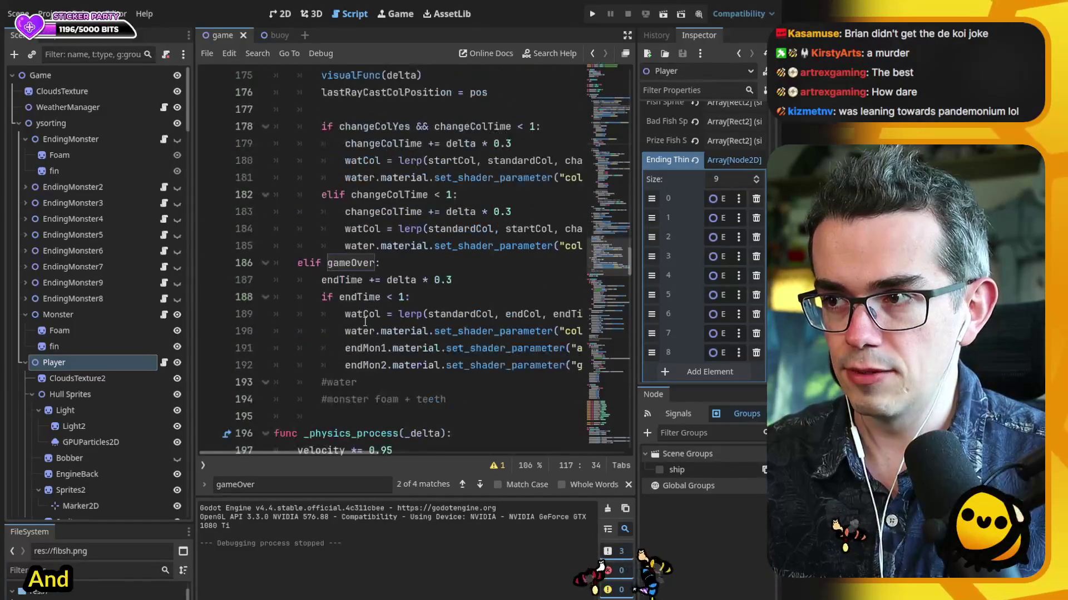
double_click(349, 280)
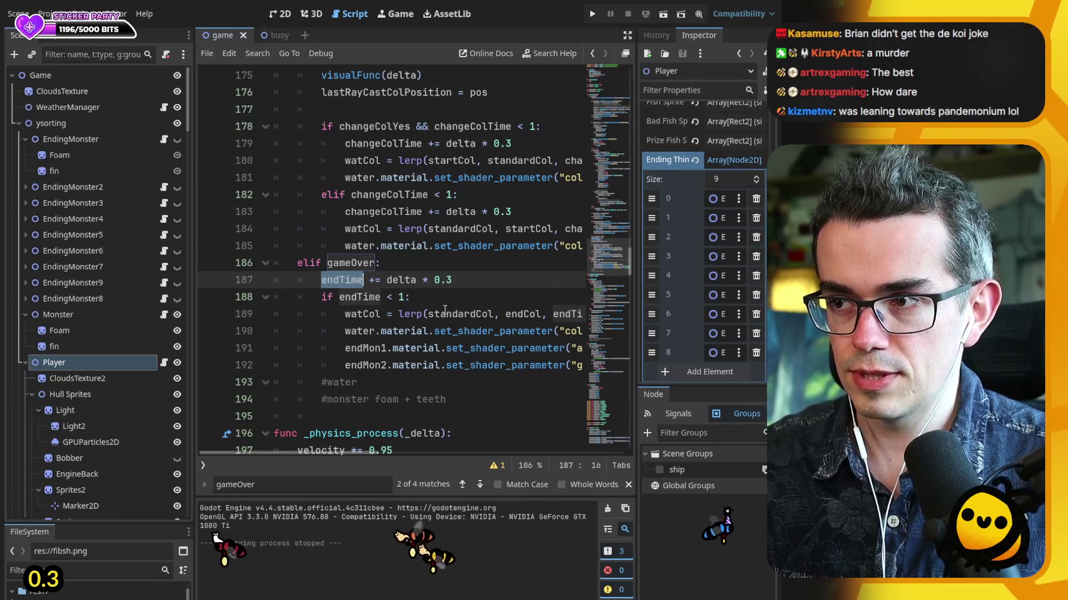
click(475, 285)
Step: Start a print() line below endTime, then undo it
key(Return)
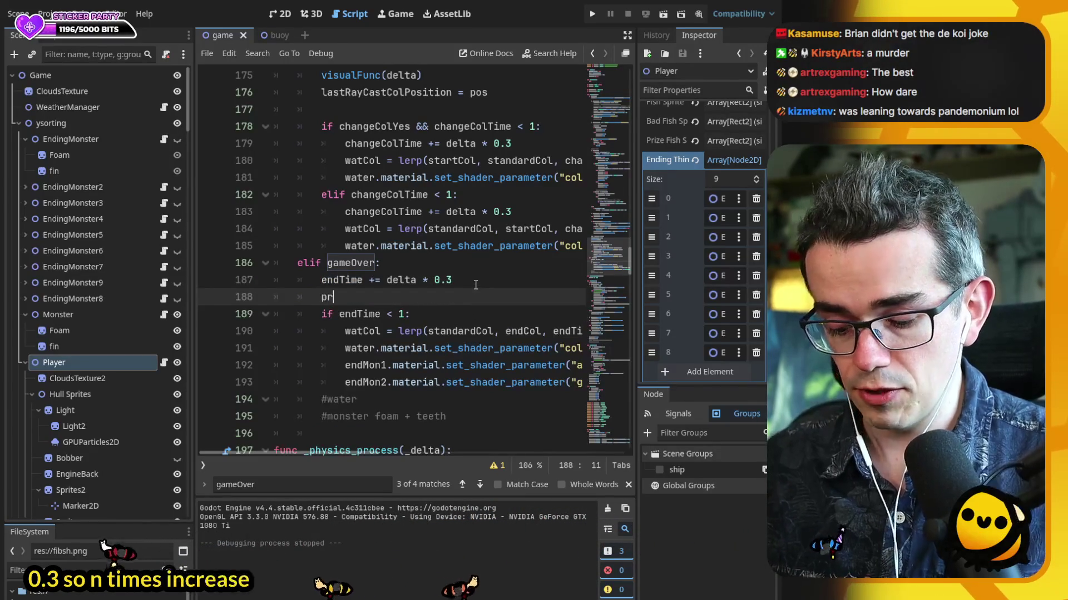
text(print()
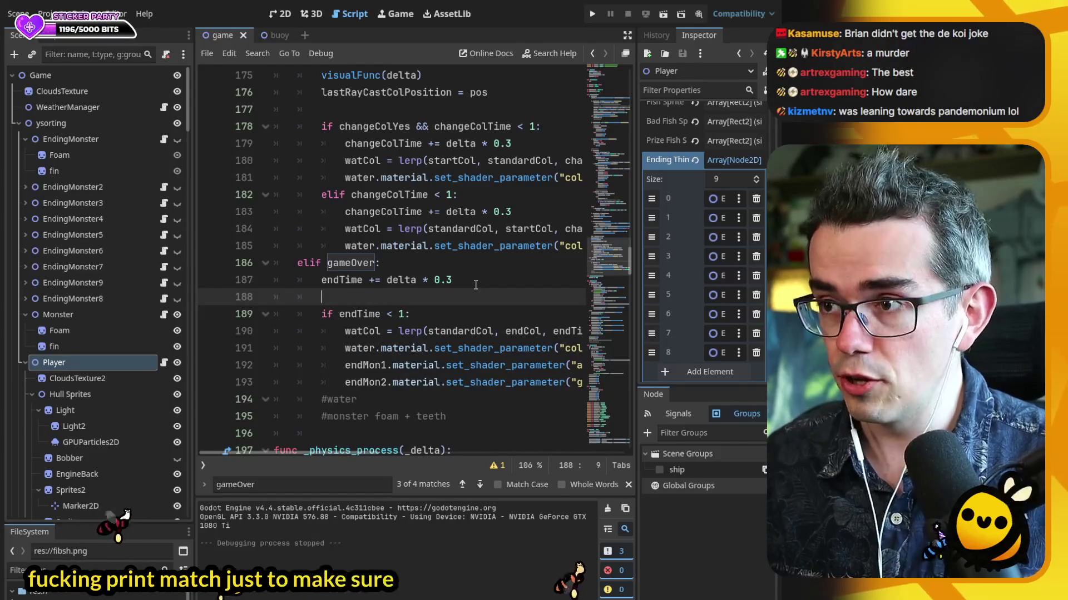
key(ctrl+z)
drag(329, 455, 393, 449)
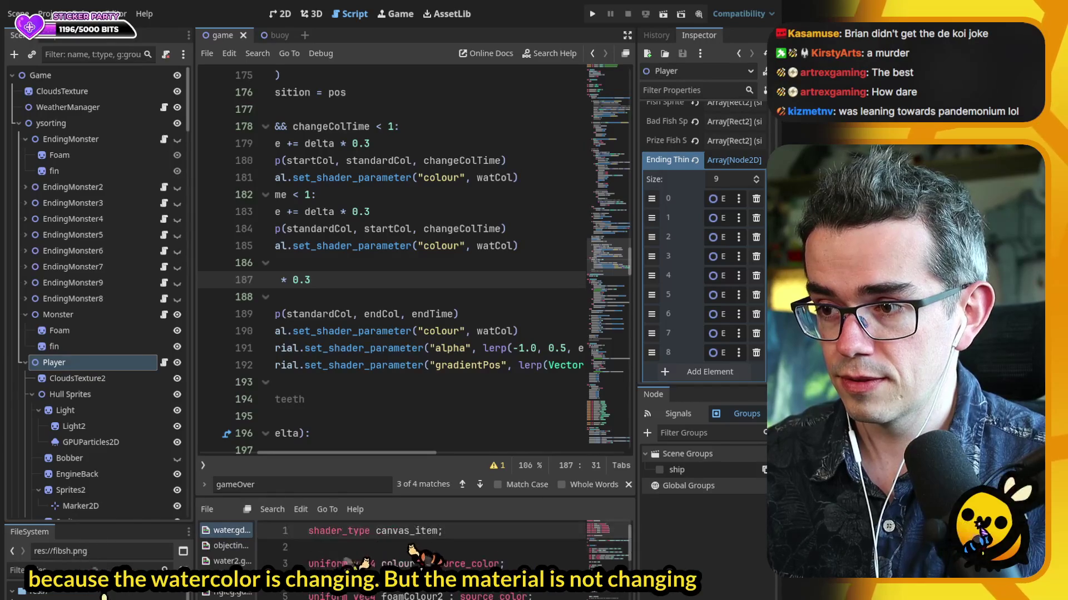
Step: Compare the objectinwater, gradient and foam.gdshader code in the shader editor
click(236, 546)
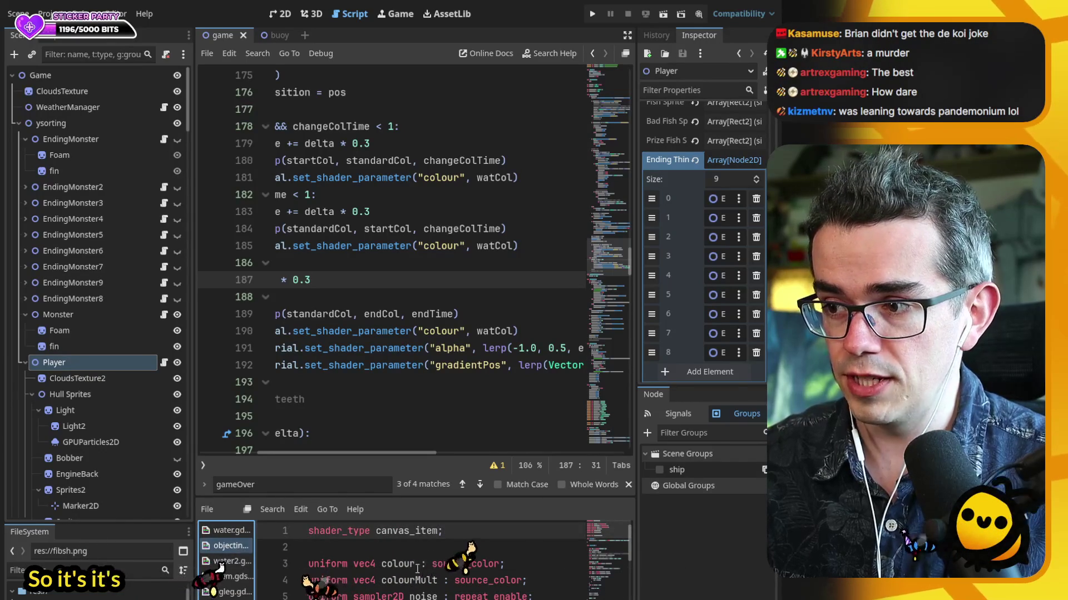
click(246, 561)
click(233, 546)
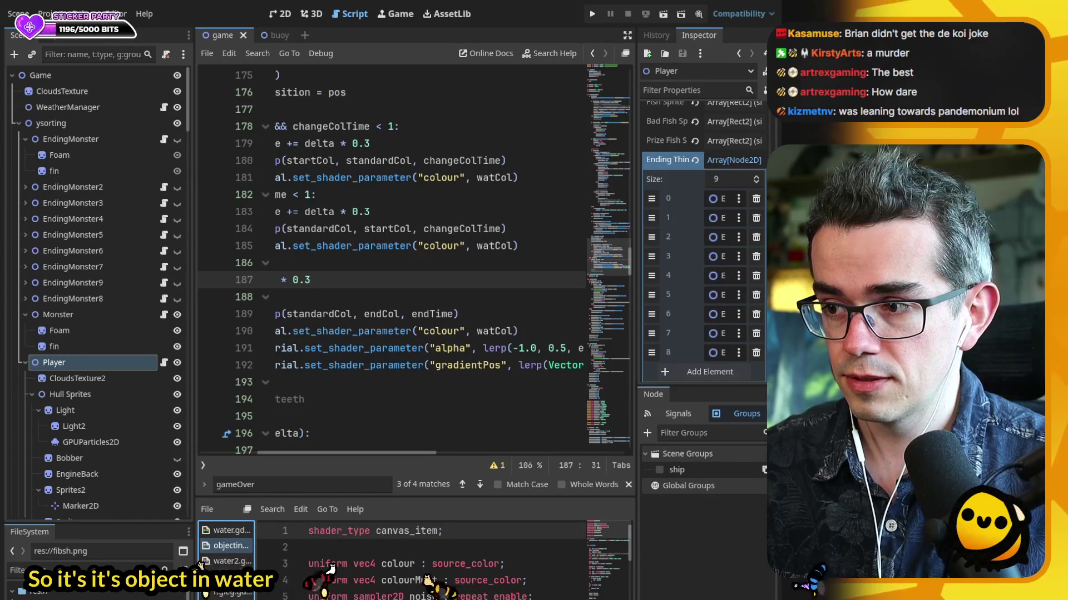
scroll(417, 562, down, 3)
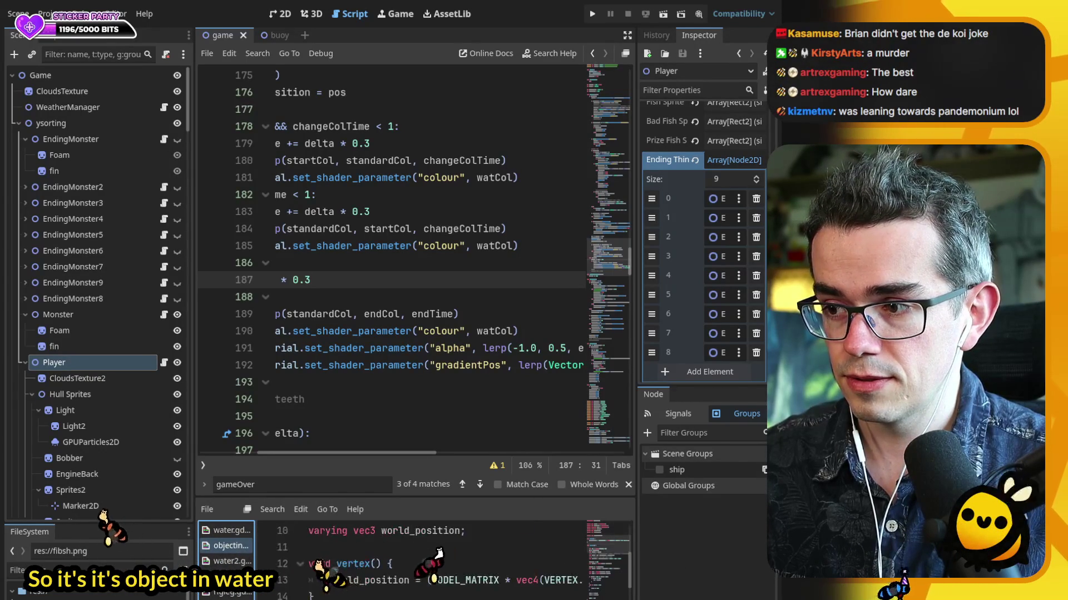
scroll(417, 562, up, 3)
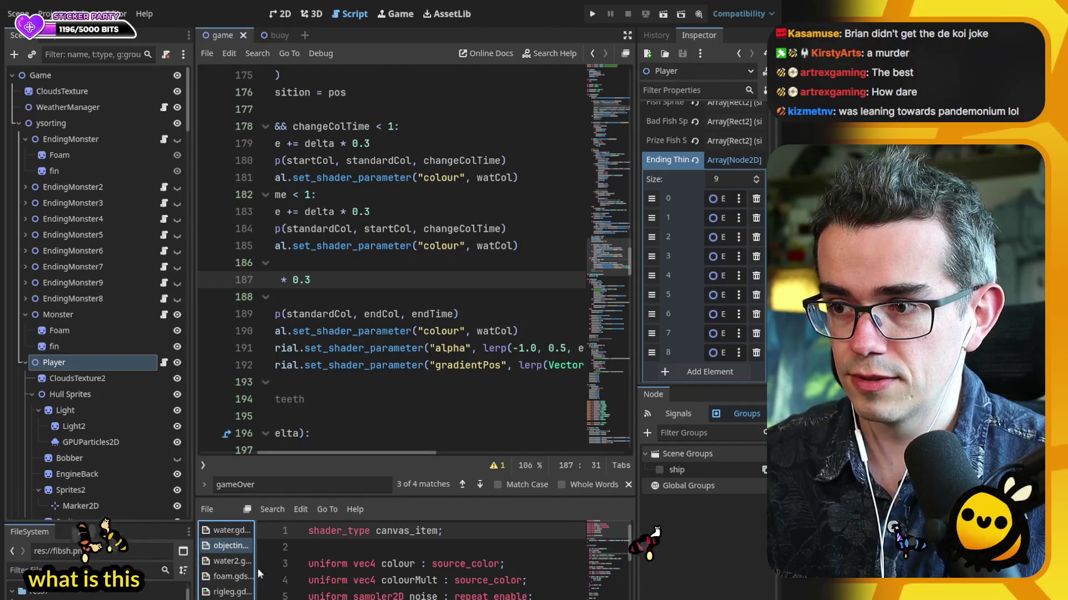
click(234, 576)
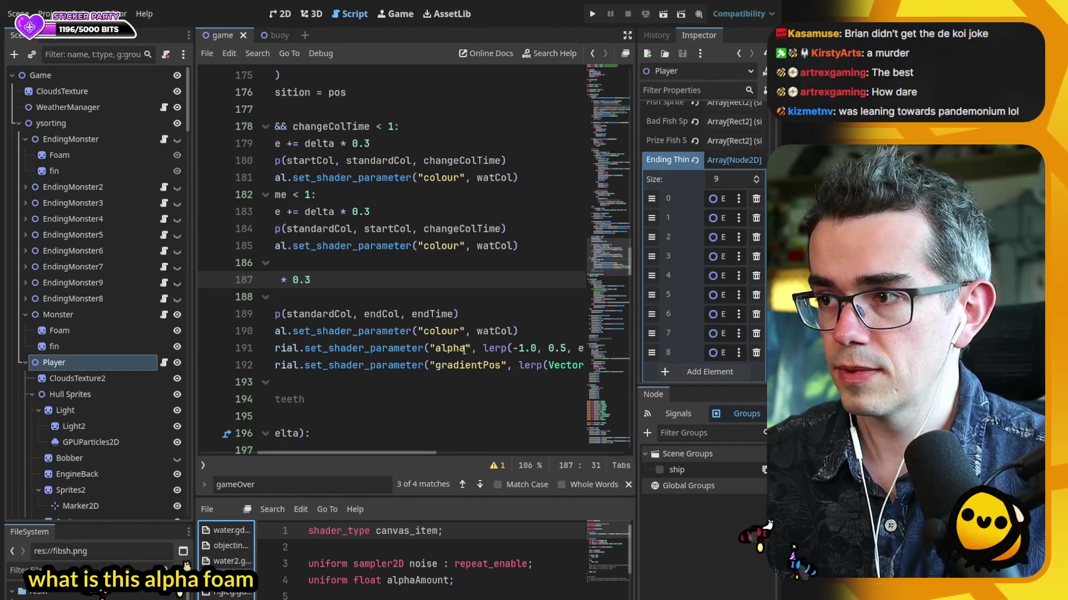
Step: Change "alpha" to "alphaAmount" in endMon1's set_shader_parameter on line 191
click(469, 348)
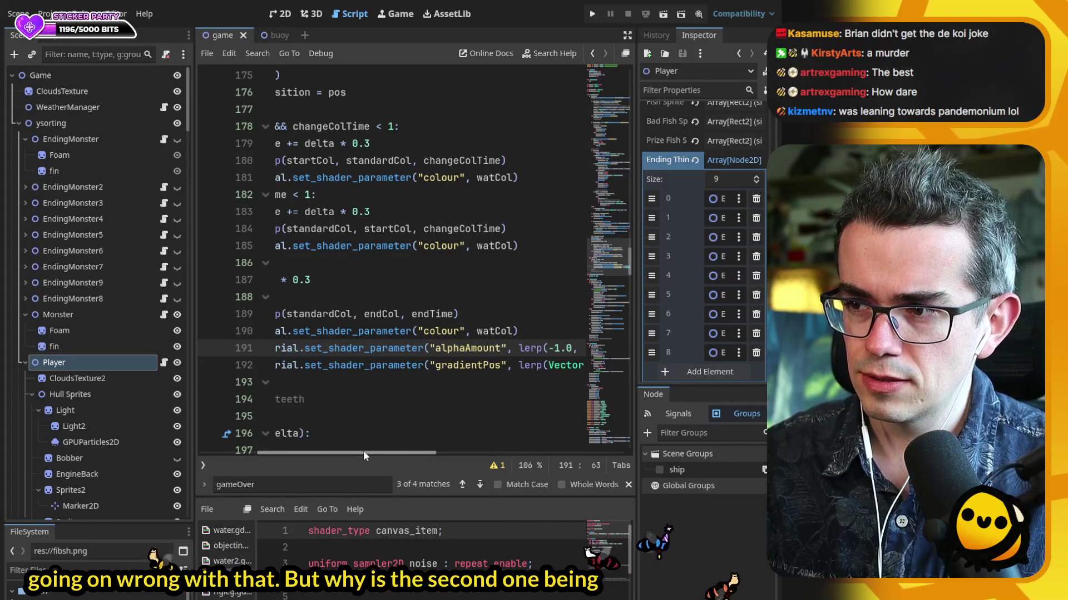
drag(363, 450, 326, 453)
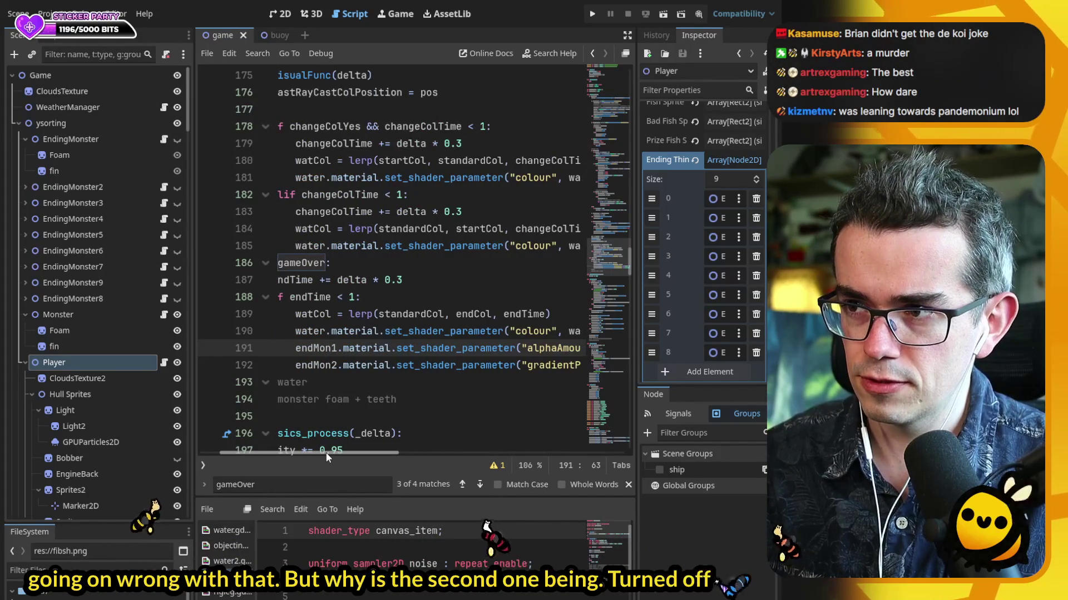
mouse_move(326, 452)
mouse_down()
mouse_move(496, 446)
mouse_move(363, 435)
mouse_up()
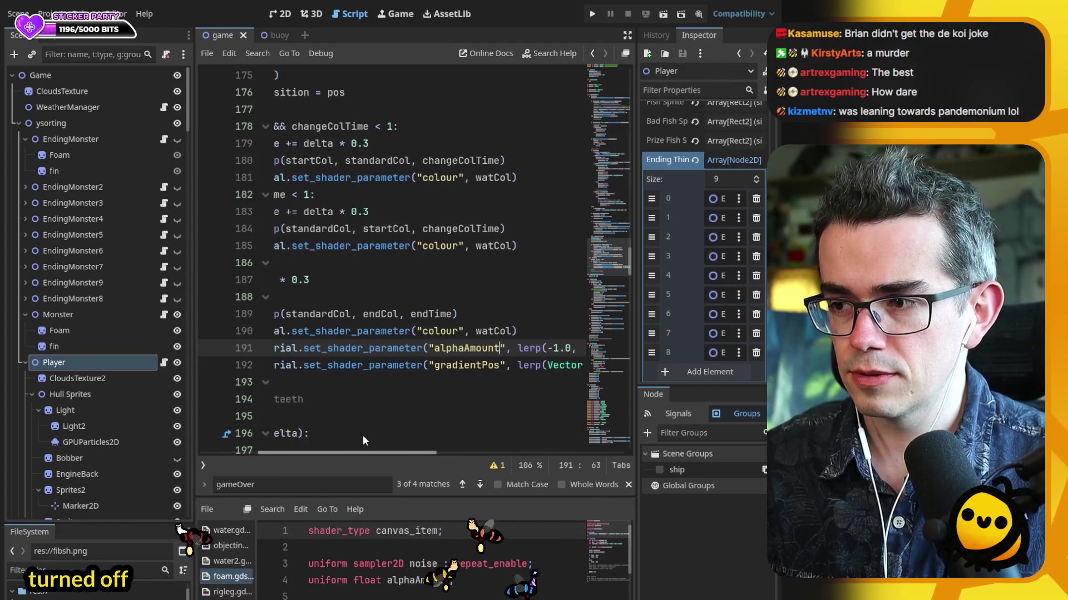
Step: Run the game to its red game-over ending and open a live fin sprite's properties
click(593, 14)
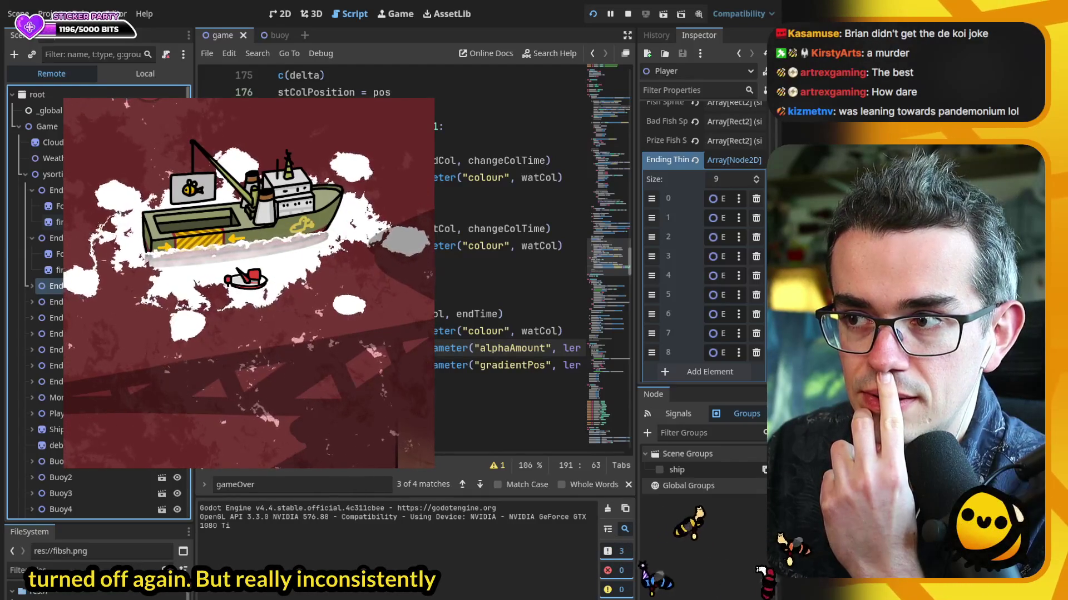
scroll(389, 250, left, 3)
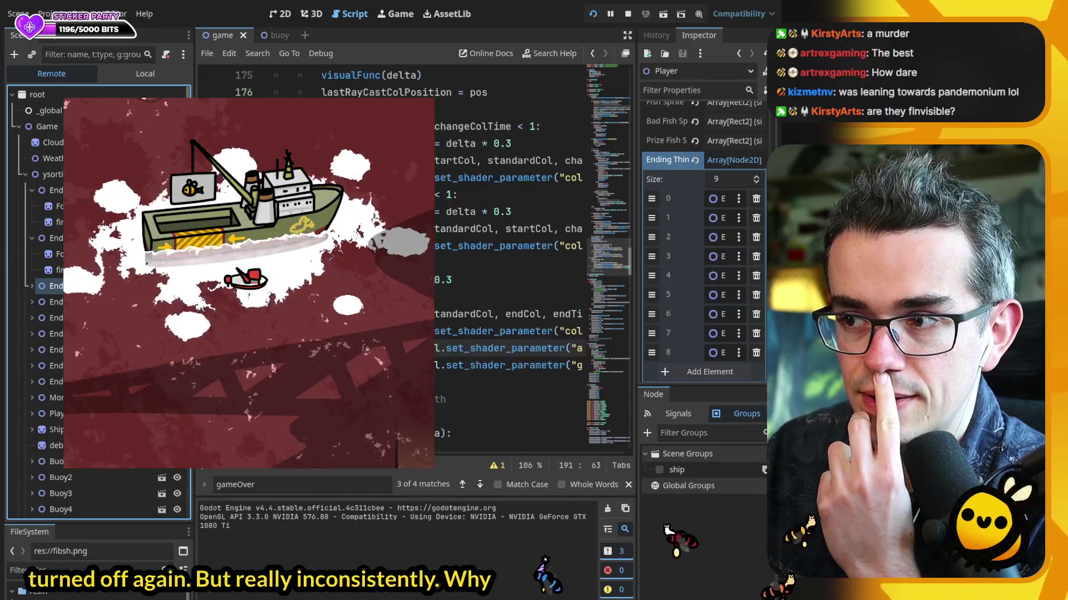
key(Up)
key(Up)
key(Up)
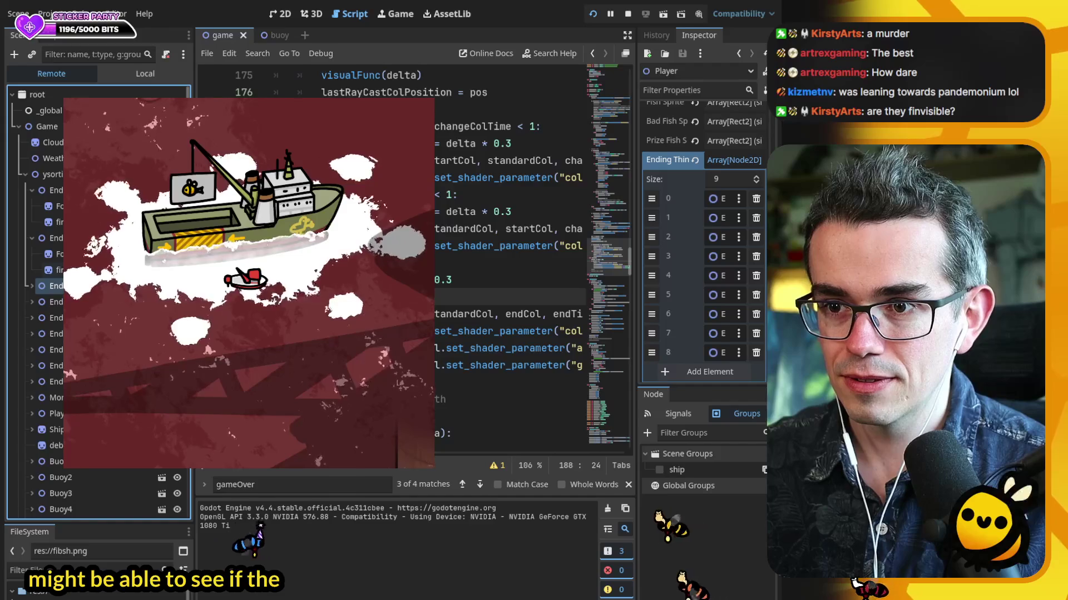
key(Up)
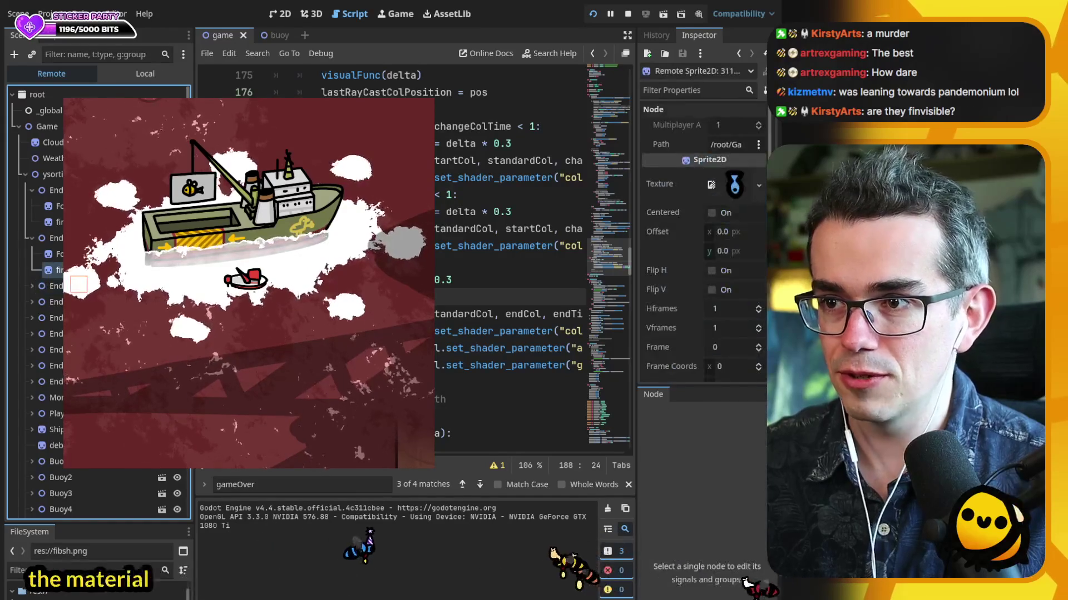
Step: Try the fin sprite's first Gradient y at 1.78, then 0.49, settling on 1.445
scroll(683, 302, down, 5)
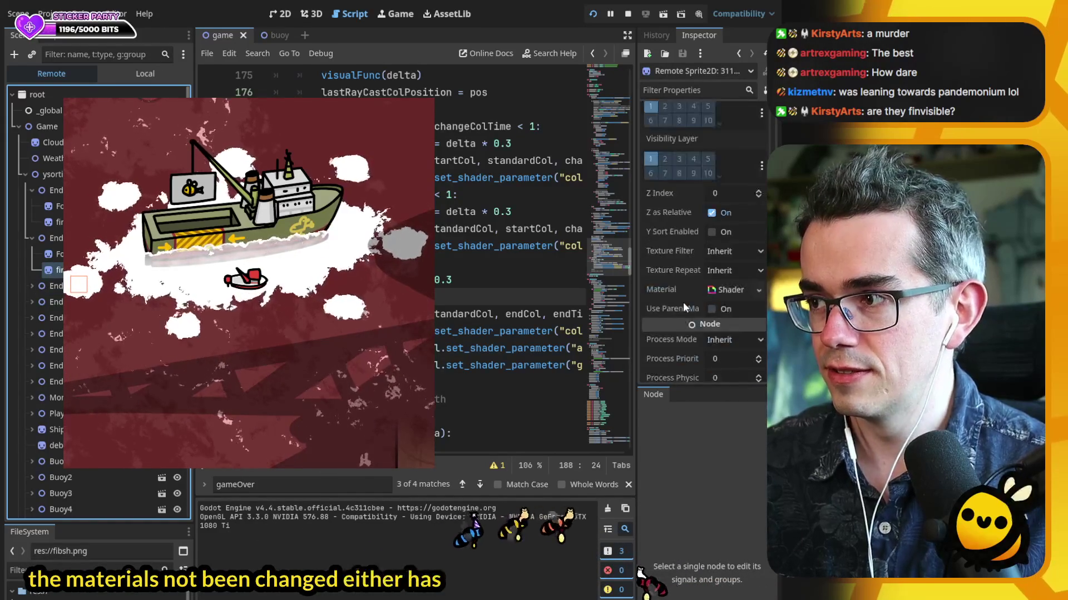
click(719, 221)
scroll(703, 250, down, 3)
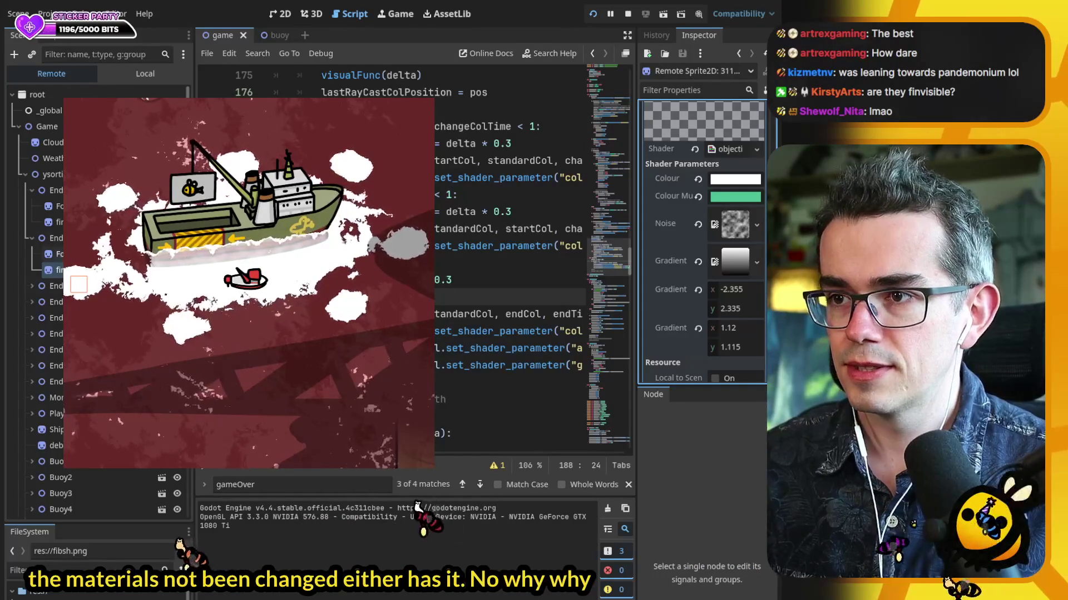
click(734, 310)
text(1.78)
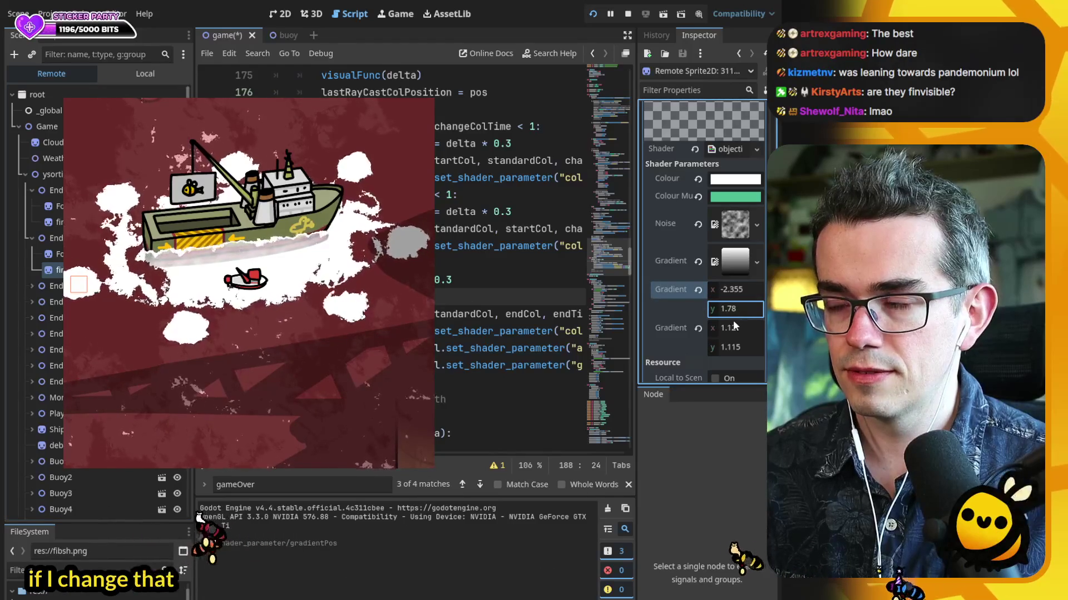
click(656, 341)
scroll(656, 340, down, 1)
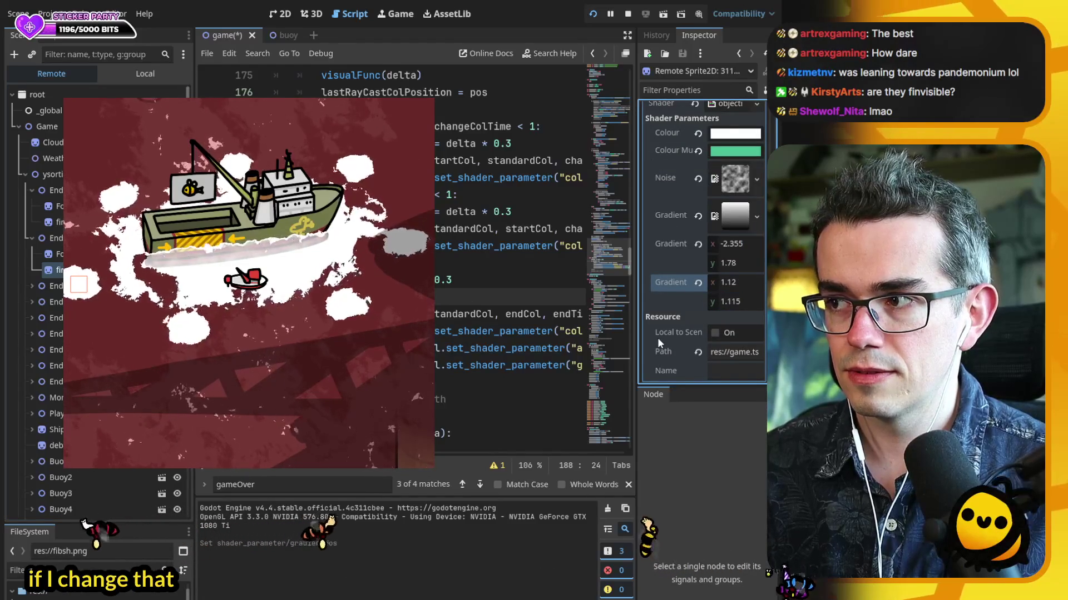
click(741, 262)
text(1.535)
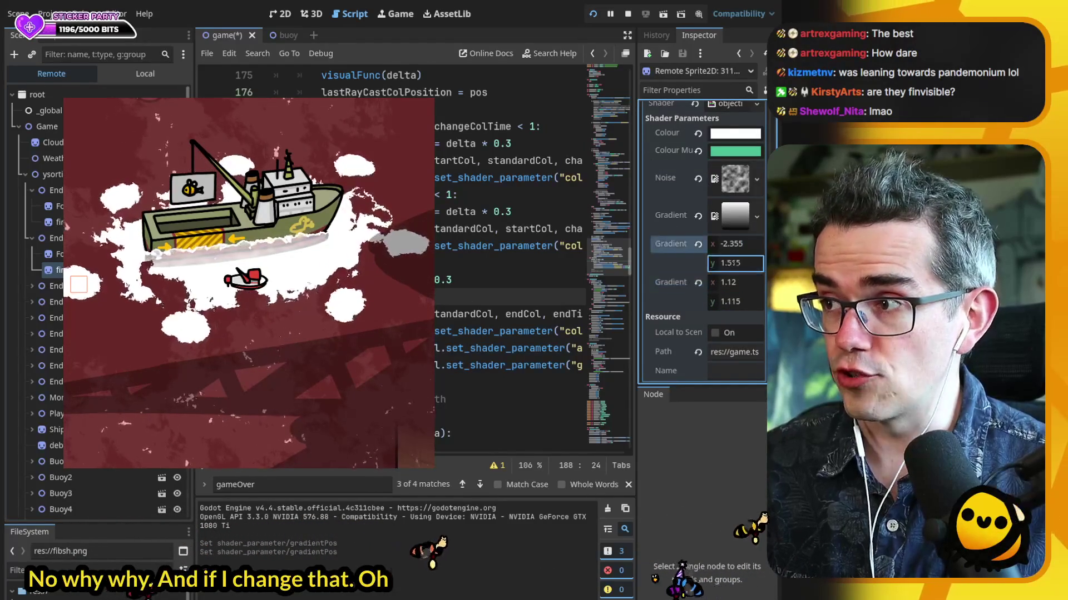
text(0.63)
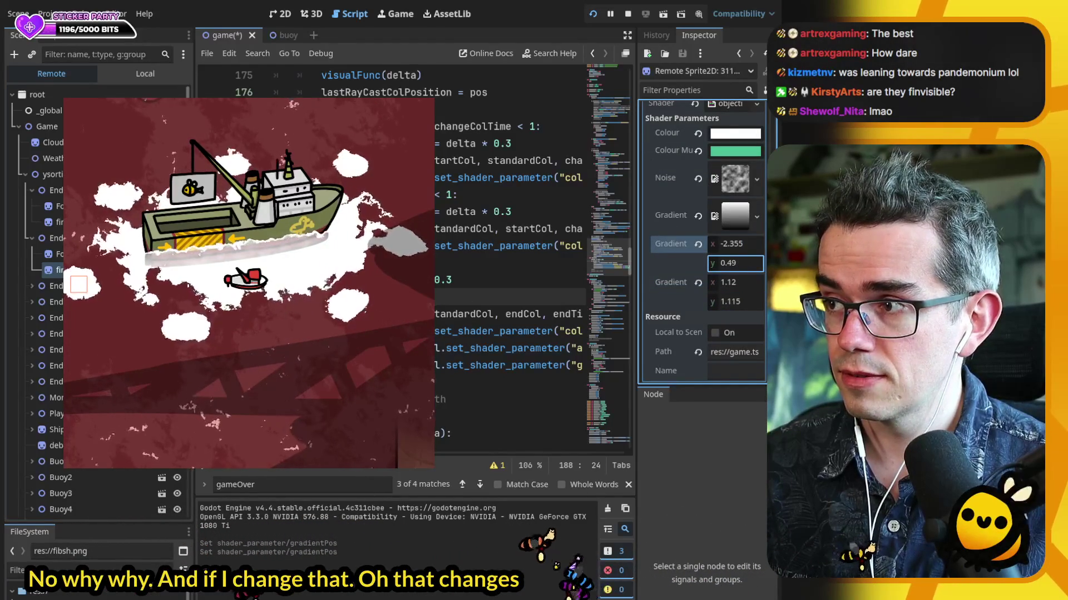
text(0.49)
key(Return)
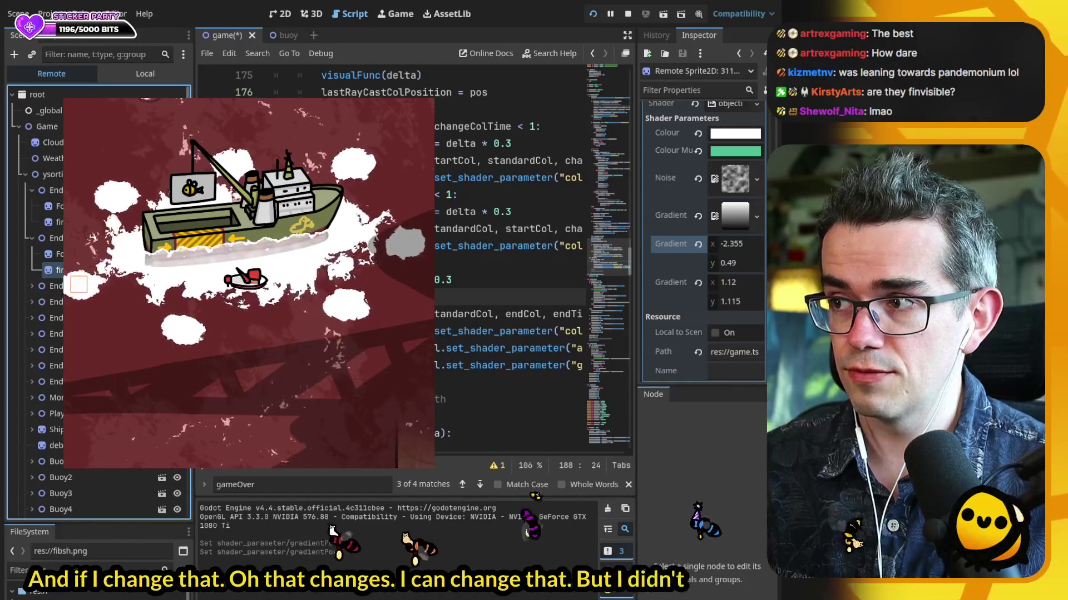
click(735, 263)
text(0.67)
text(1.445)
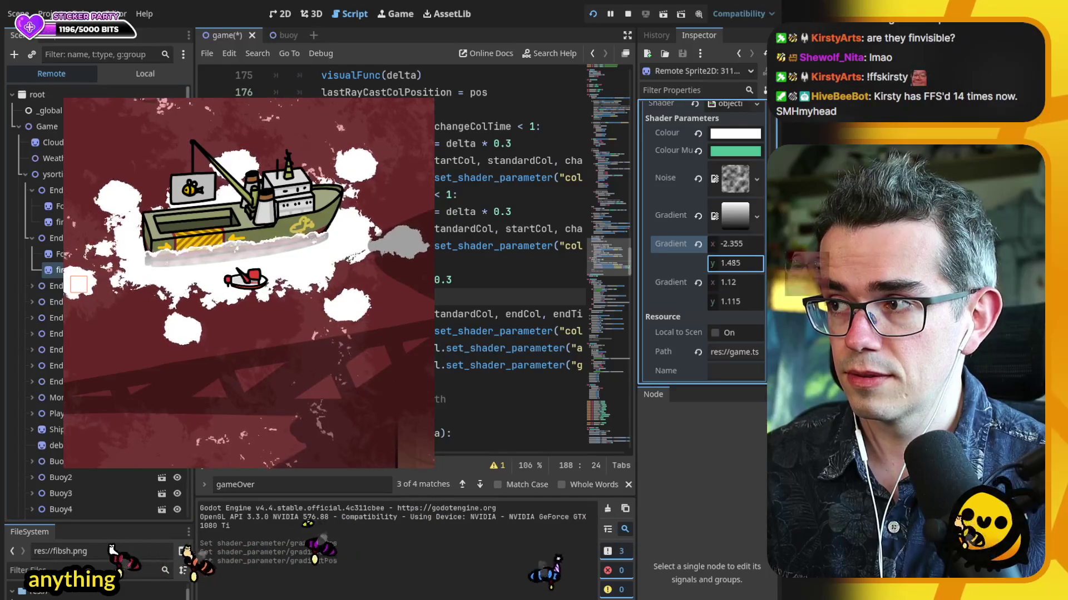
key(Return)
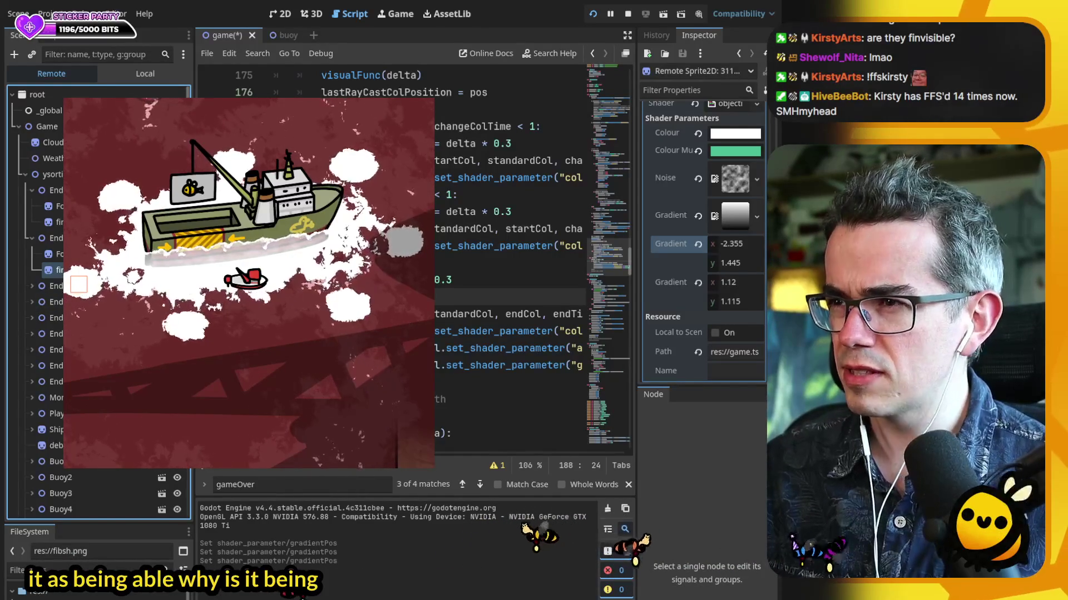
click(470, 260)
key(ctrl+backslash)
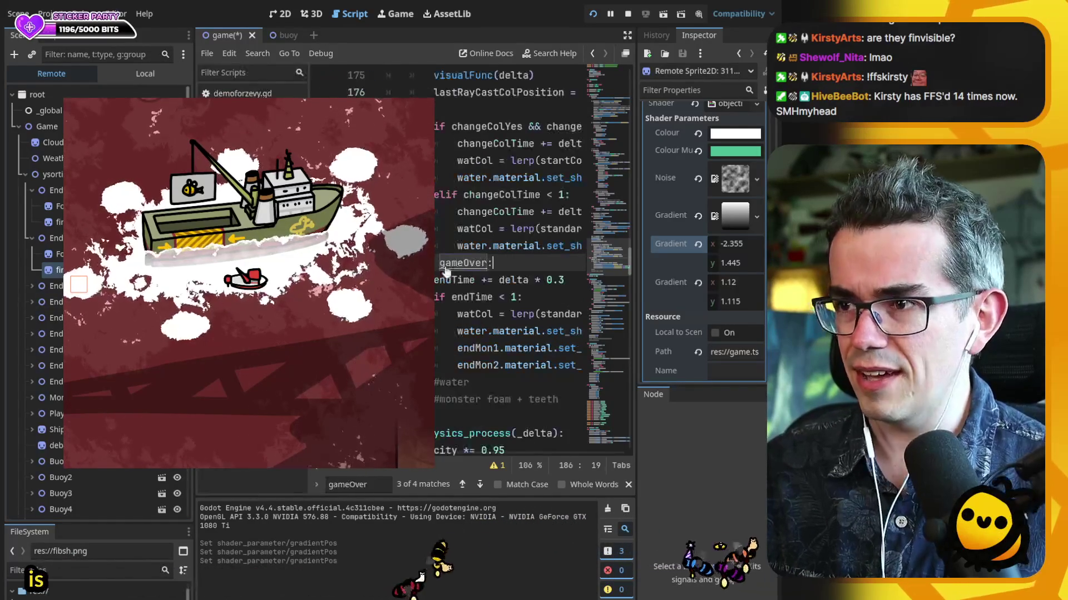
Step: Comment out endMon2's material line 192 in the gameOver branch and relaunch the game
key(alt+Left)
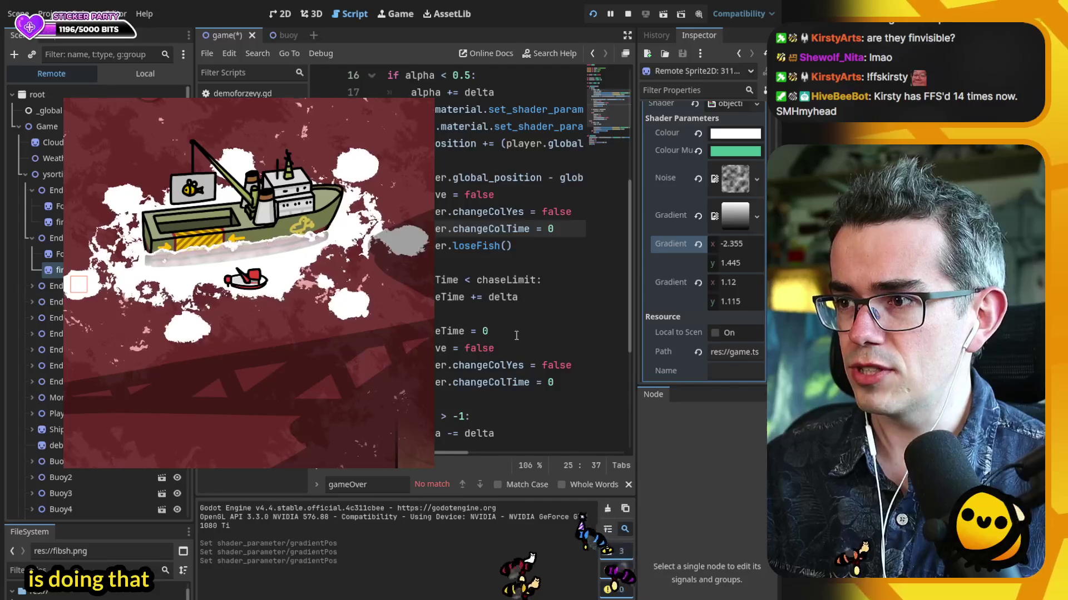
scroll(506, 336, up, 5)
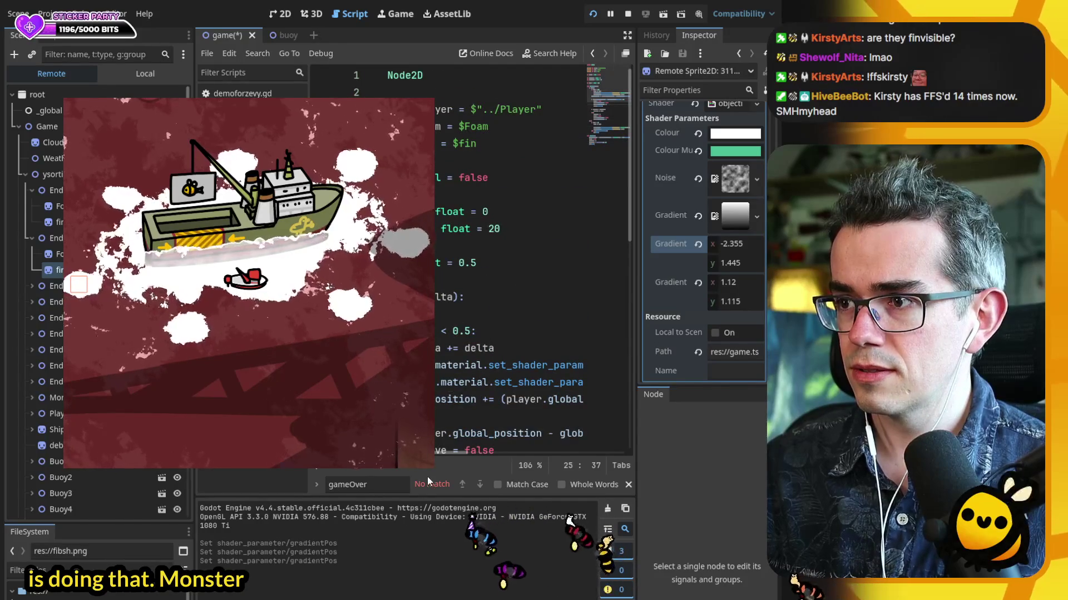
scroll(510, 294, left, 2)
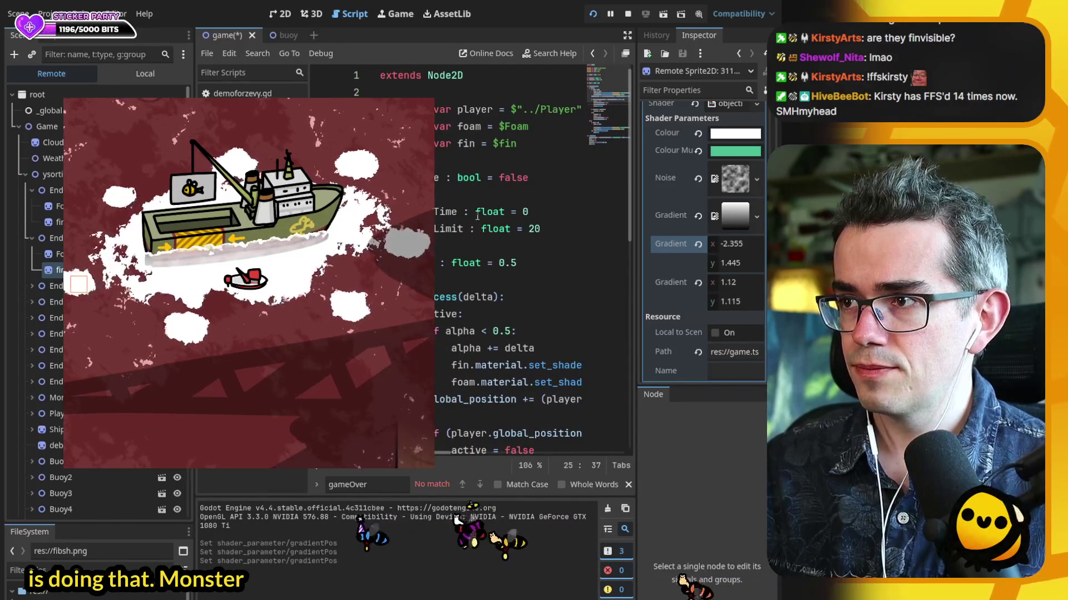
scroll(499, 358, down, 6)
scroll(499, 357, down, 3)
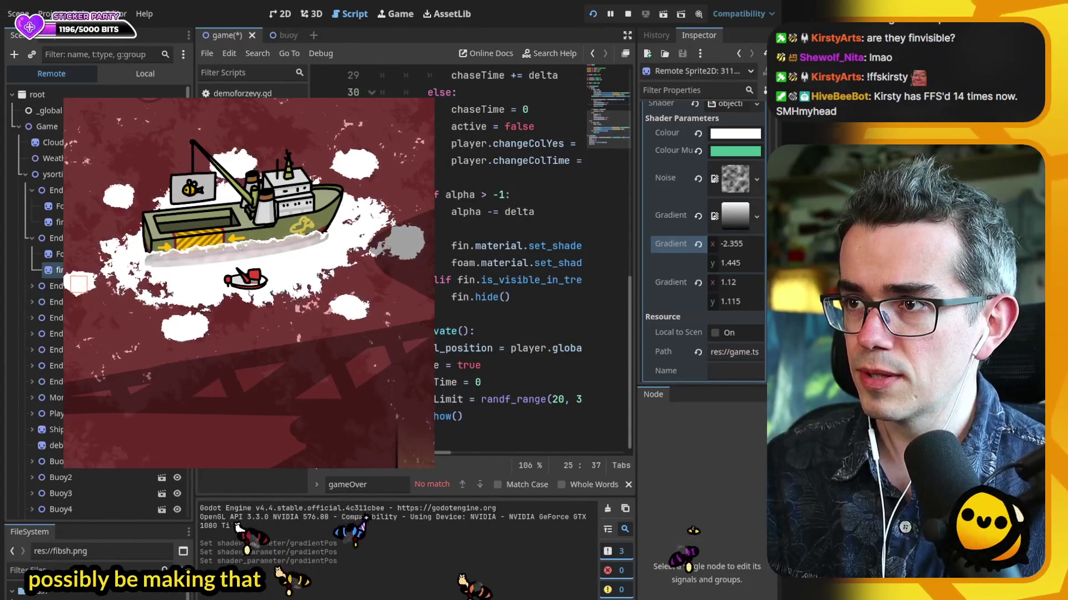
key(F3)
click(447, 365)
key(ctrl+k)
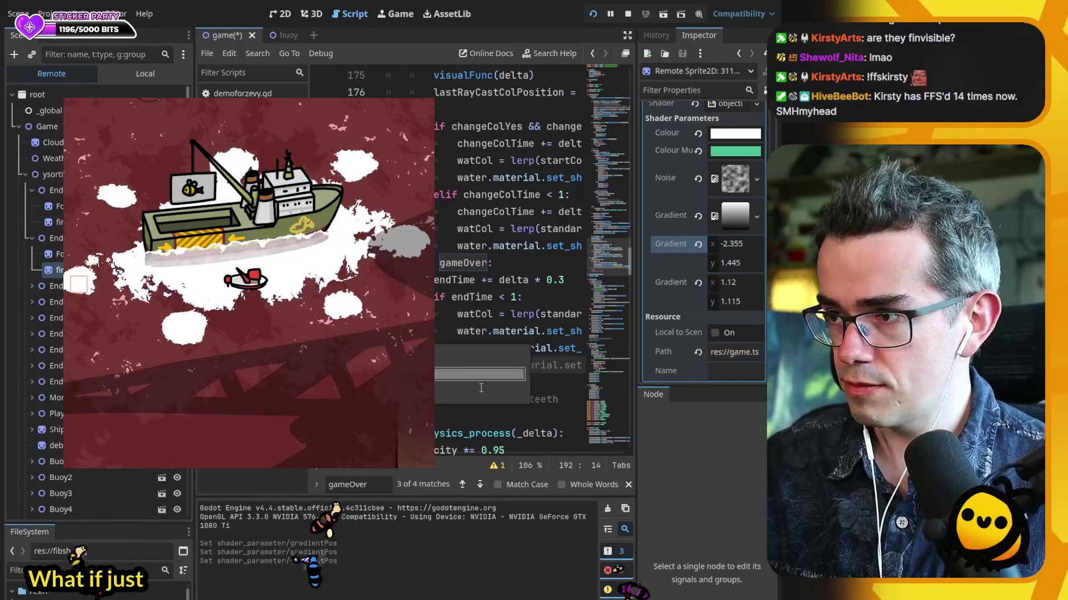
click(594, 15)
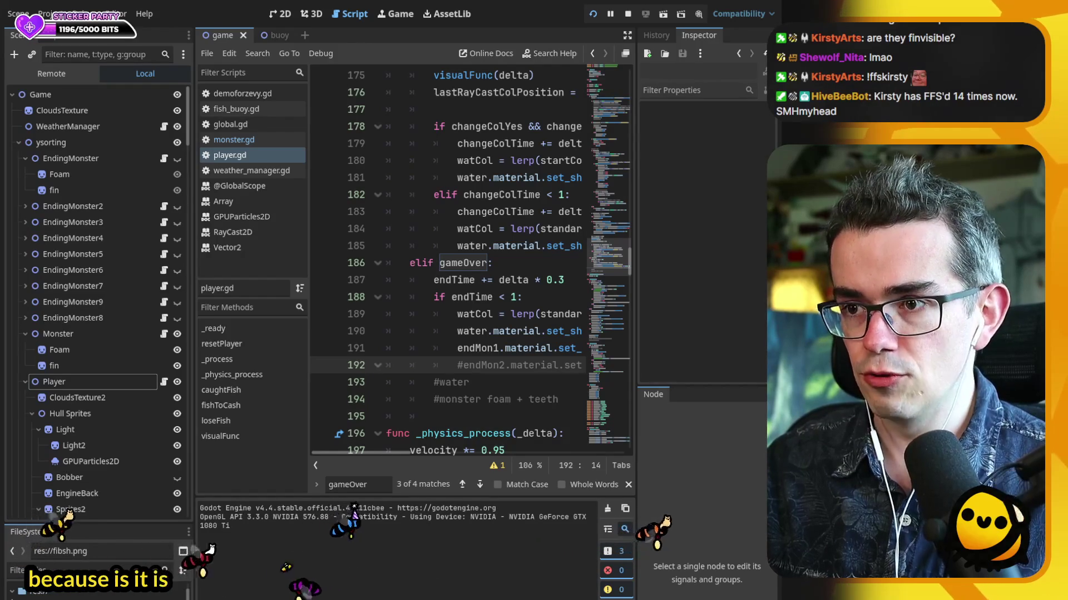
click(62, 78)
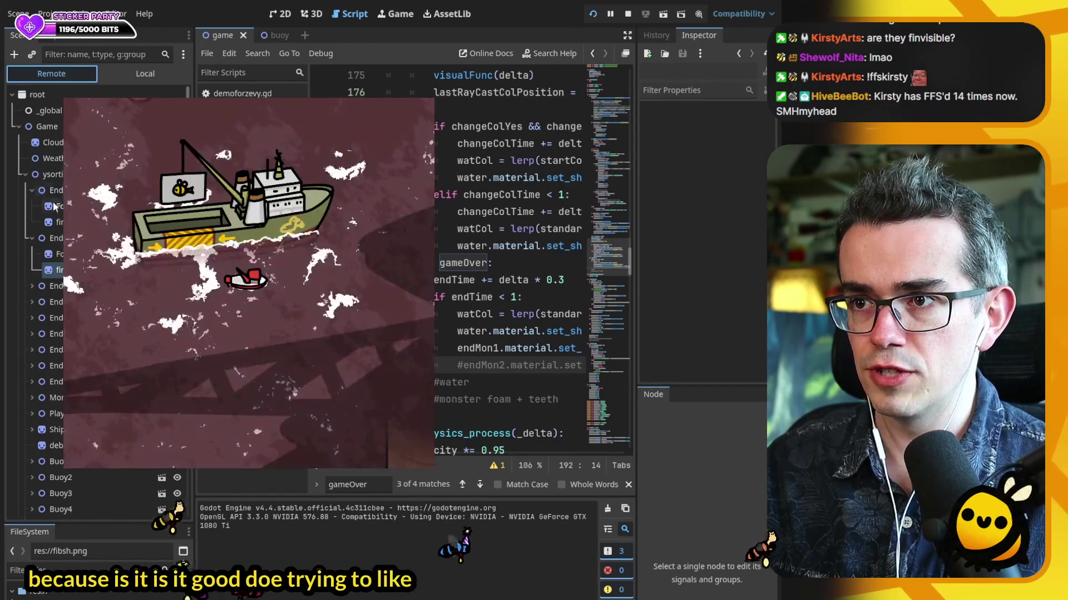
Step: Stop the game and comment out the endingThings show loop on lines 117–118 of player.gd
click(629, 14)
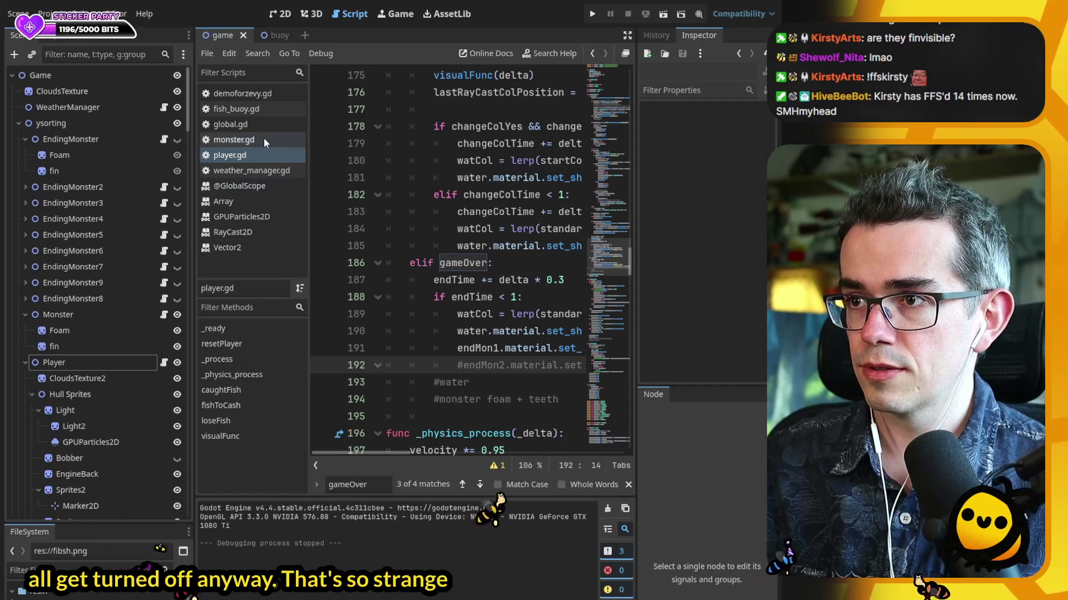
click(235, 359)
scroll(512, 325, down, 5)
scroll(512, 325, down, 4)
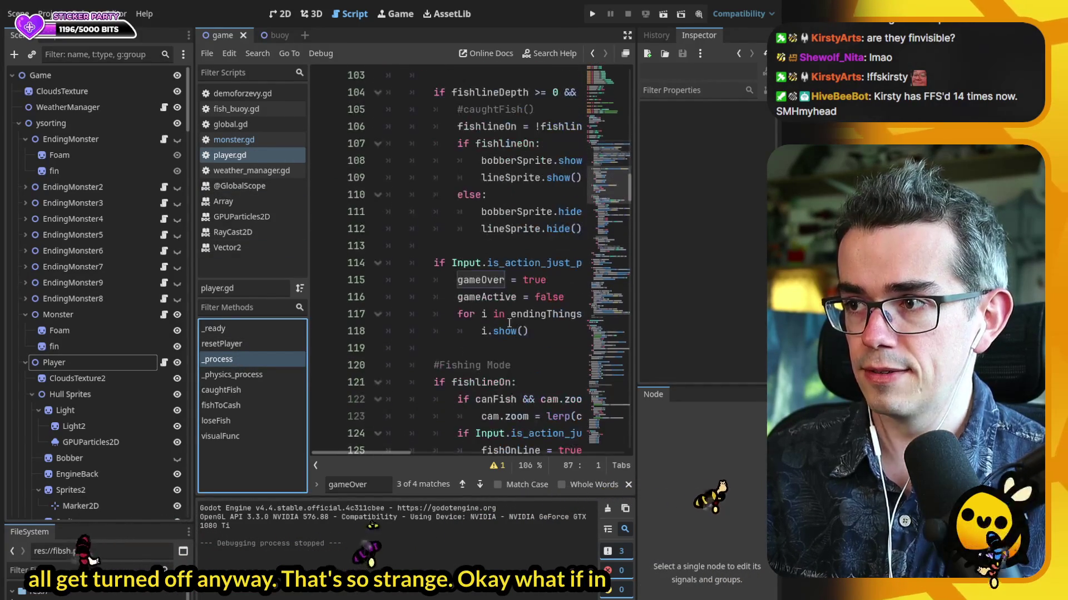
drag(455, 321, 479, 332)
scroll(475, 330, down, 1)
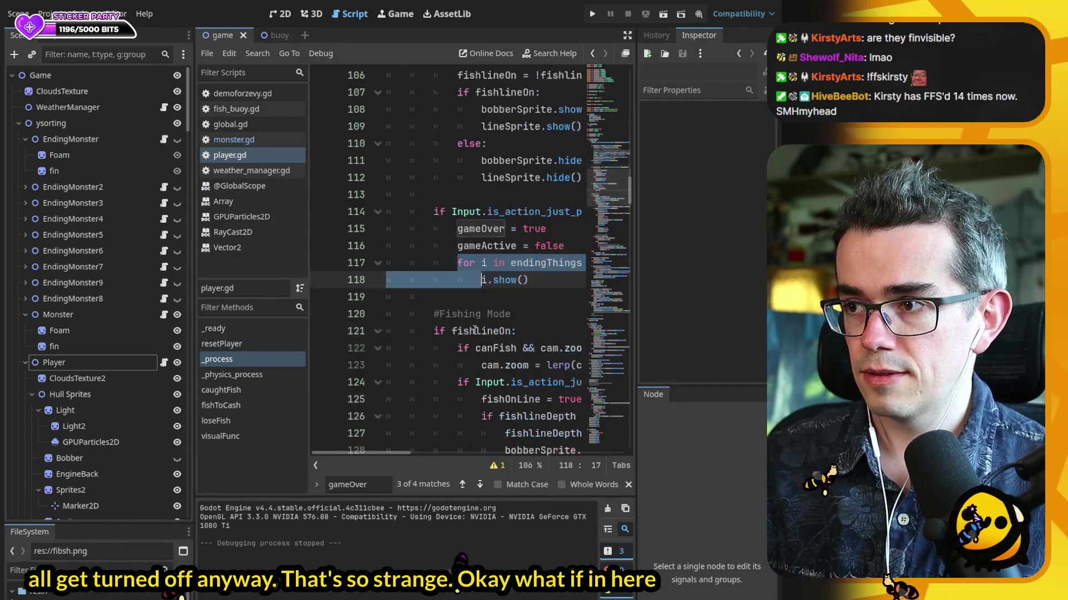
Step: Test-run the game, check the Remote tree, and stop it
click(590, 17)
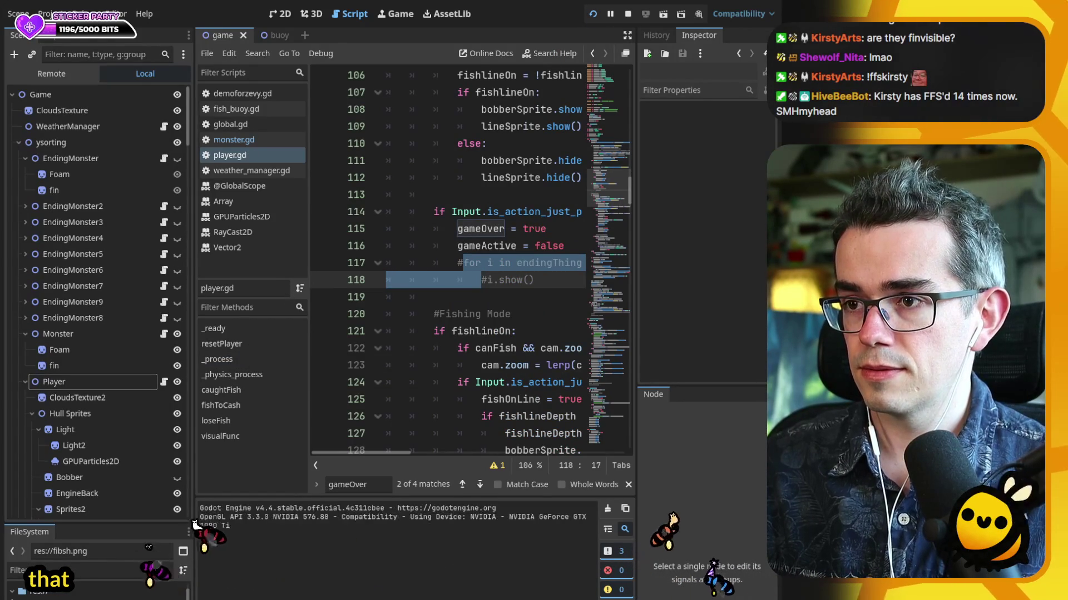
click(68, 78)
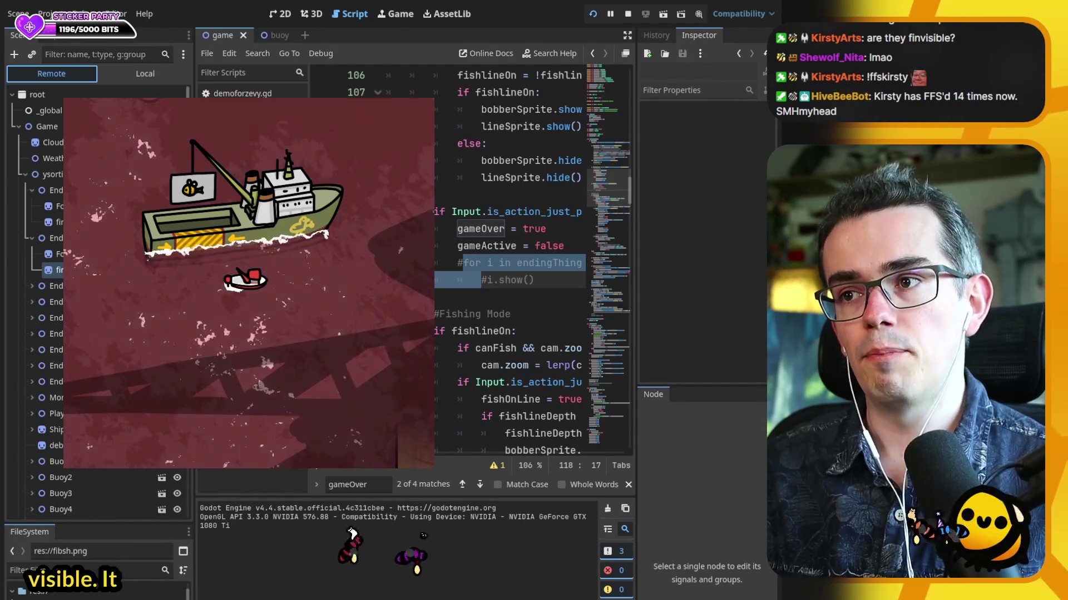
key(Escape)
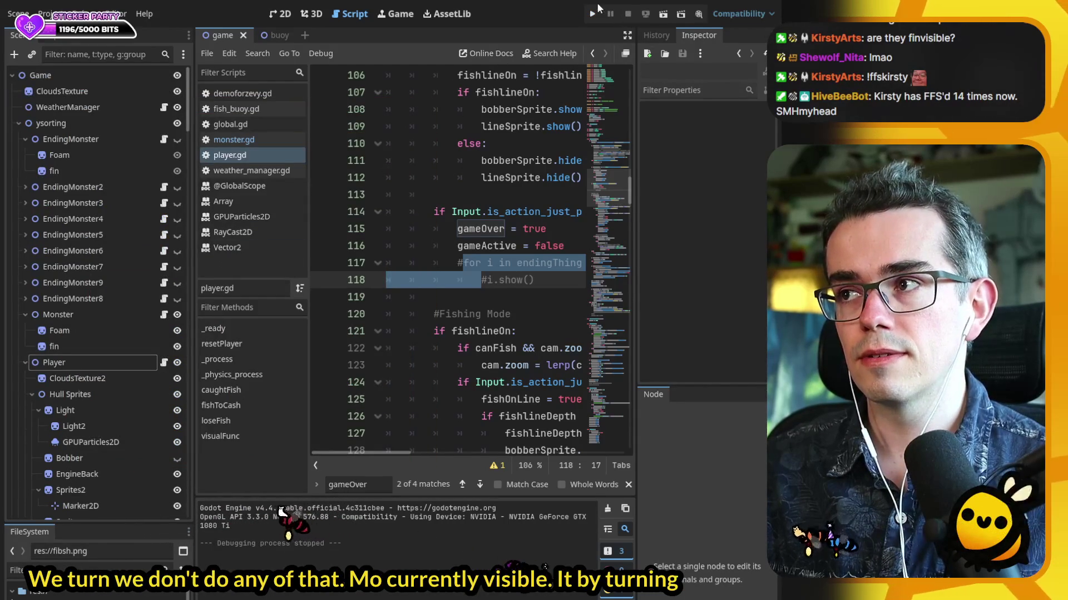
Step: Run the game and uncomment endMon2's material line 192
click(594, 13)
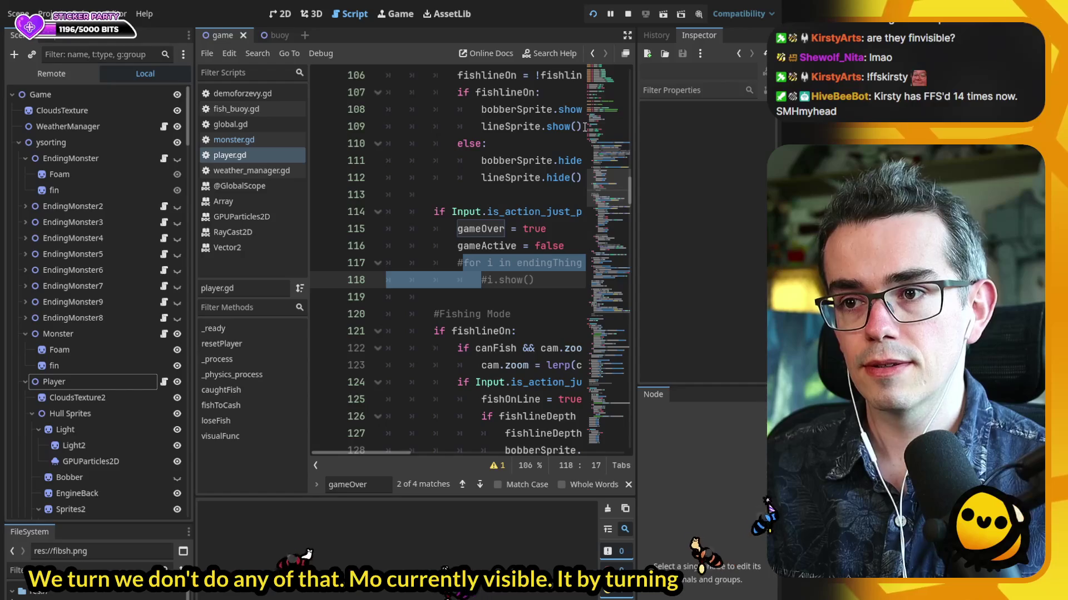
scroll(512, 269, down, 14)
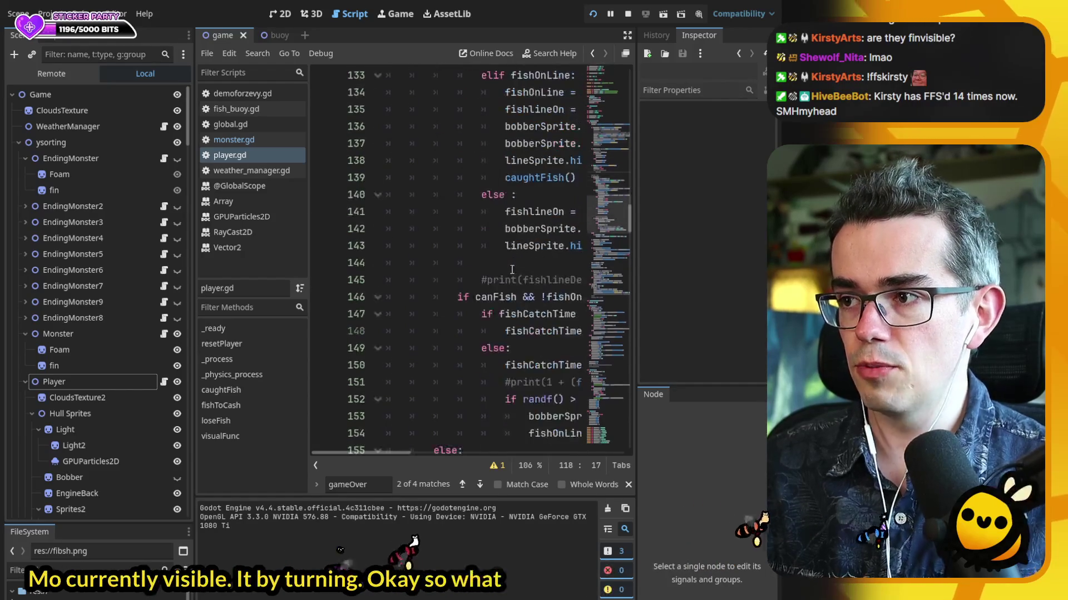
scroll(512, 270, down, 9)
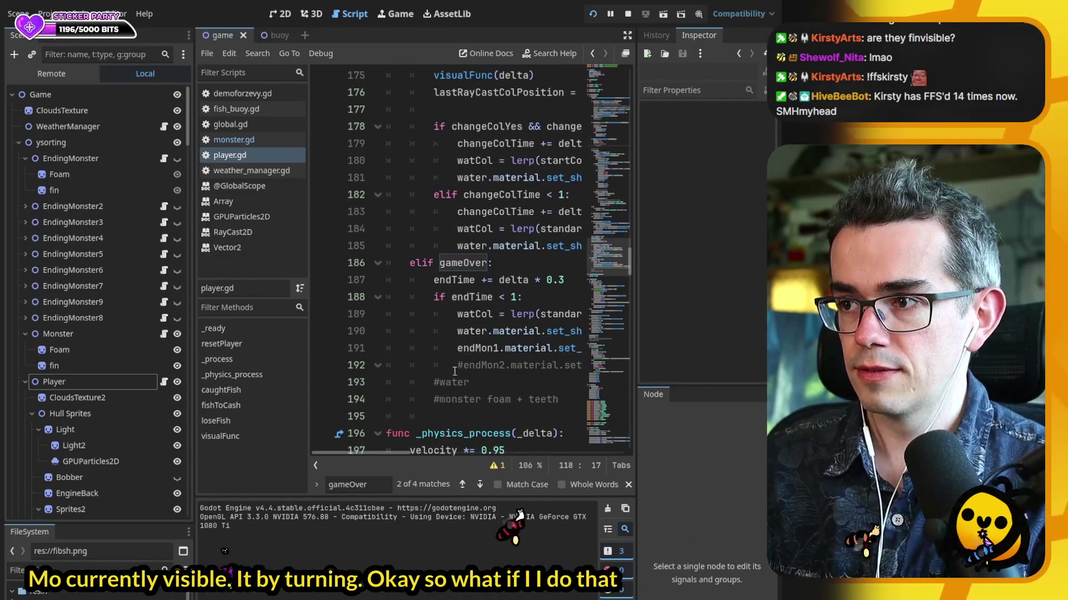
click(463, 365)
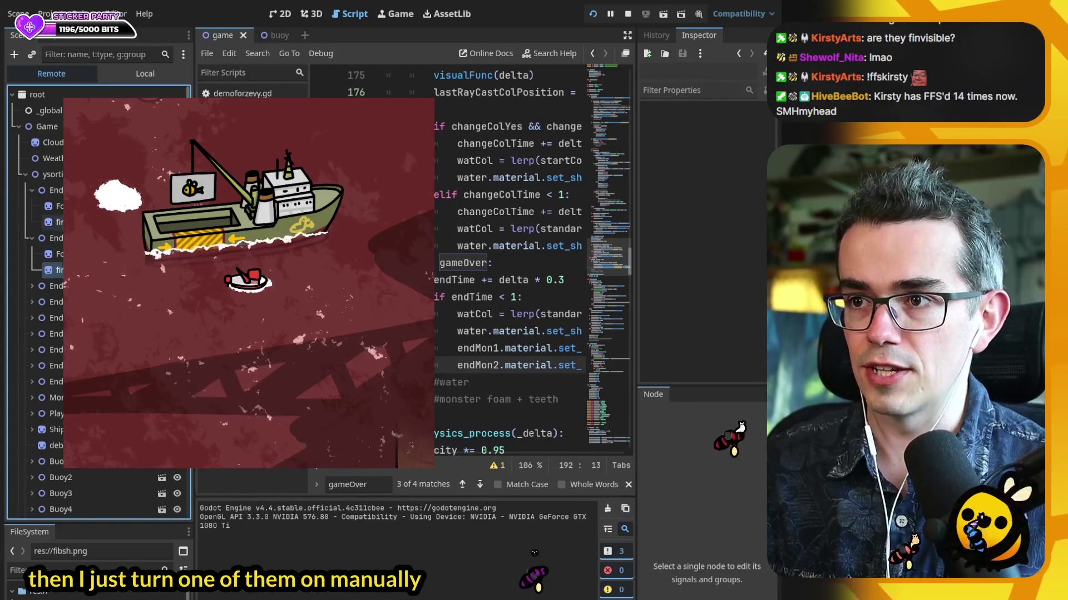
Step: Inspect two live fin sprites in the Remote tree, then stop the game with F8
click(58, 222)
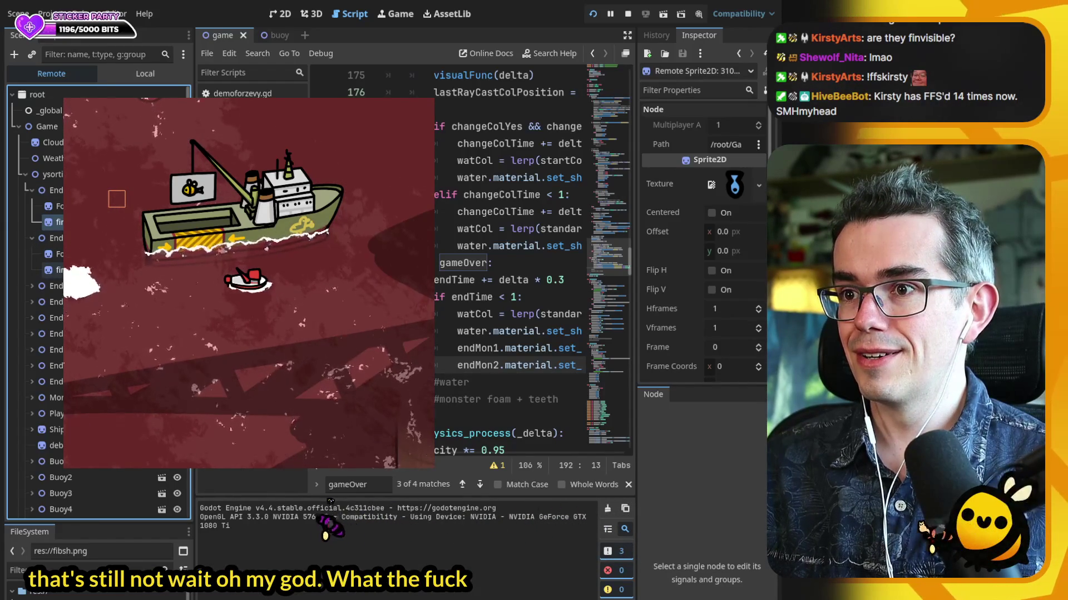
click(79, 284)
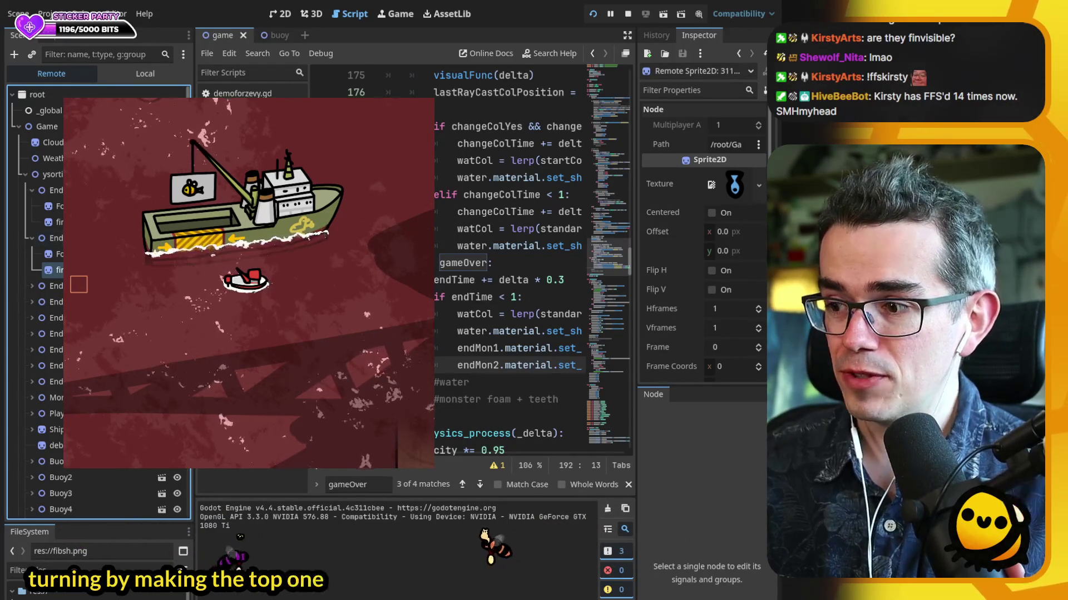
key(F8)
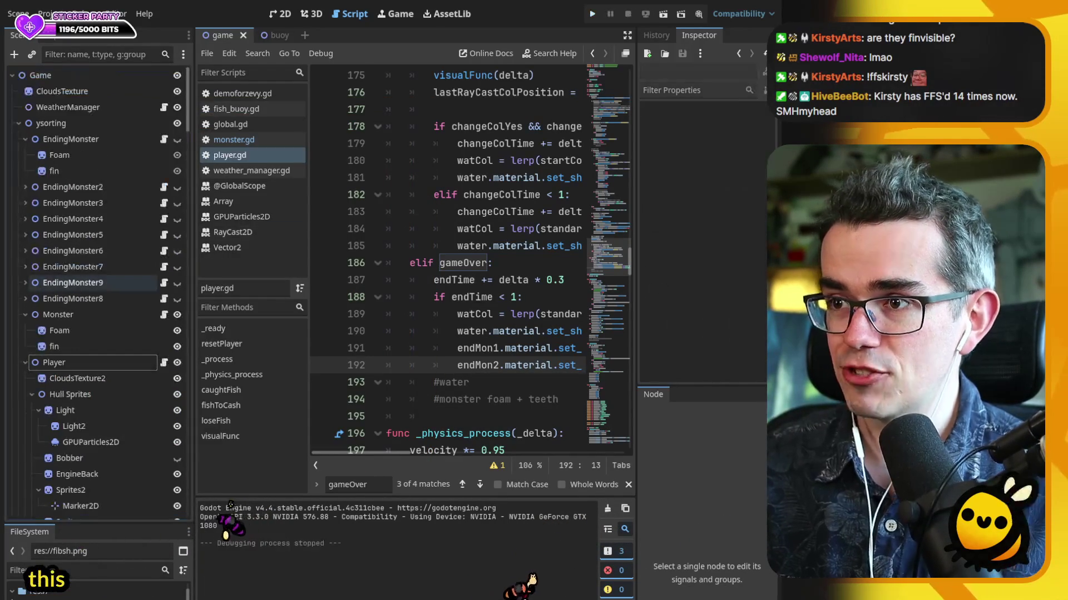
Step: Hide the fin sprite and the first EndingMonster in the Scene dock
click(177, 171)
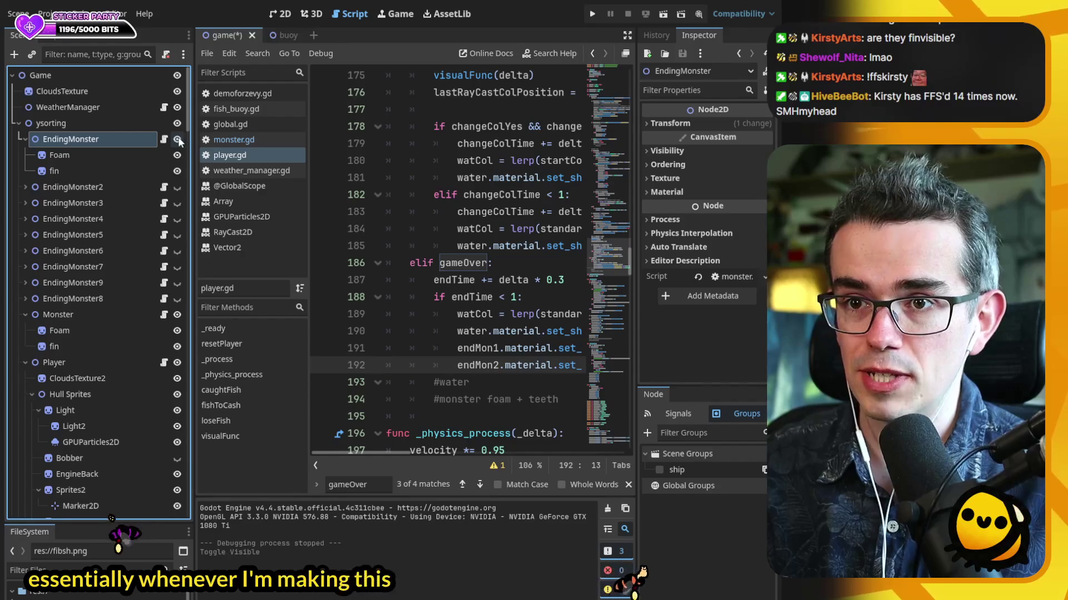
click(178, 171)
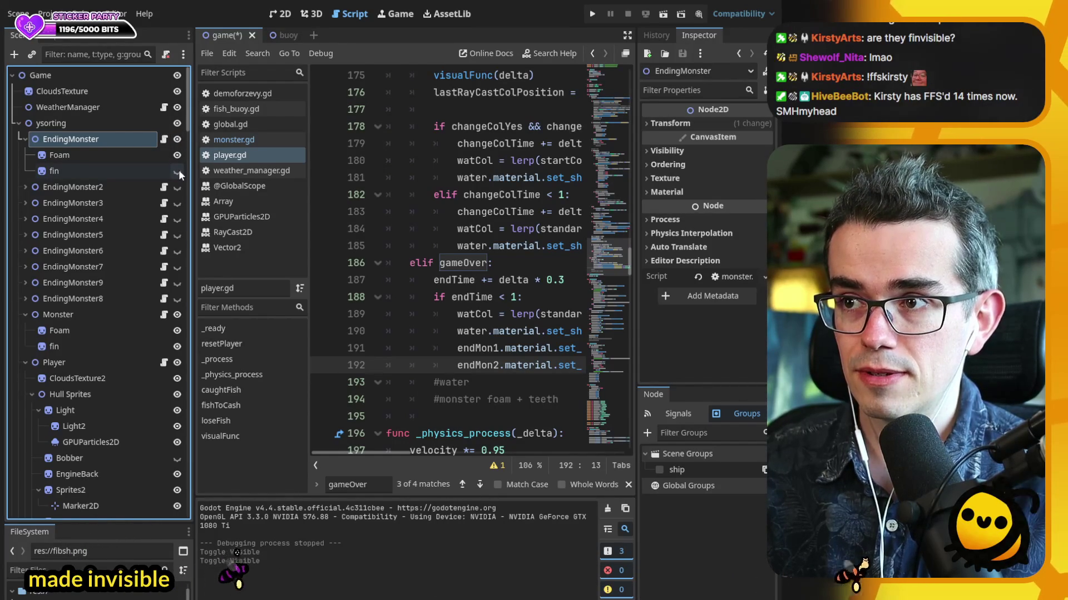
click(178, 140)
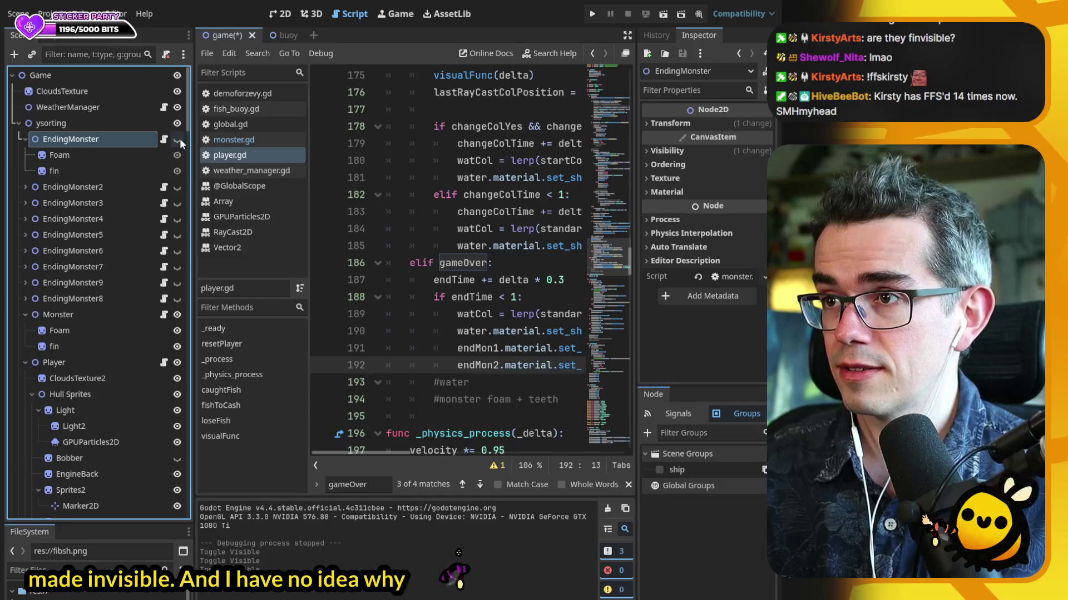
Step: Uncomment the endingThings show loop on lines 117–118 of player.gd and save the script
click(556, 314)
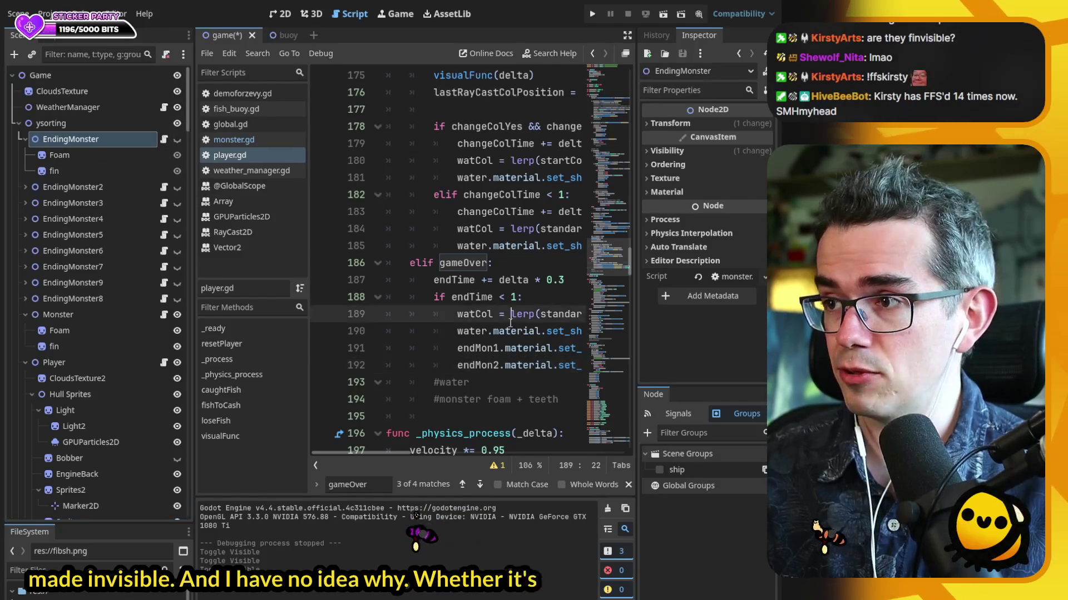
scroll(526, 330, up, 15)
scroll(526, 329, up, 9)
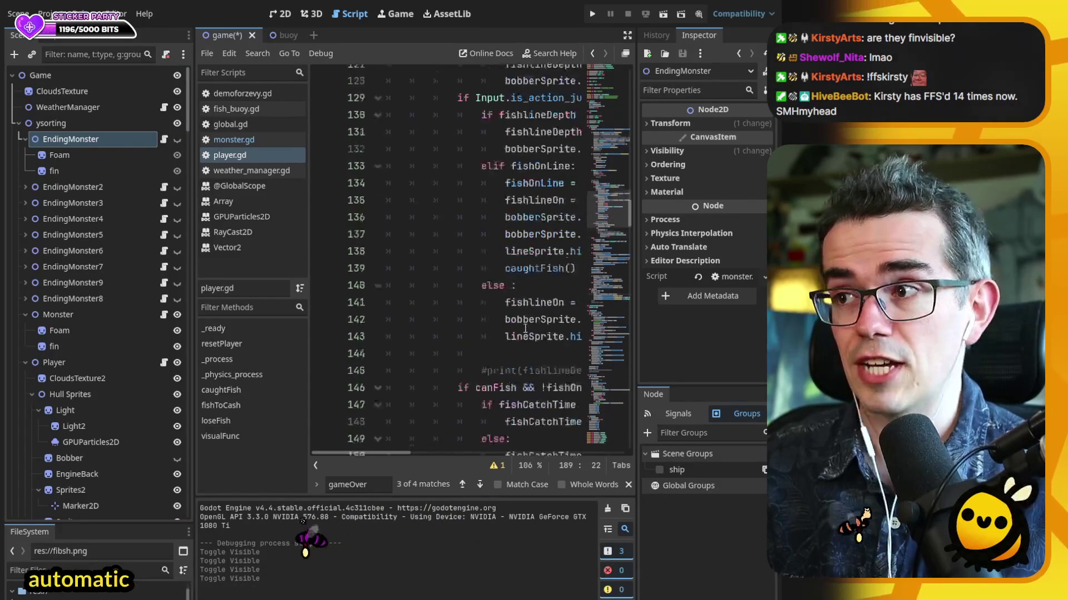
drag(522, 323, 459, 316)
key(ctrl+k)
key(ctrl+s)
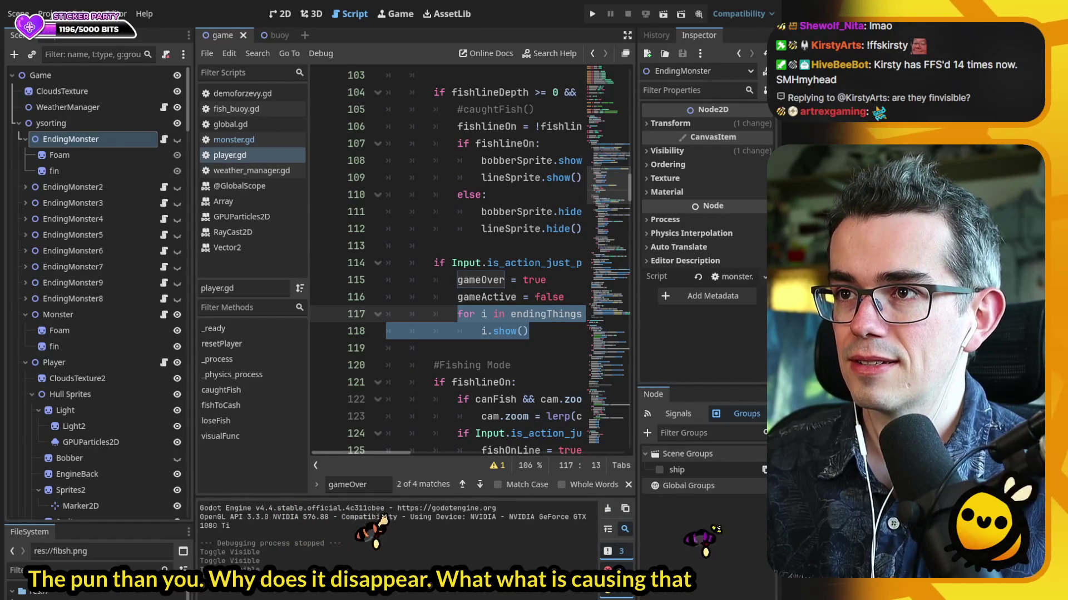
Step: Make EndingMonster, EndingMonster6, EndingMonster7 and EndingMonster9 visible again
click(179, 141)
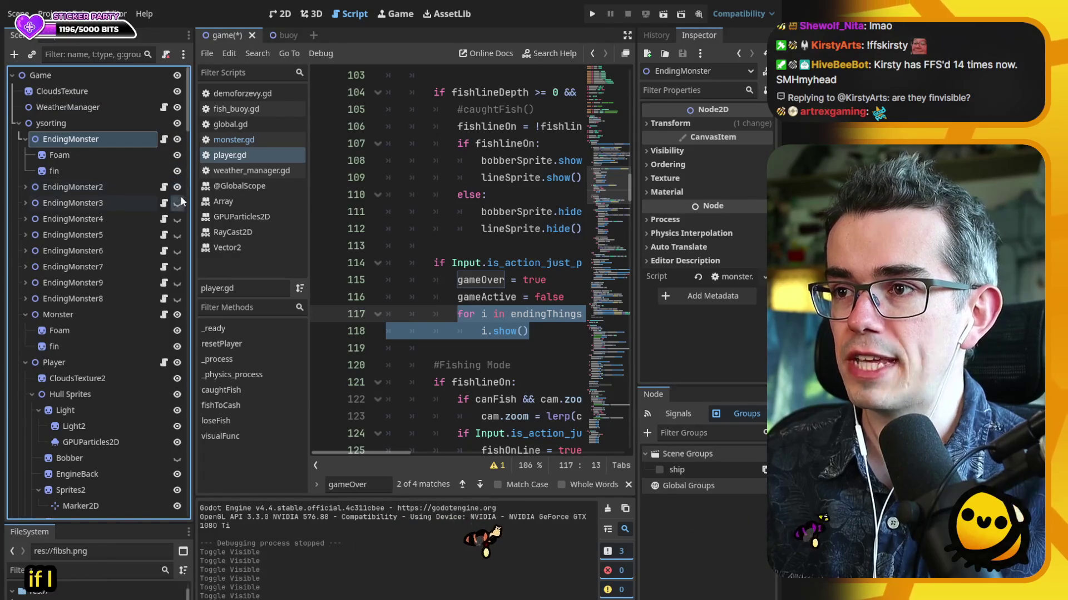
click(177, 251)
click(177, 267)
click(177, 282)
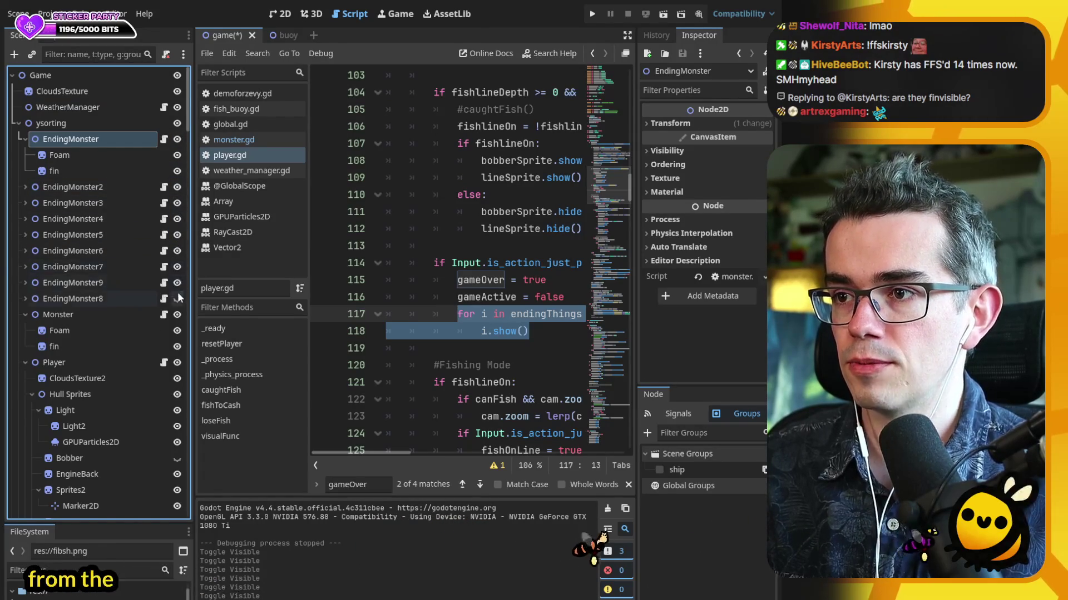
Step: Test-run the game, check the live Remote scene tree, restart it, then stop it
click(594, 16)
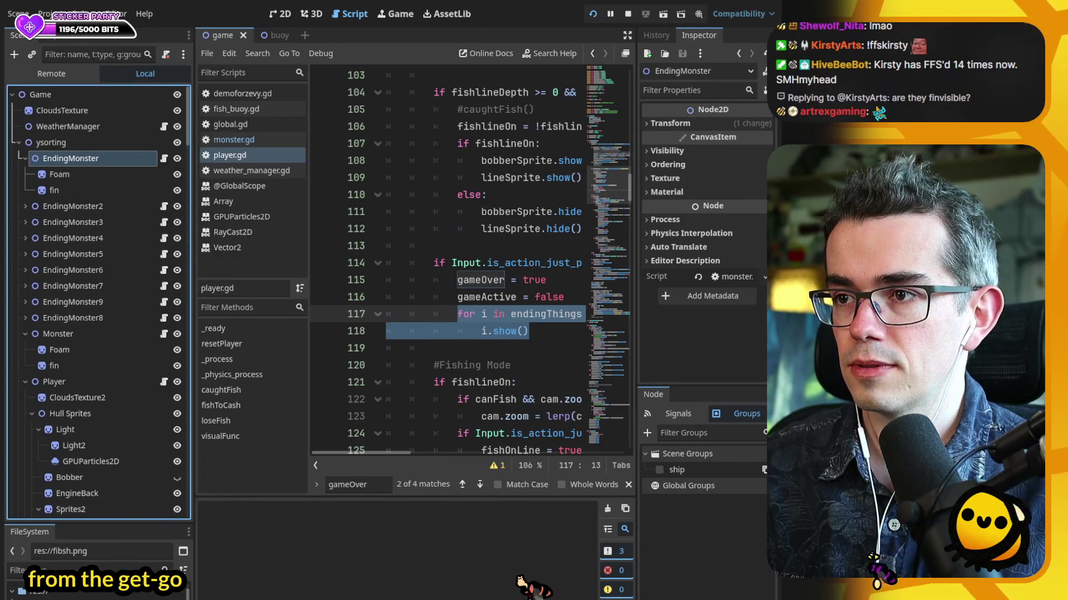
click(58, 76)
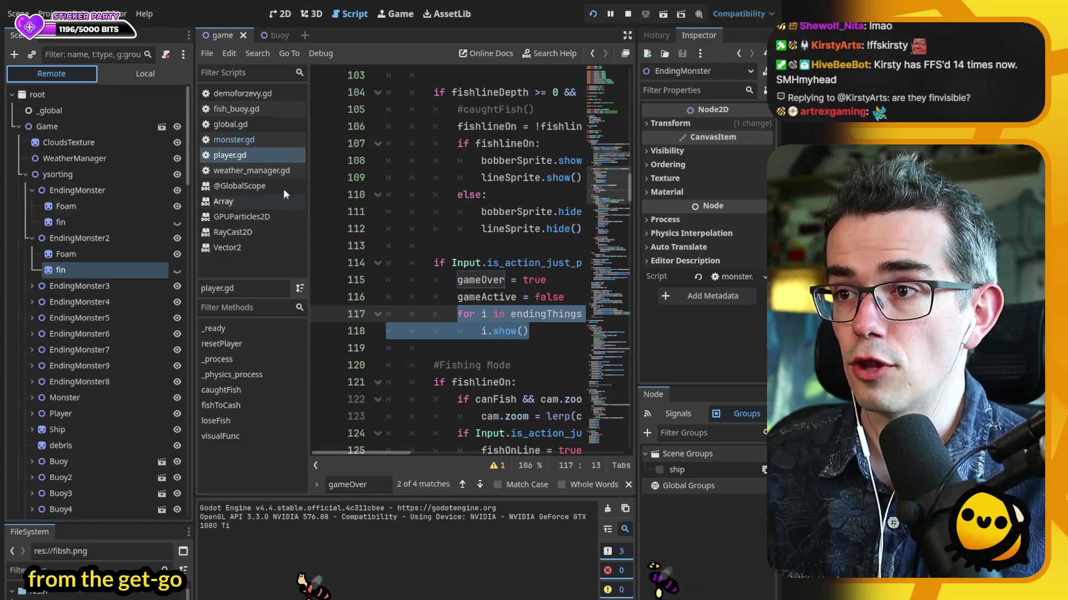
click(594, 15)
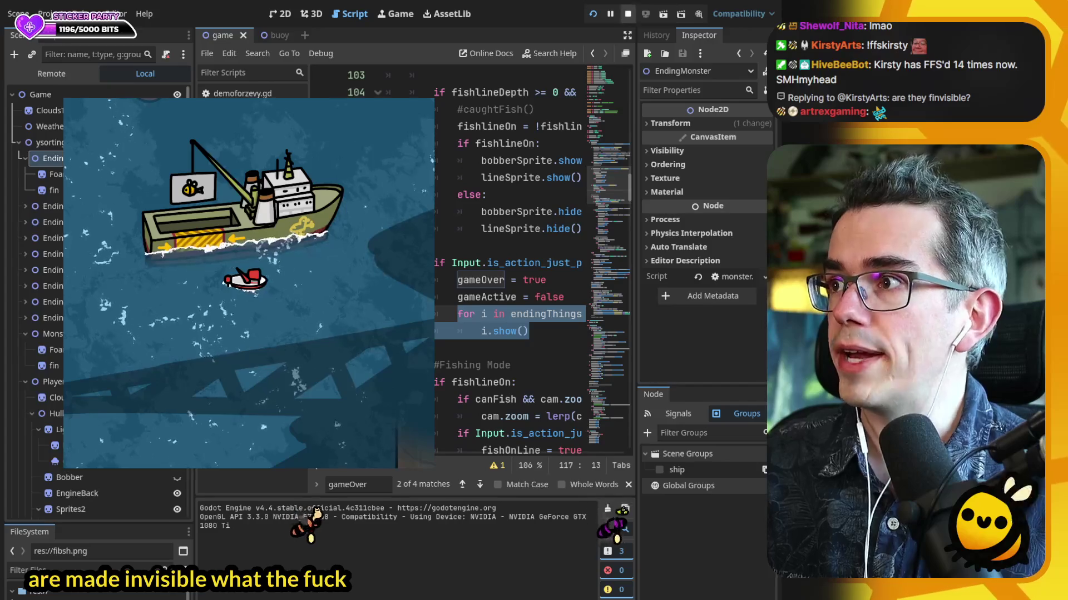
click(628, 13)
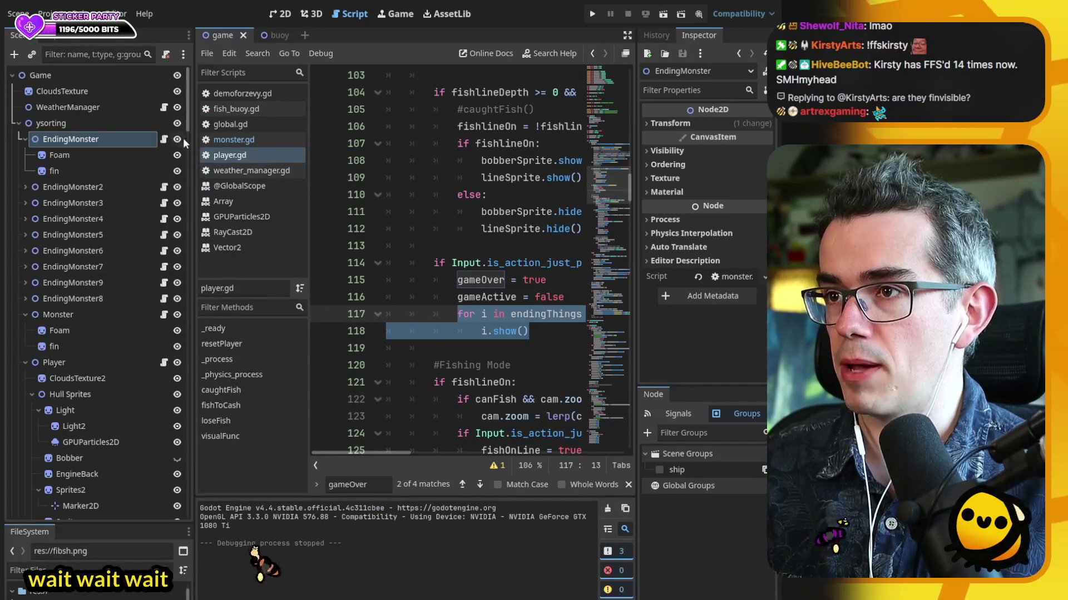
click(524, 296)
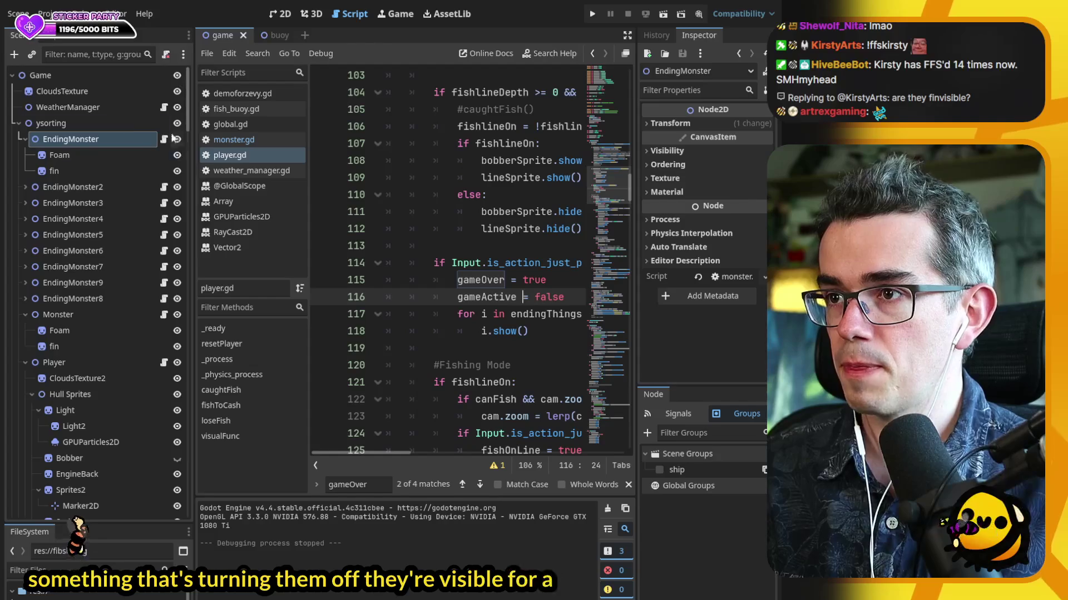
Step: Hide EndingMonster through EndingMonster8 together and save the scene
click(39, 139)
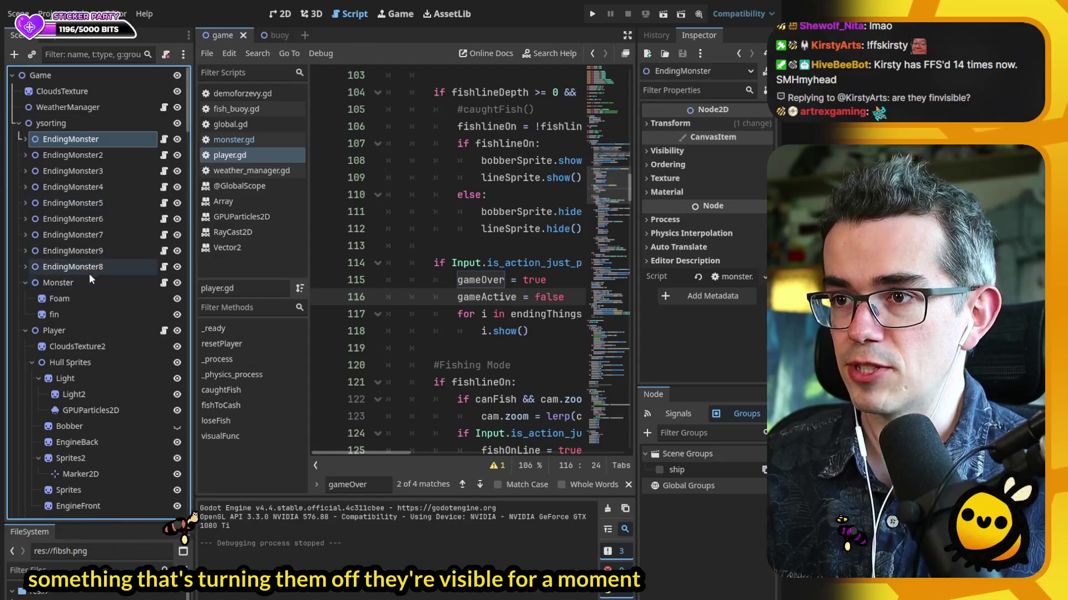
shift+click(123, 267)
click(177, 267)
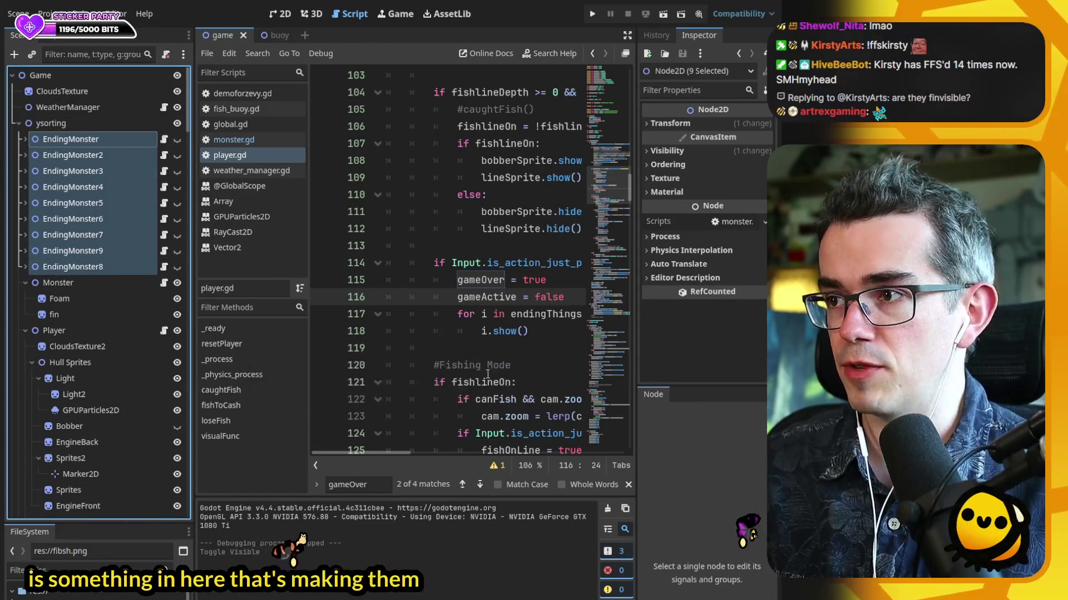
key(ctrl+s)
Step: Search player.gd for 'hide' and step through the matches, including the fishSprite hide call
key(ctrl+f)
text(hide)
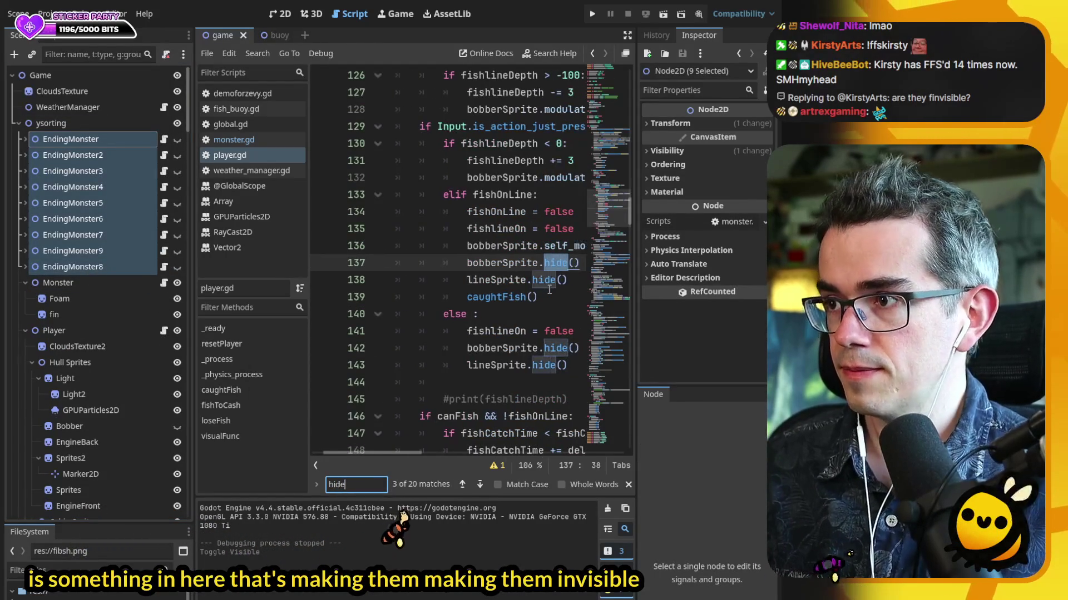
key(Return)
key(Return)
key(Return)
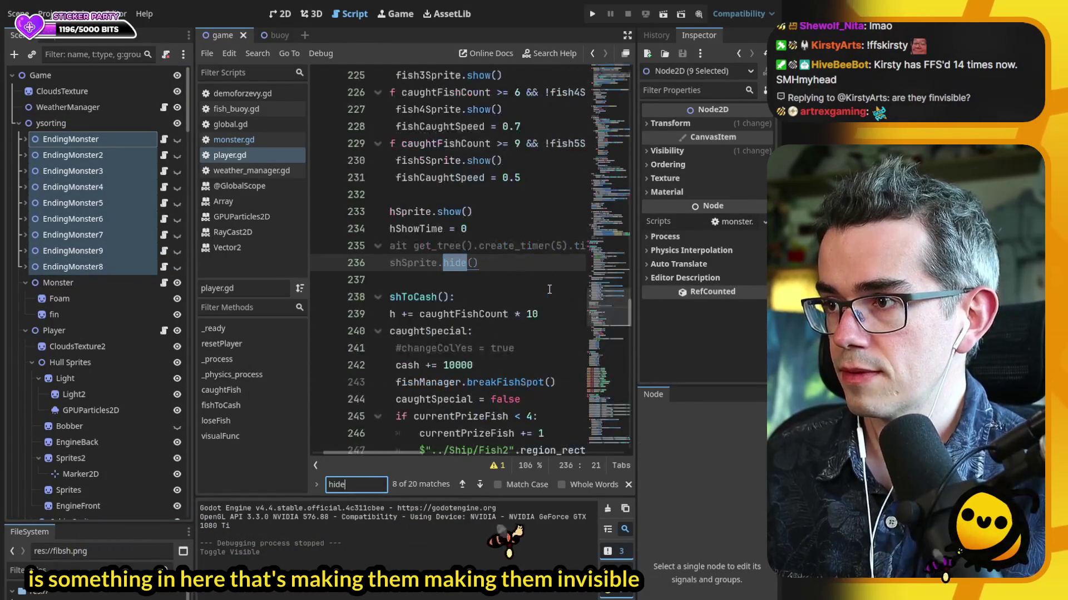
key(Return)
key(Return)
key(Return)
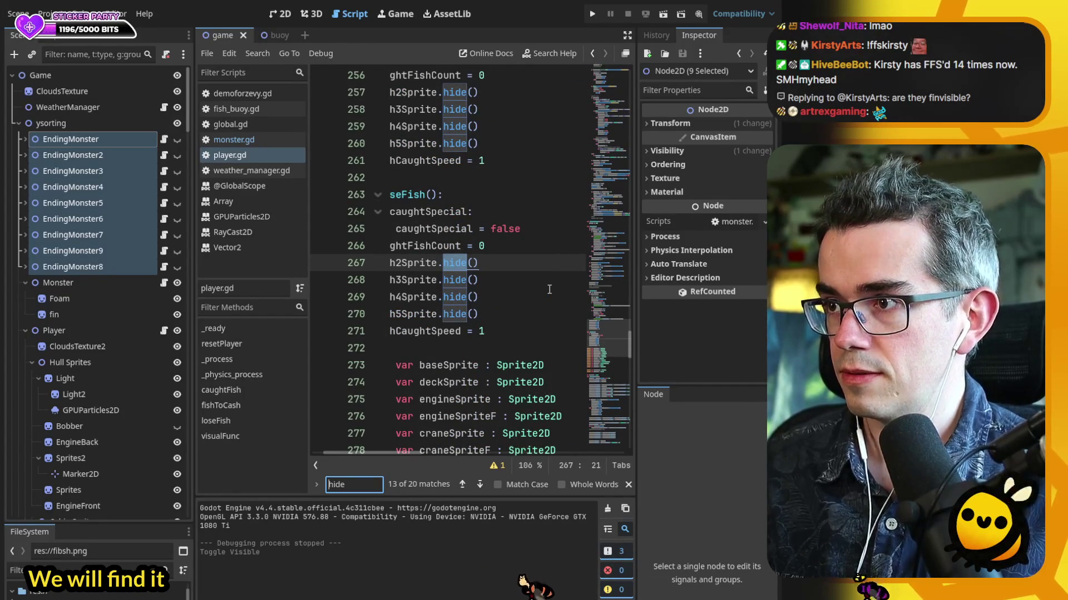
key(Return)
key(Return)
key(Return)
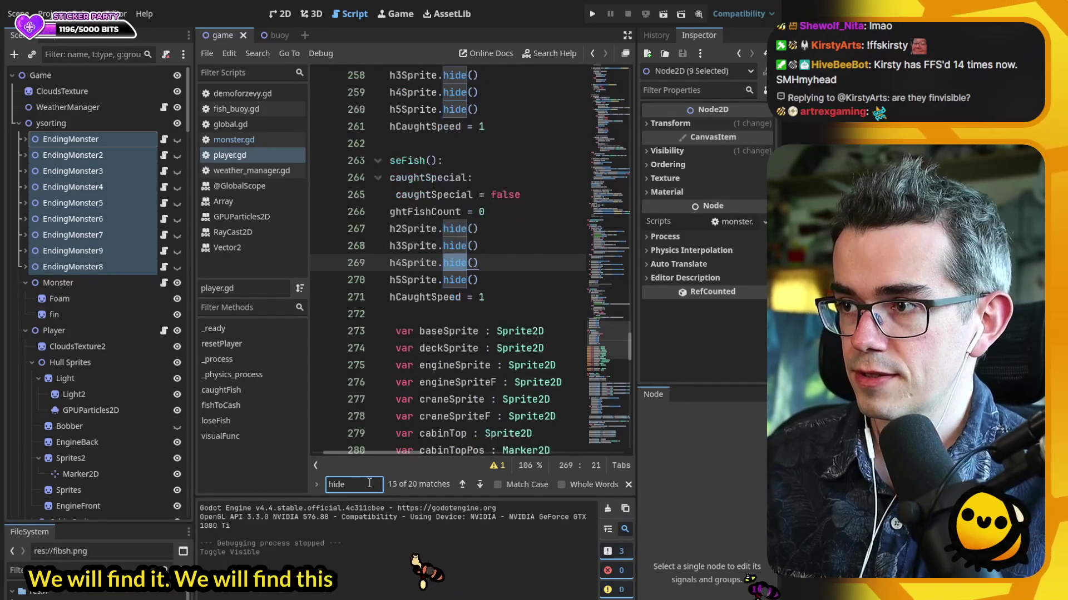
key(Return)
key(Return)
key(Return)
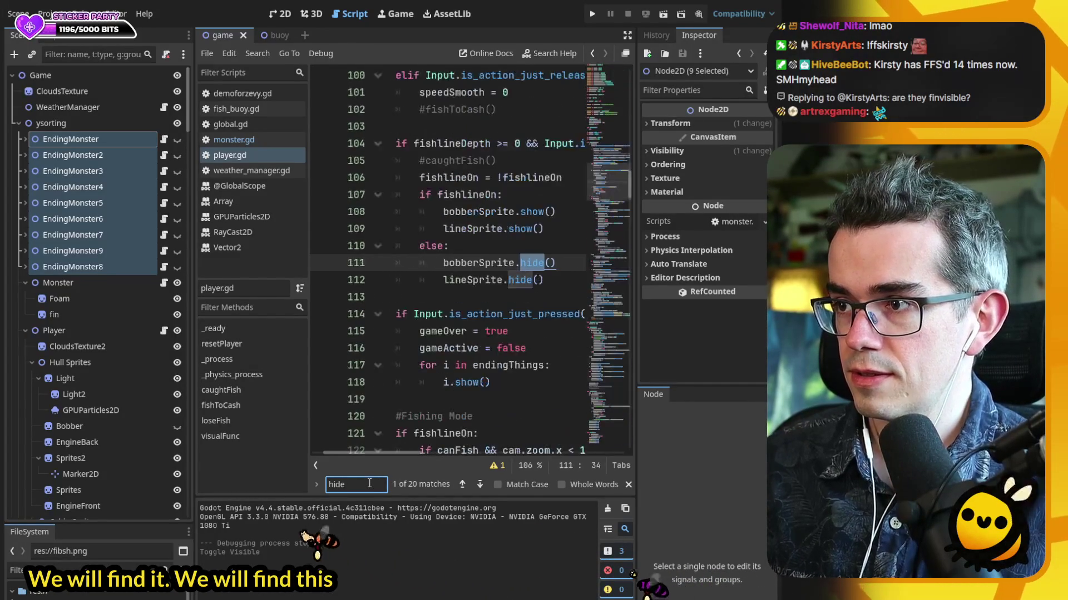
key(Return)
key(Return)
key(Return)
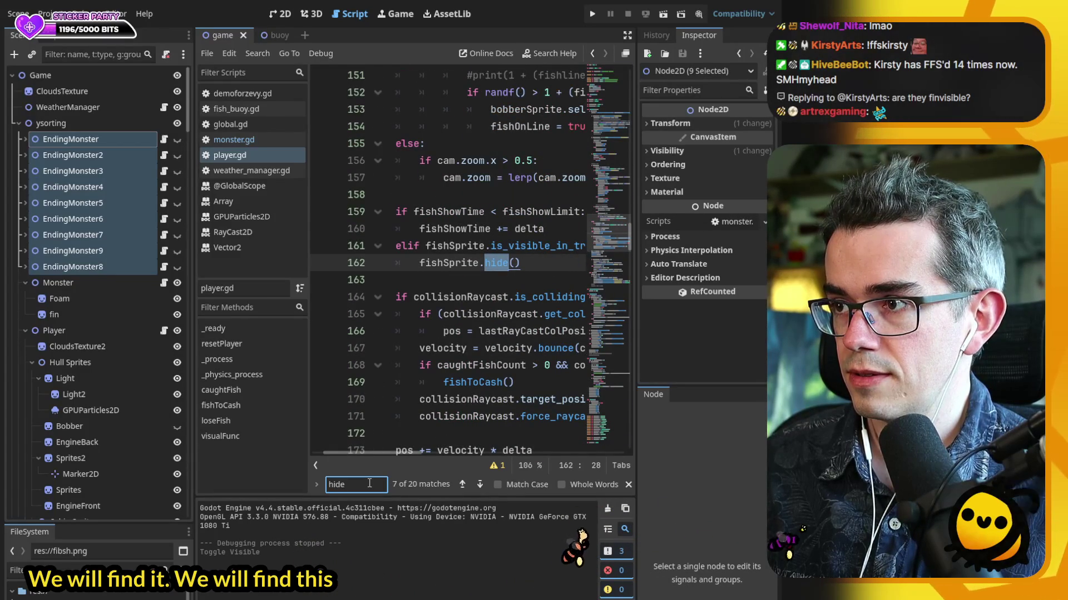
key(Return)
key(Return)
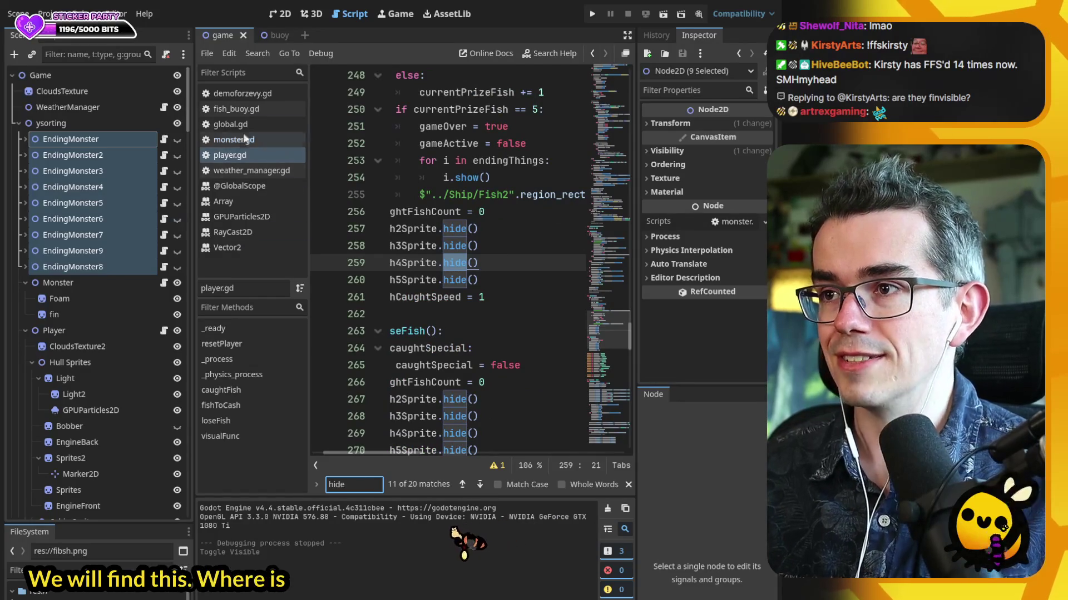
click(249, 112)
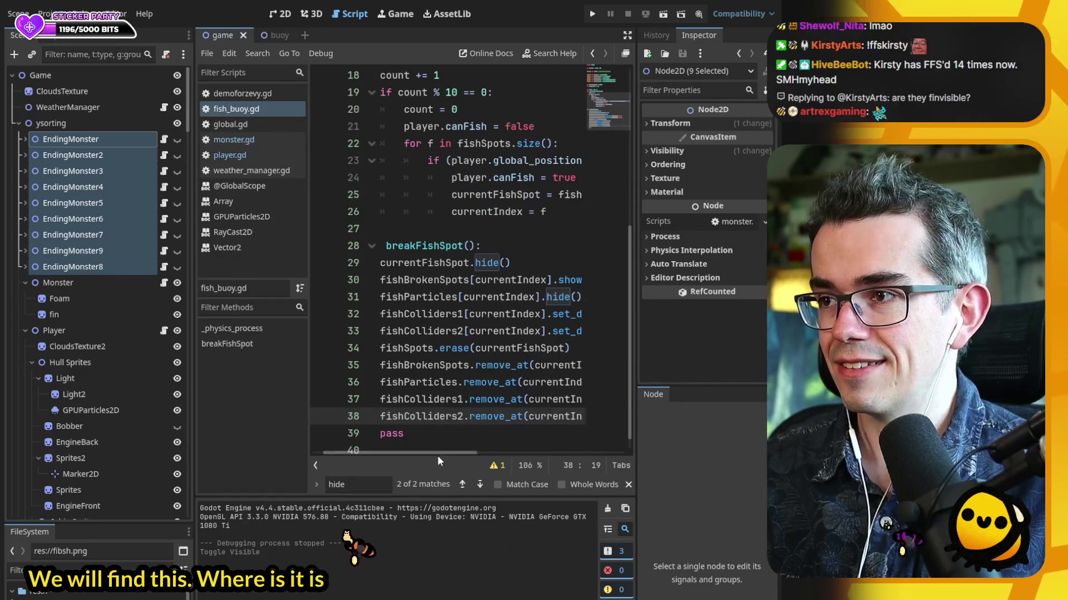
scroll(445, 278, up, 5)
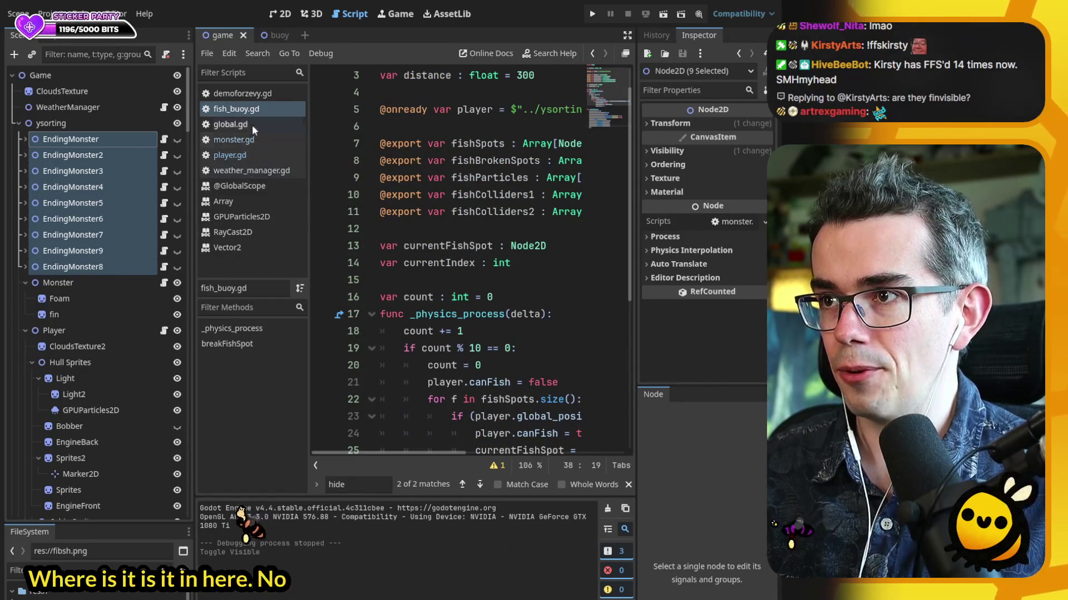
click(239, 119)
click(240, 155)
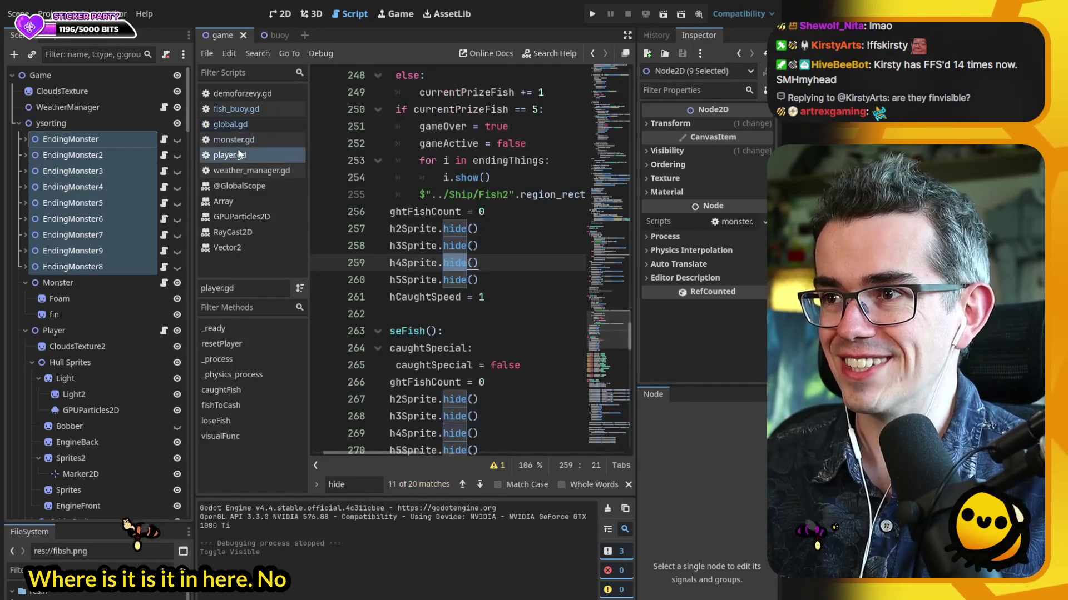
click(243, 126)
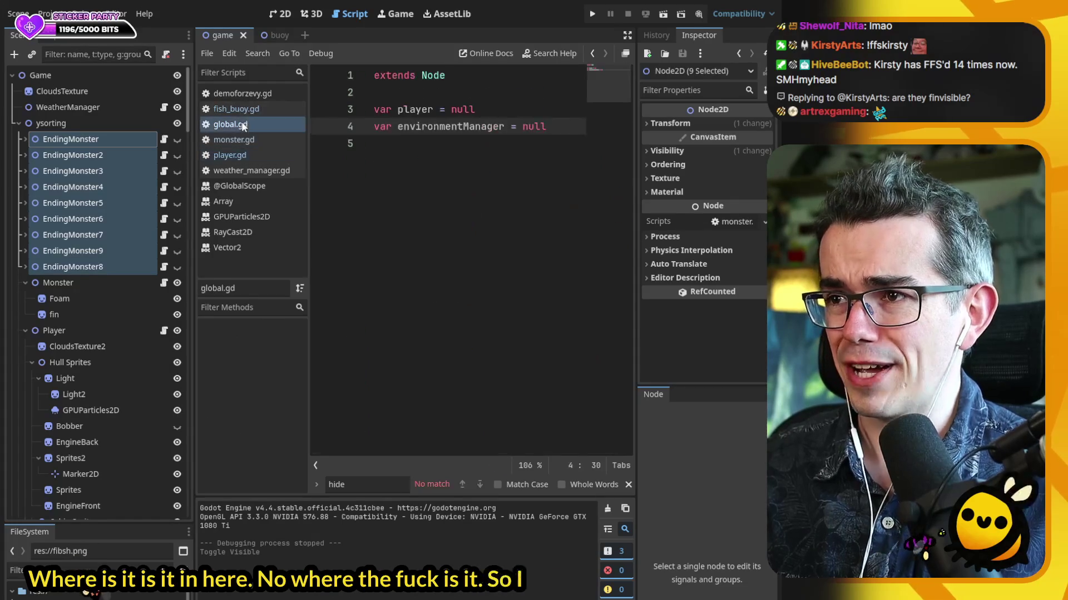
click(251, 141)
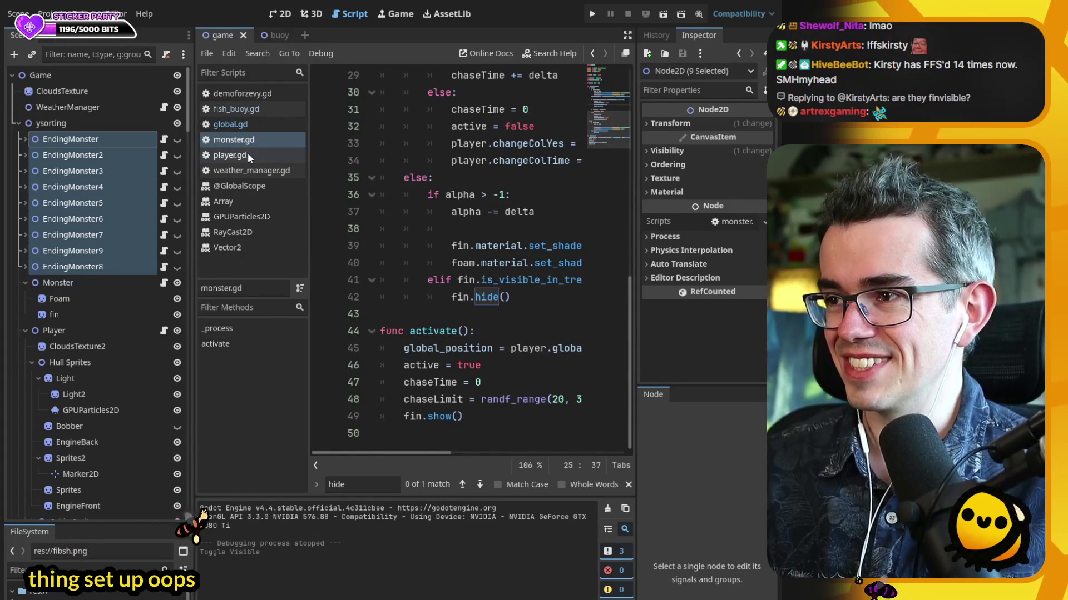
click(516, 298)
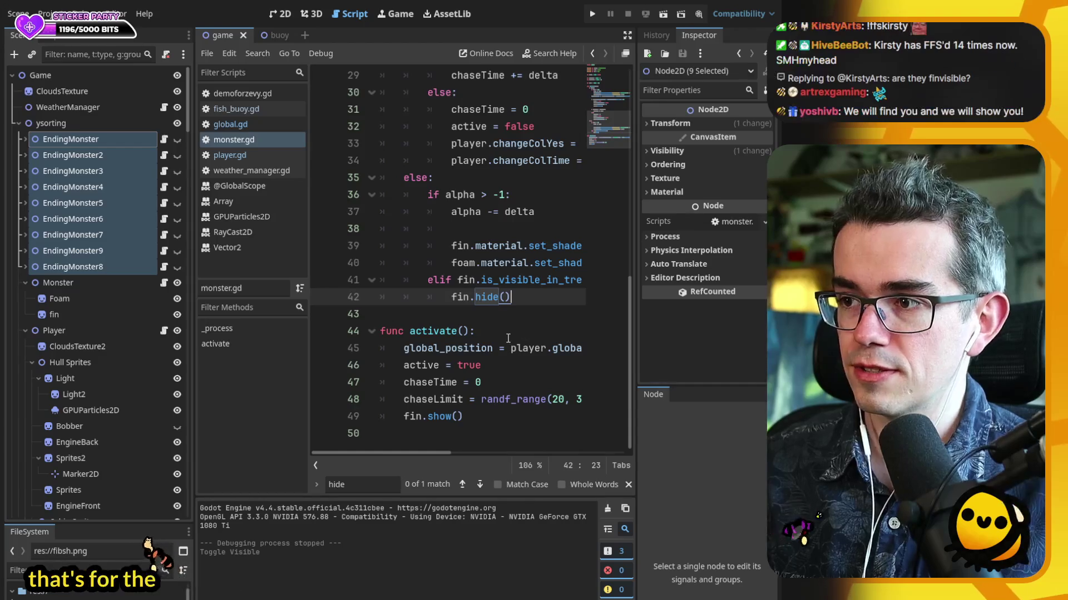
scroll(476, 364, up, 6)
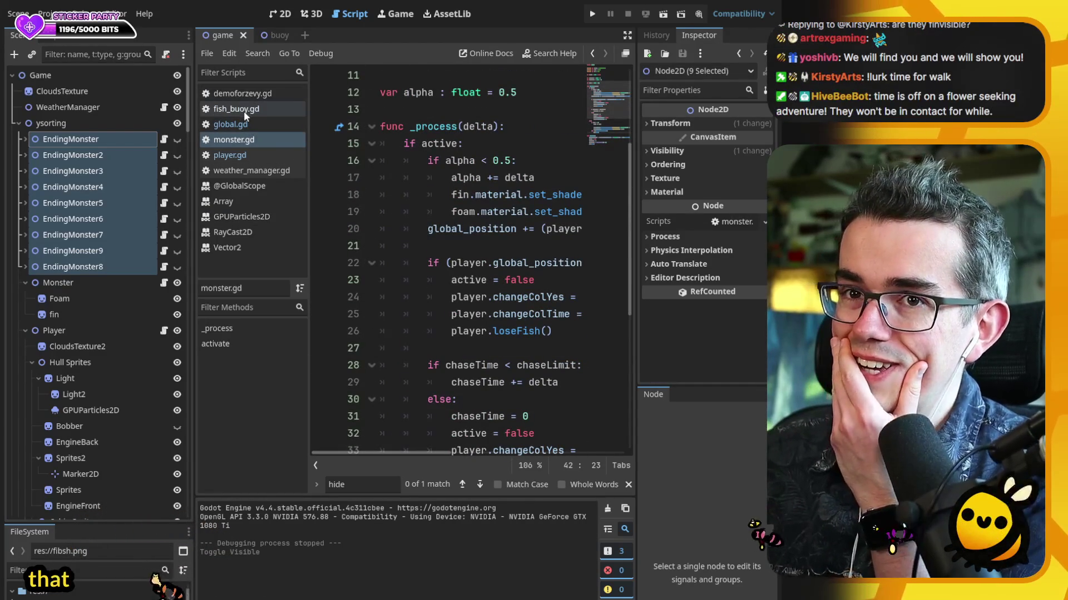
click(242, 157)
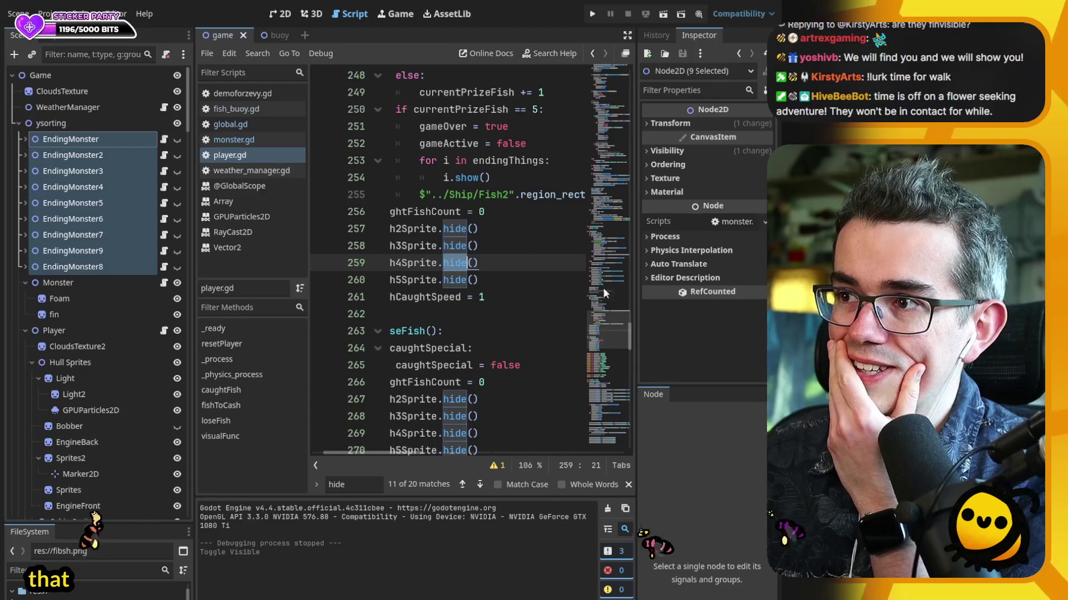
drag(411, 449, 392, 448)
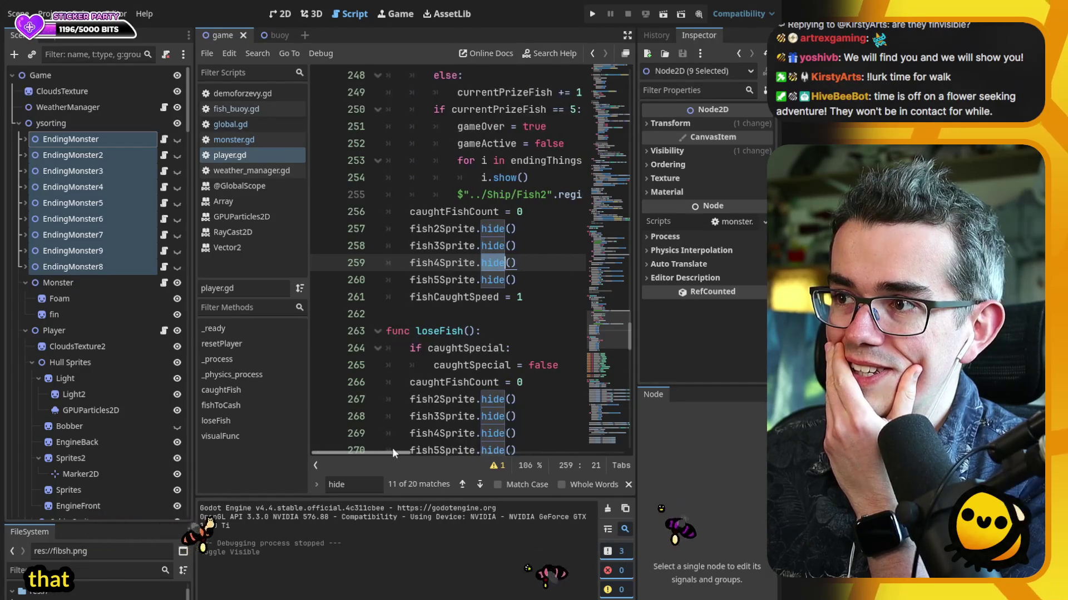
scroll(503, 274, up, 2)
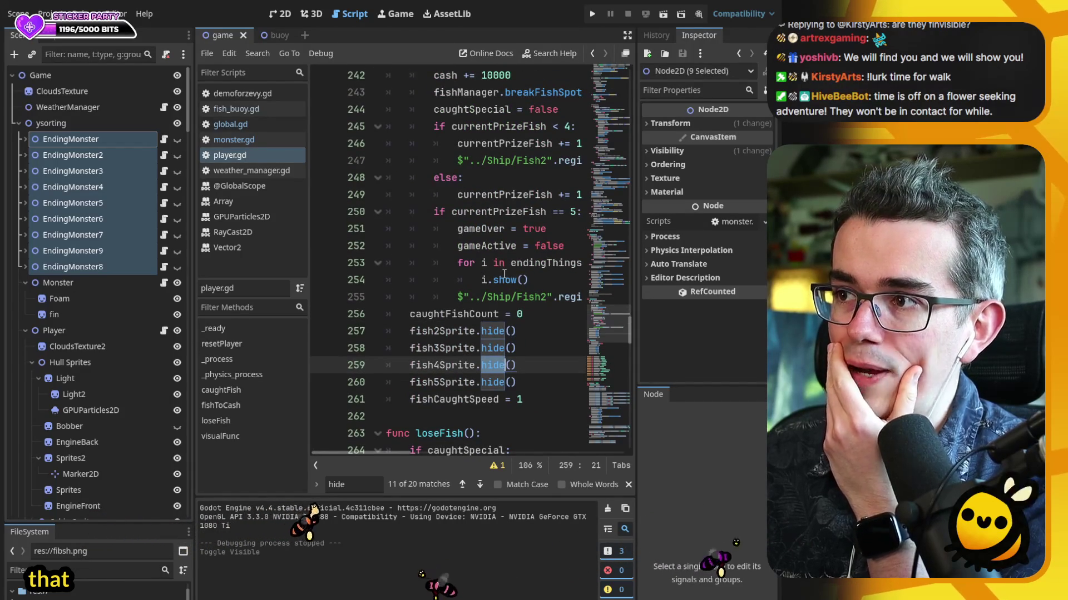
mouse_move(376, 455)
mouse_down()
mouse_move(439, 454)
mouse_move(392, 453)
mouse_up()
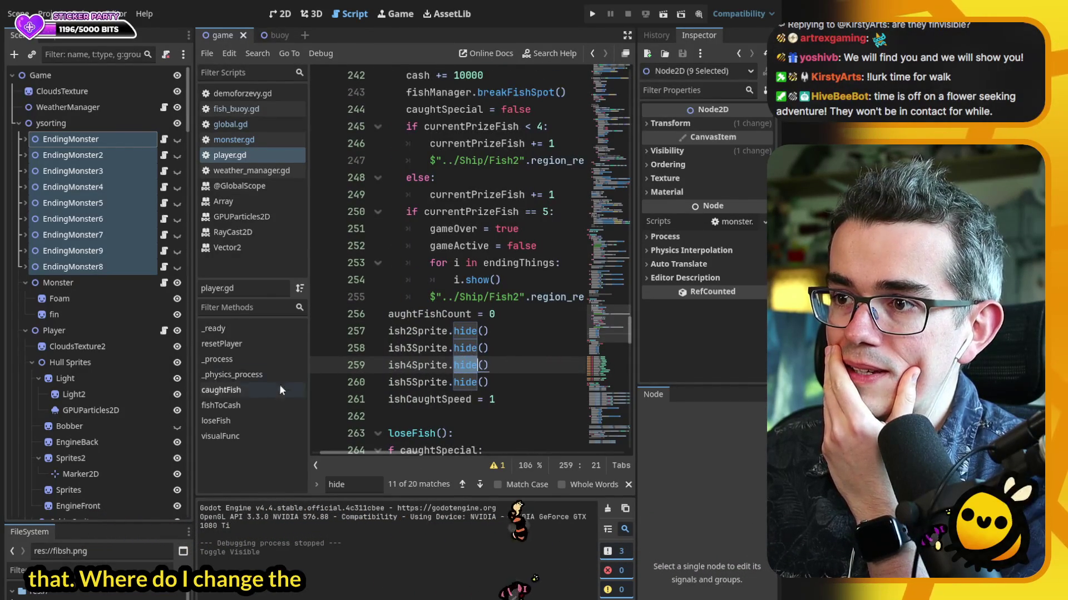
click(255, 357)
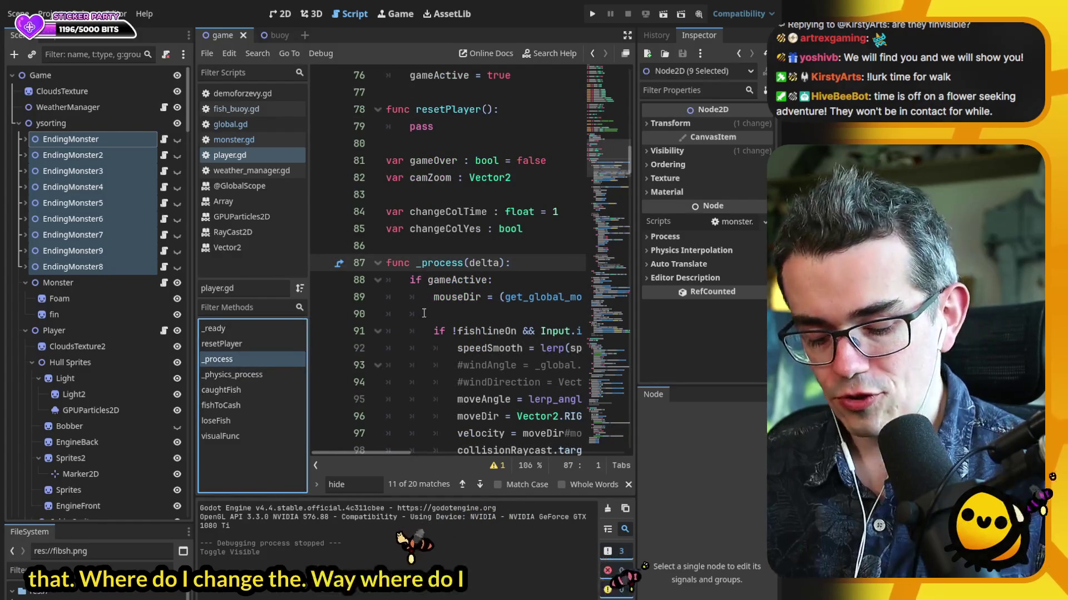
Step: Widen player.gd, scroll to the gameOver water-colour lerp block, then select the EndingMonster node
key(ctrl+backslash)
scroll(397, 323, down, 2)
scroll(359, 262, down, 3)
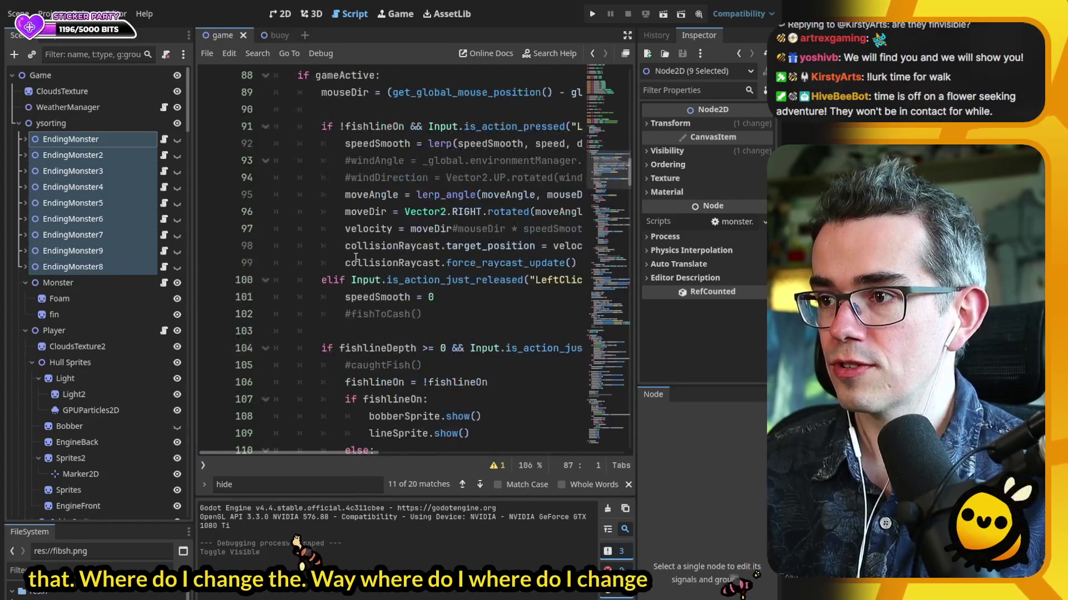
scroll(353, 258, up, 4)
scroll(347, 255, down, 4)
scroll(347, 256, down, 5)
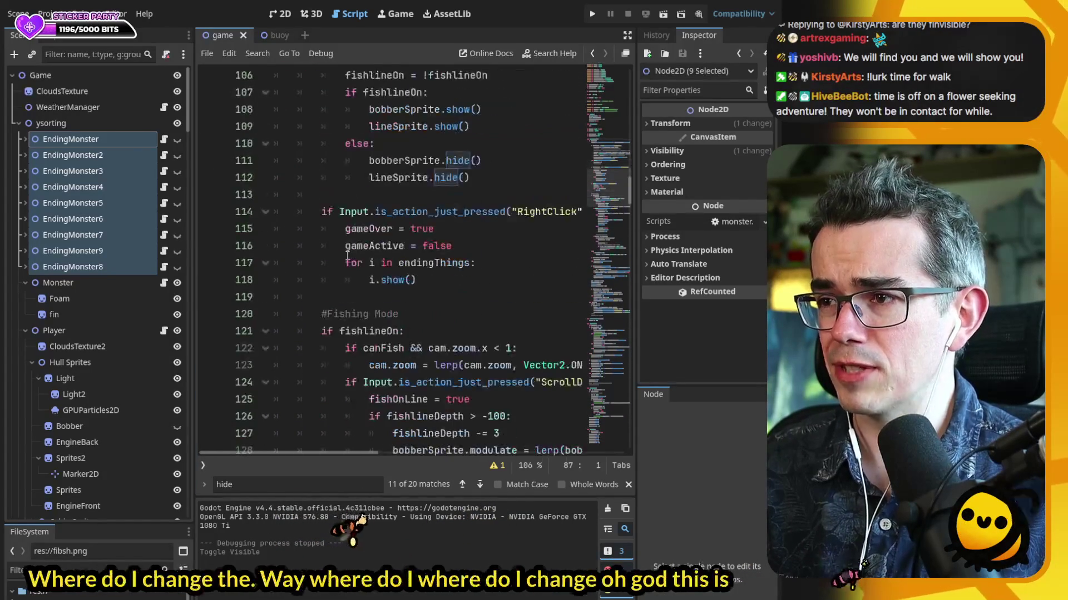
scroll(514, 201, down, 15)
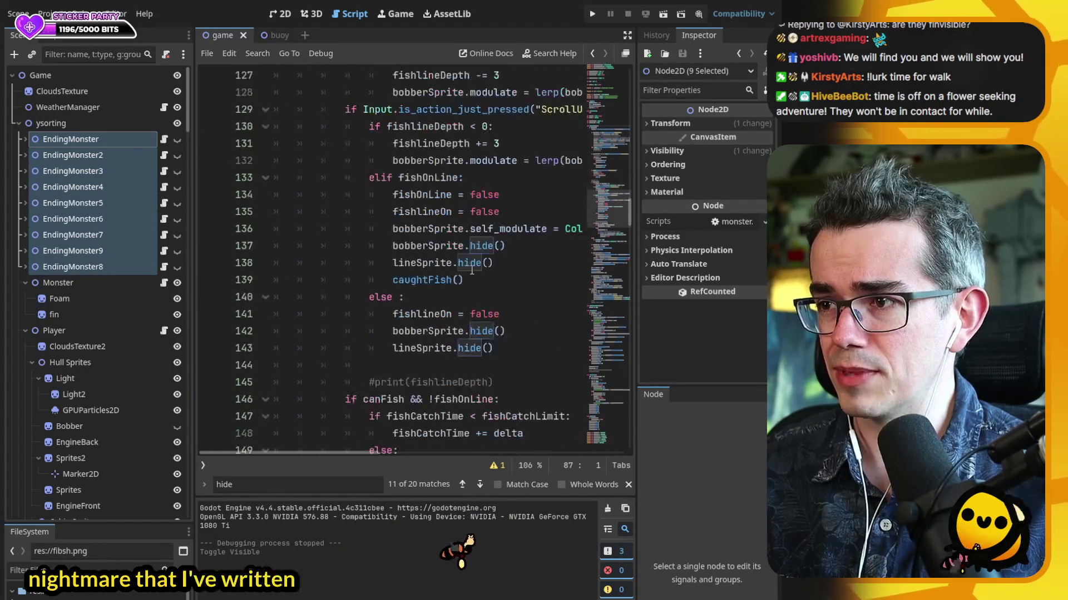
scroll(450, 282, down, 6)
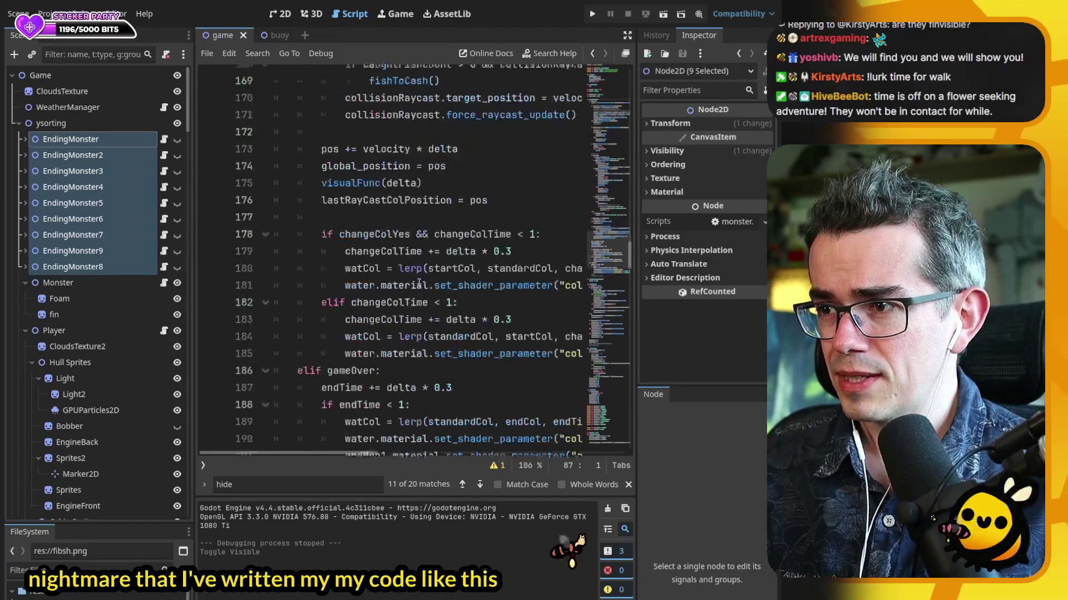
scroll(376, 279, down, 2)
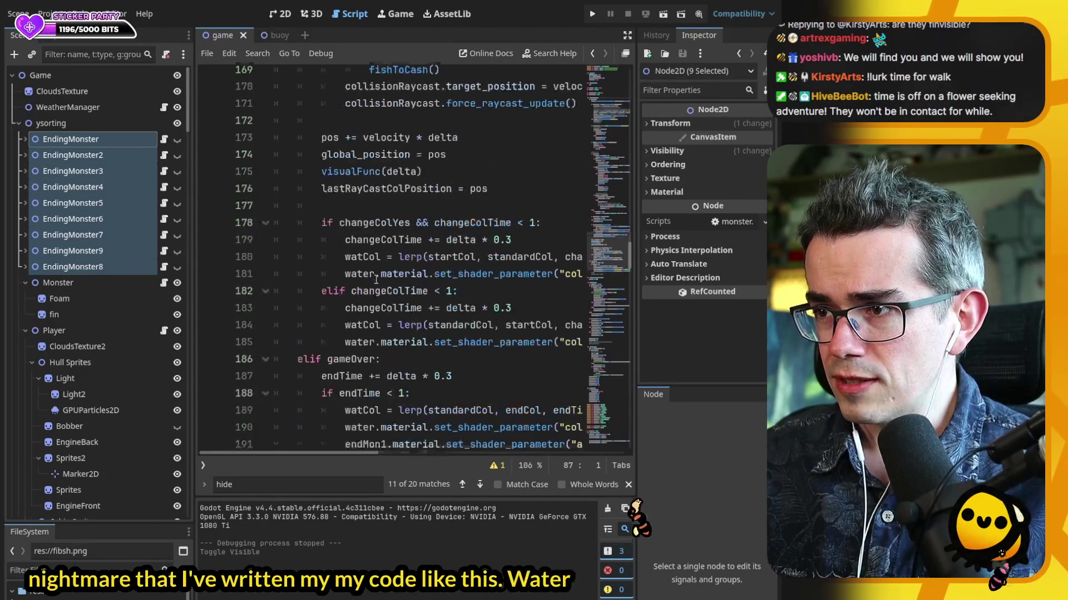
scroll(376, 280, up, 2)
scroll(374, 280, down, 2)
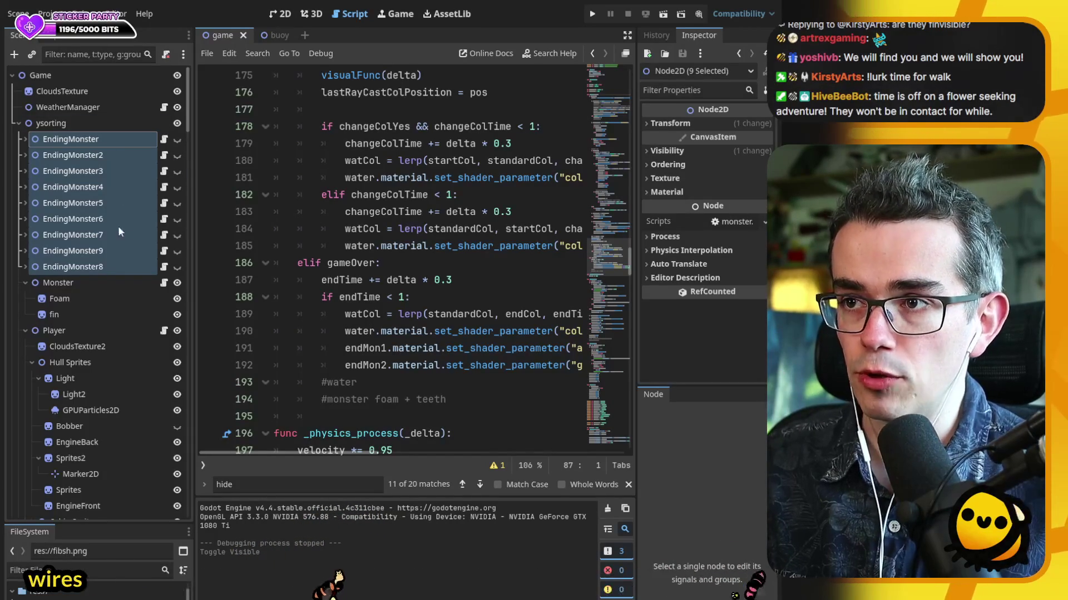
click(119, 139)
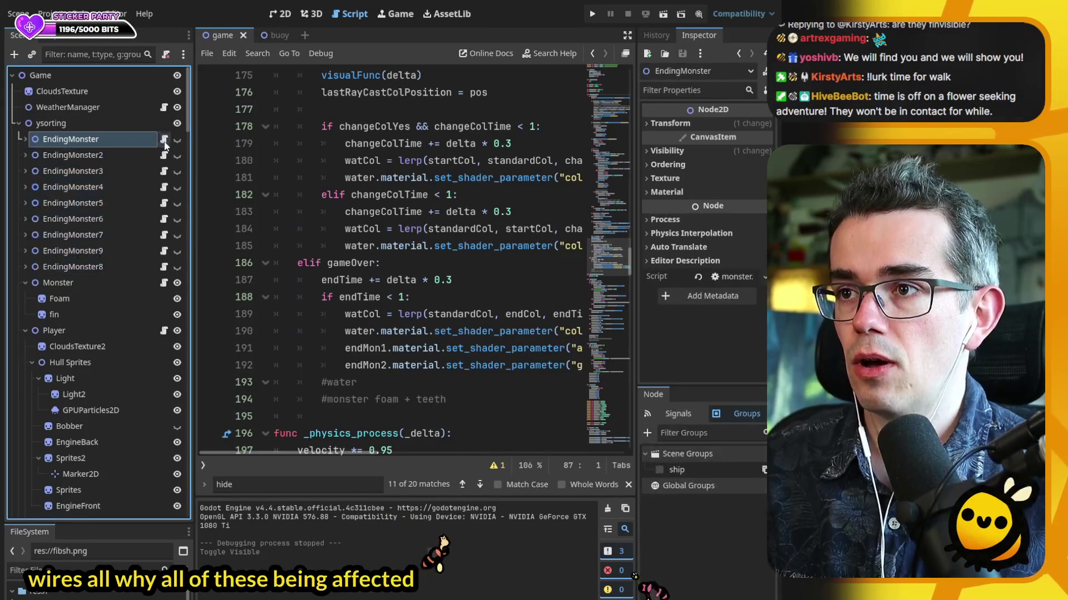
Step: Detach monster.gd from EndingMonster through EndingMonster8, save, test-run the ending, and return to 2D
click(164, 140)
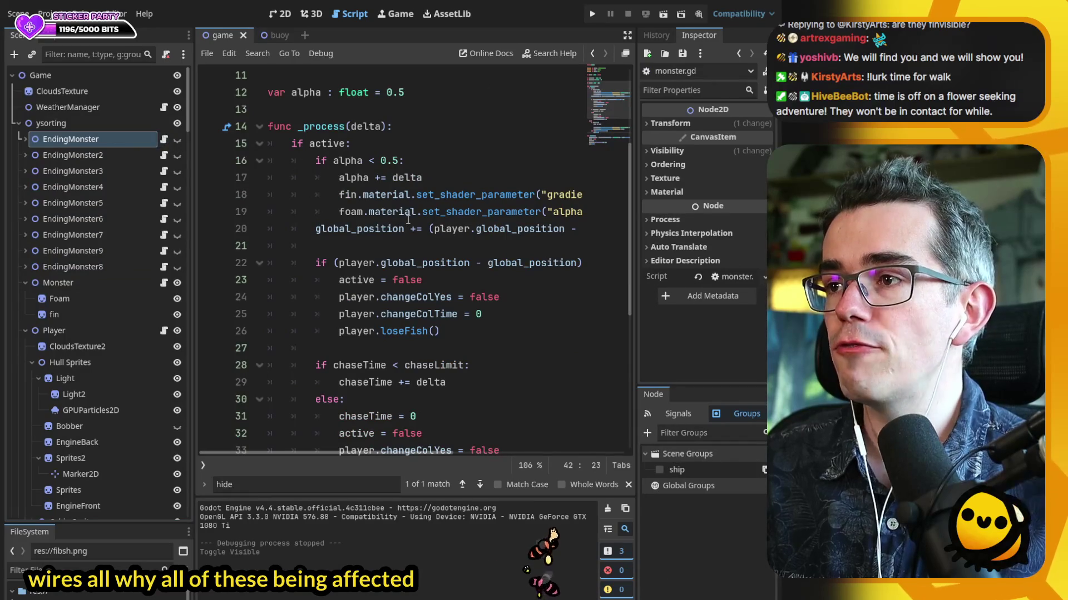
scroll(407, 218, up, 3)
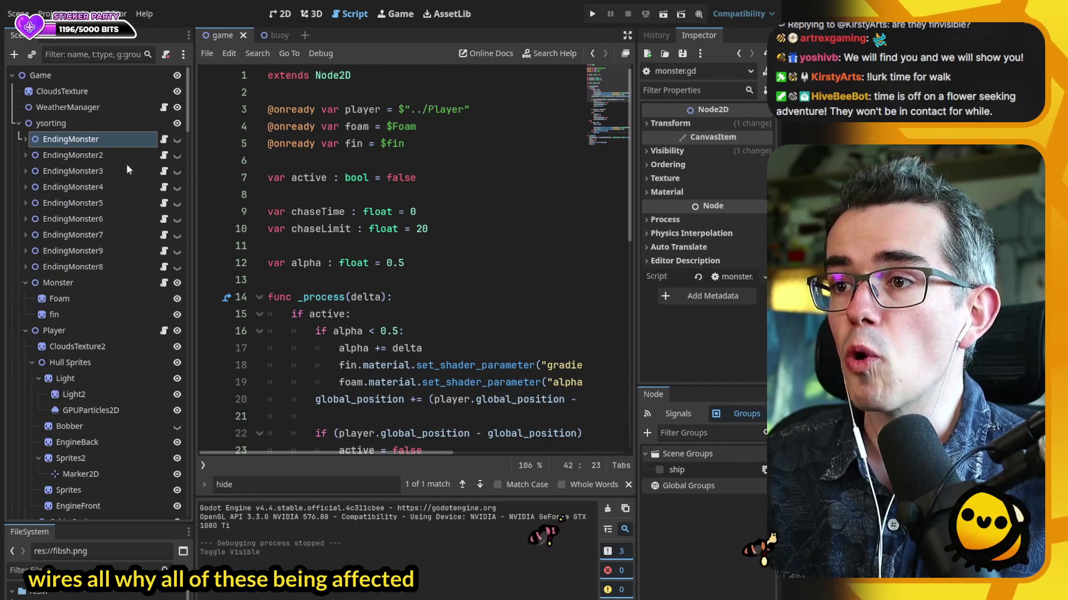
shift+click(101, 264)
key(ctrl+shift+a)
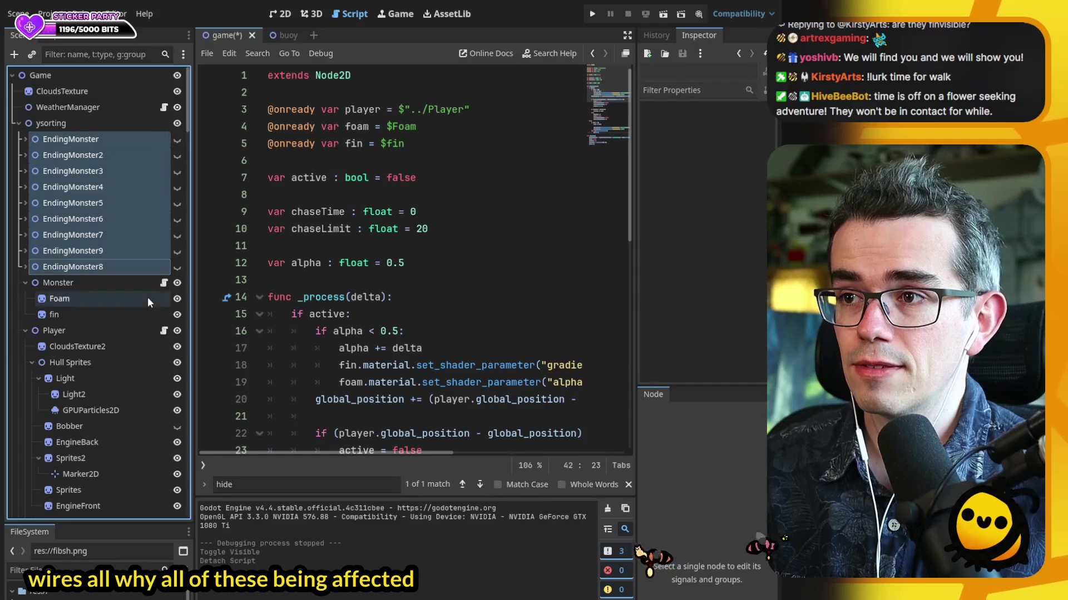
key(ctrl+s)
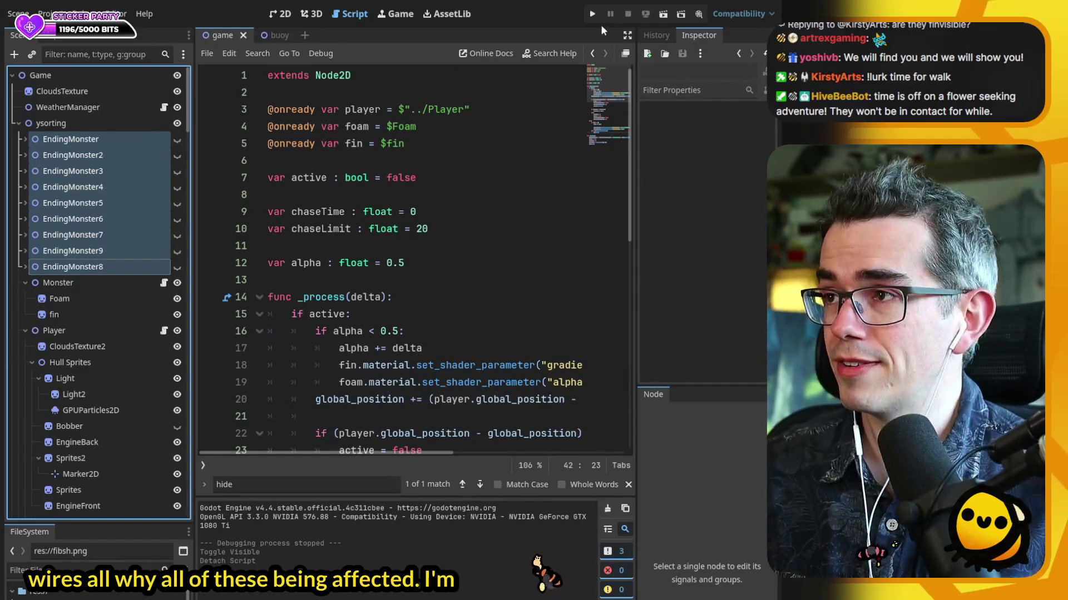
click(592, 14)
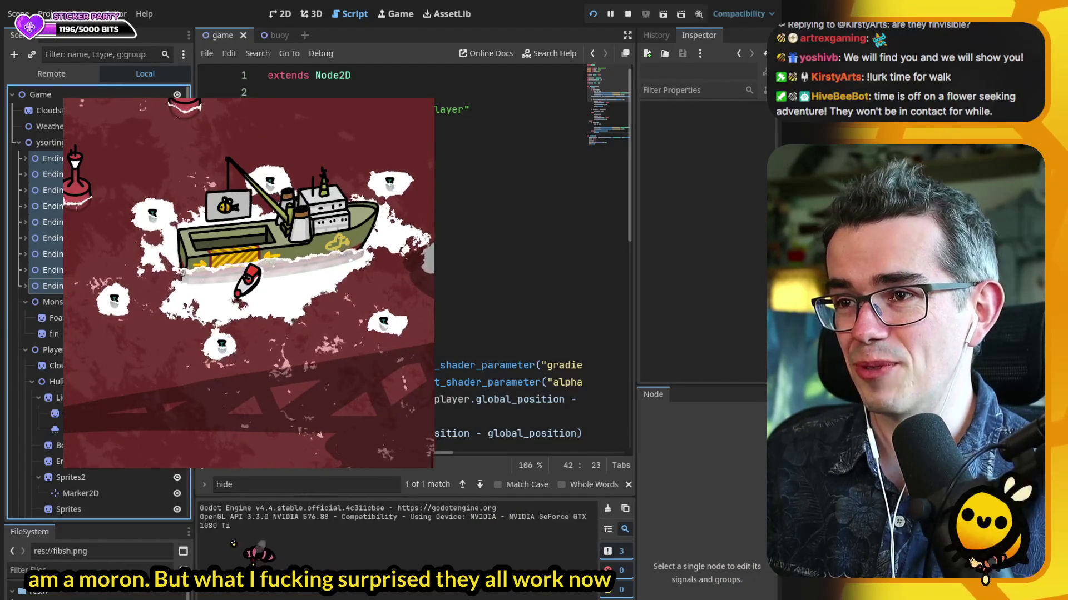
click(278, 12)
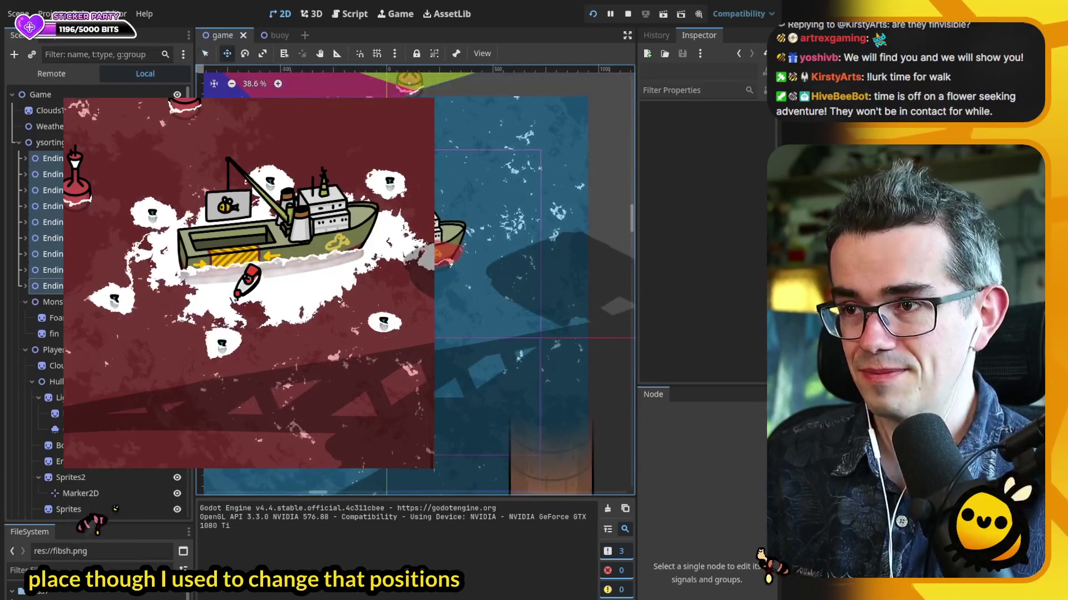
Step: In Move mode, shift eight of the selected ending monsters slightly left
key(w)
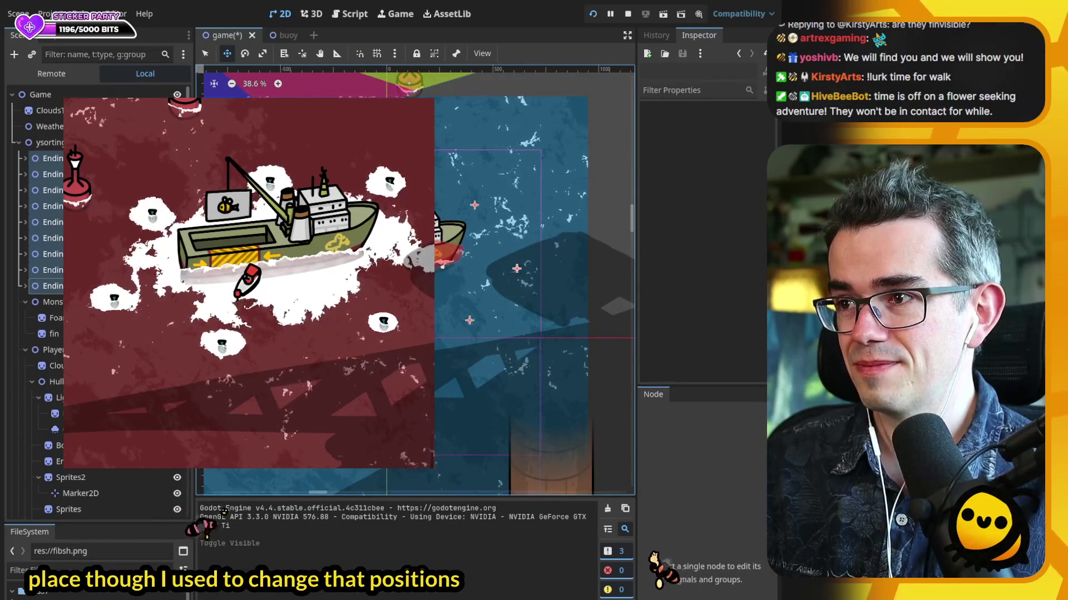
drag(334, 278, 317, 277)
key(ctrl+z)
ctrl+click(50, 286)
mouse_move(456, 261)
mouse_down()
mouse_move(437, 261)
mouse_move(448, 253)
mouse_up()
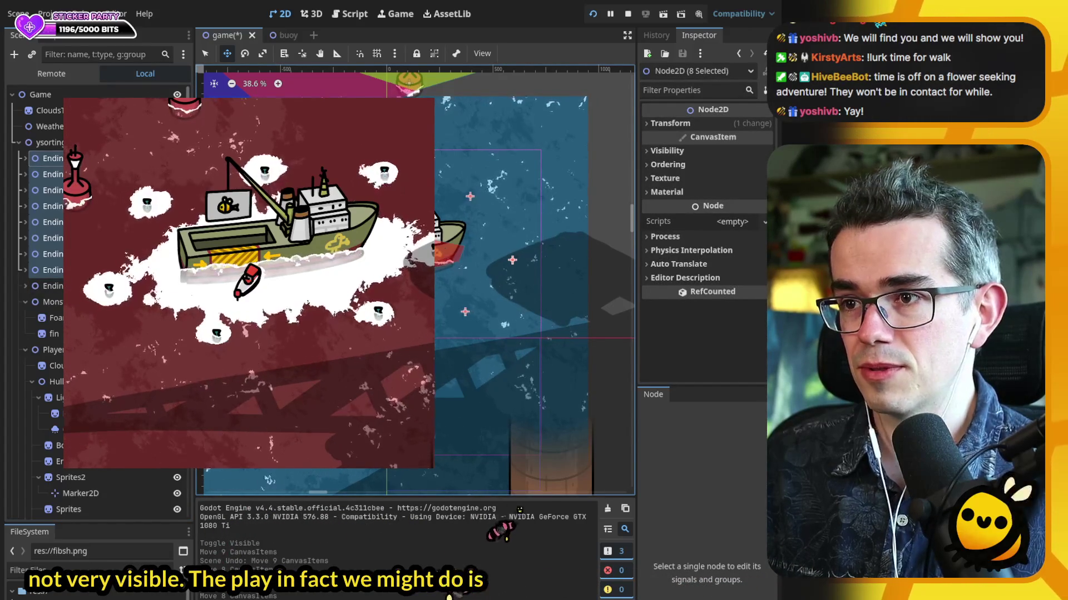
Step: Move EndingMonster6 to a new spot near the boat and EndingMonster5 left and down
click(52, 158)
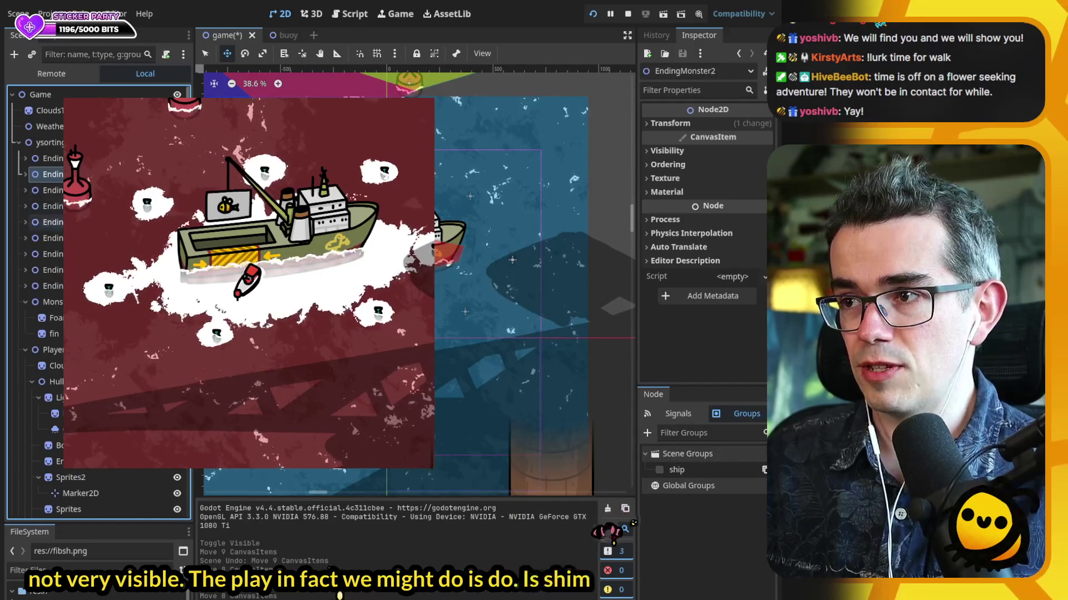
click(53, 238)
drag(512, 260, 277, 311)
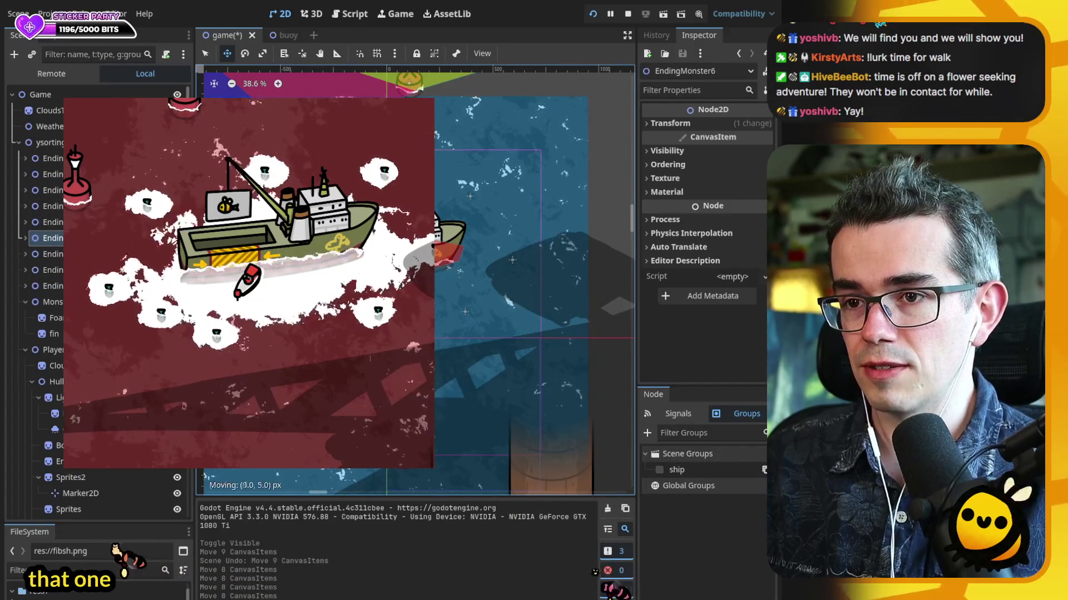
click(53, 222)
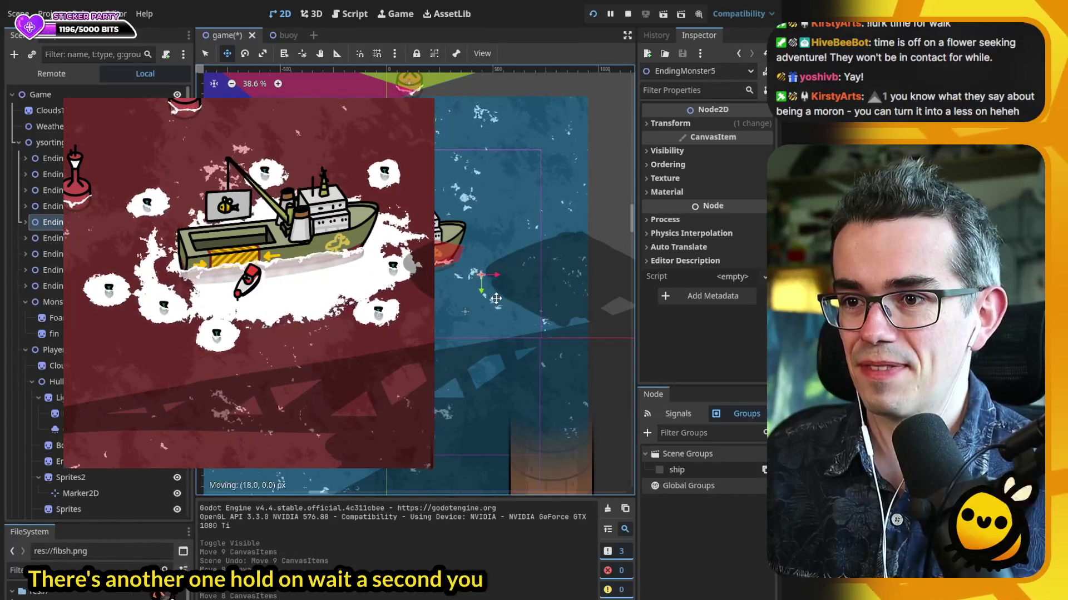
drag(474, 289, 465, 294)
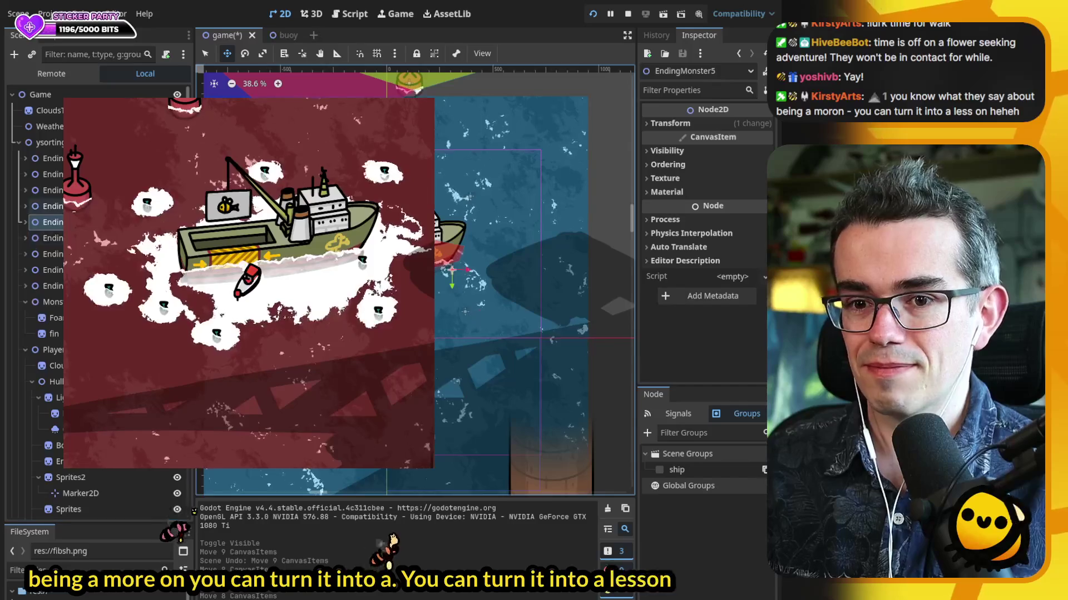
Step: Shift EndingMonster4 a little left and nudge EndingMonster3 up and to the right
click(50, 205)
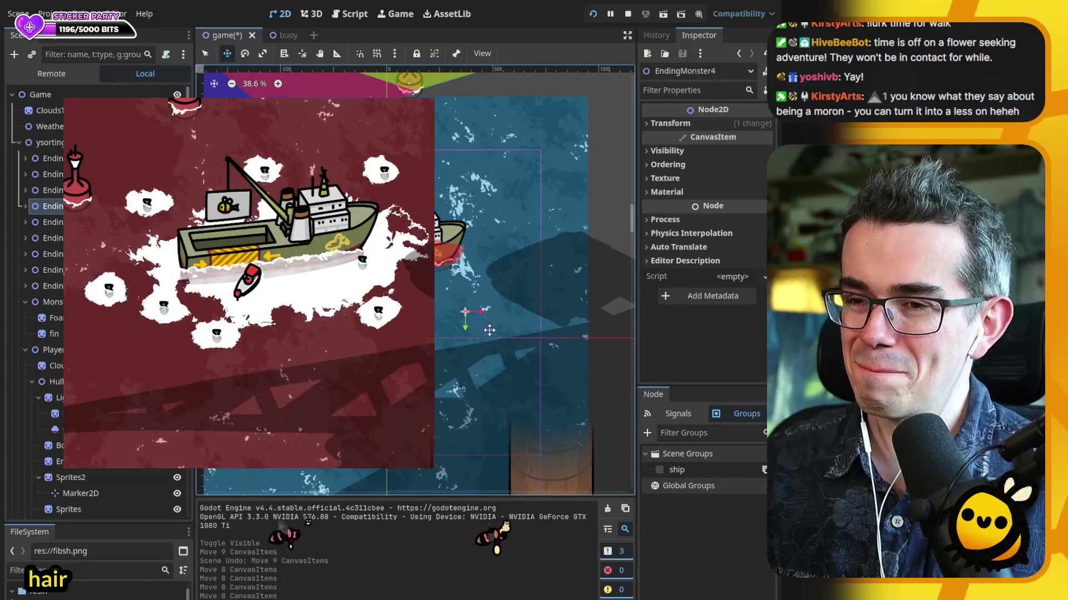
drag(453, 332, 440, 335)
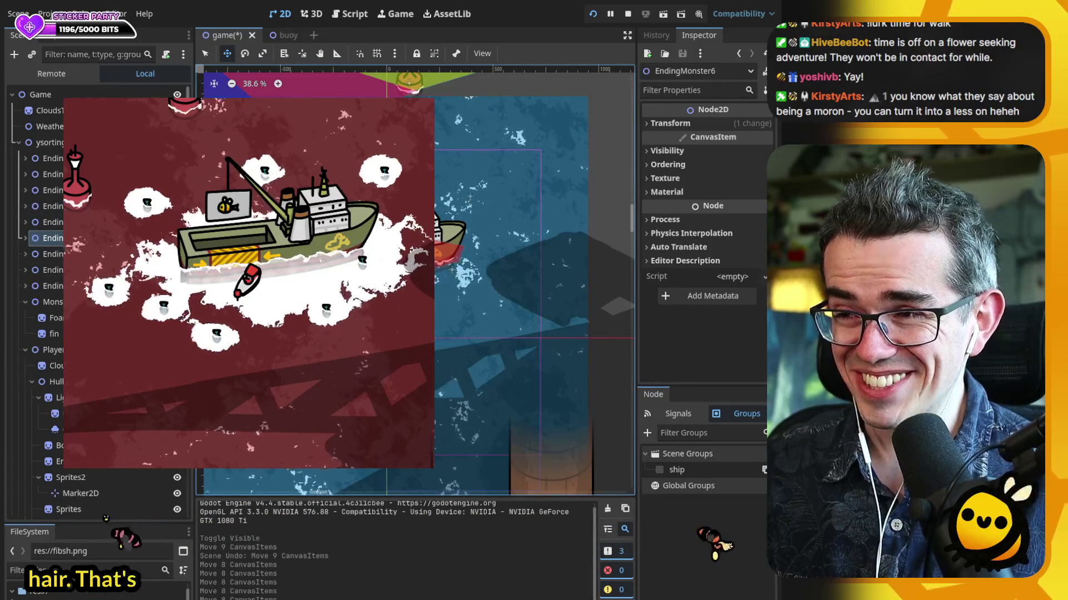
click(50, 238)
click(50, 206)
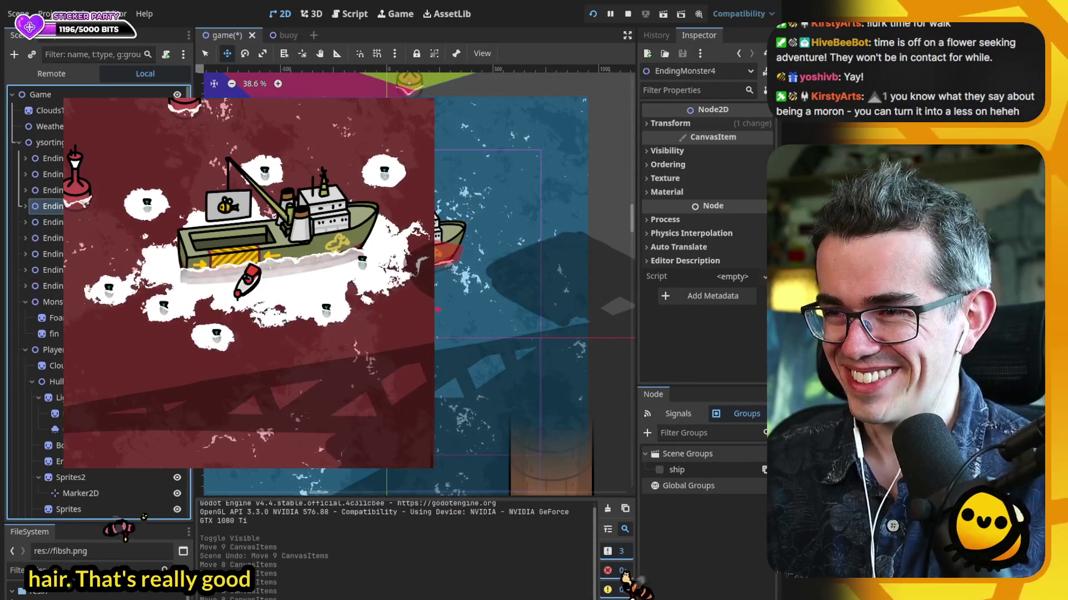
key(Up)
mouse_move(216, 334)
mouse_down()
mouse_move(217, 320)
mouse_move(257, 331)
mouse_up()
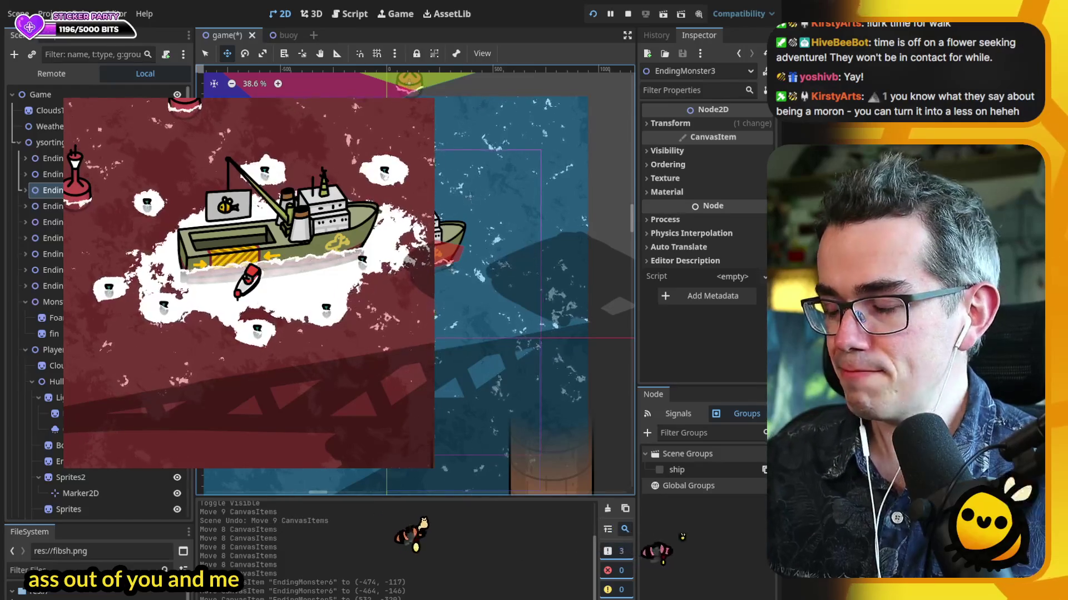
Step: Check EndingMonster5, 2 and 7, move EndingMonster9 lower, and duplicate it as EndingMonster10
click(53, 221)
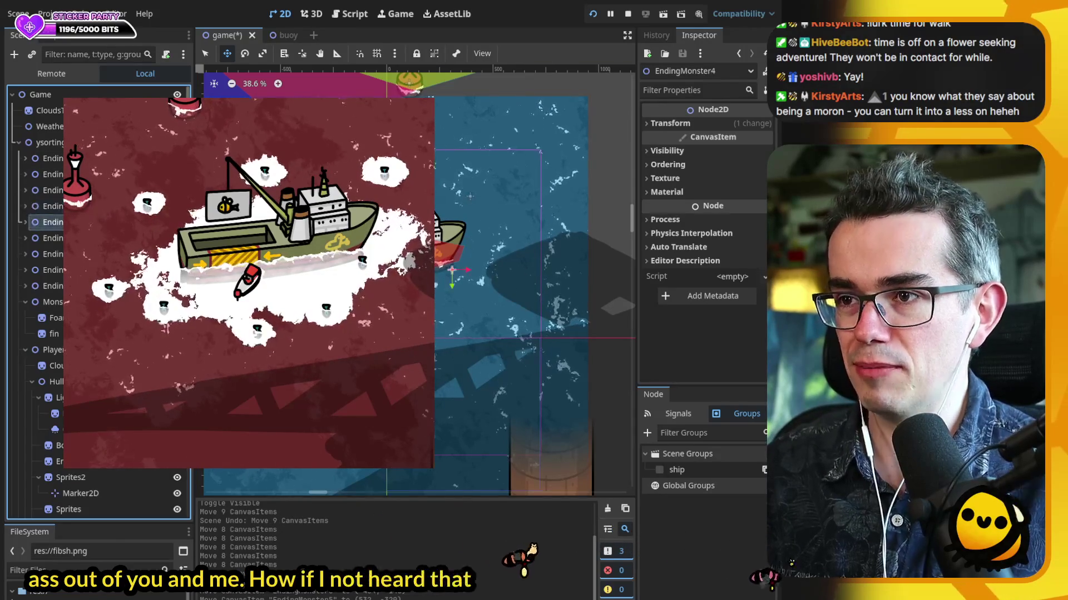
click(53, 174)
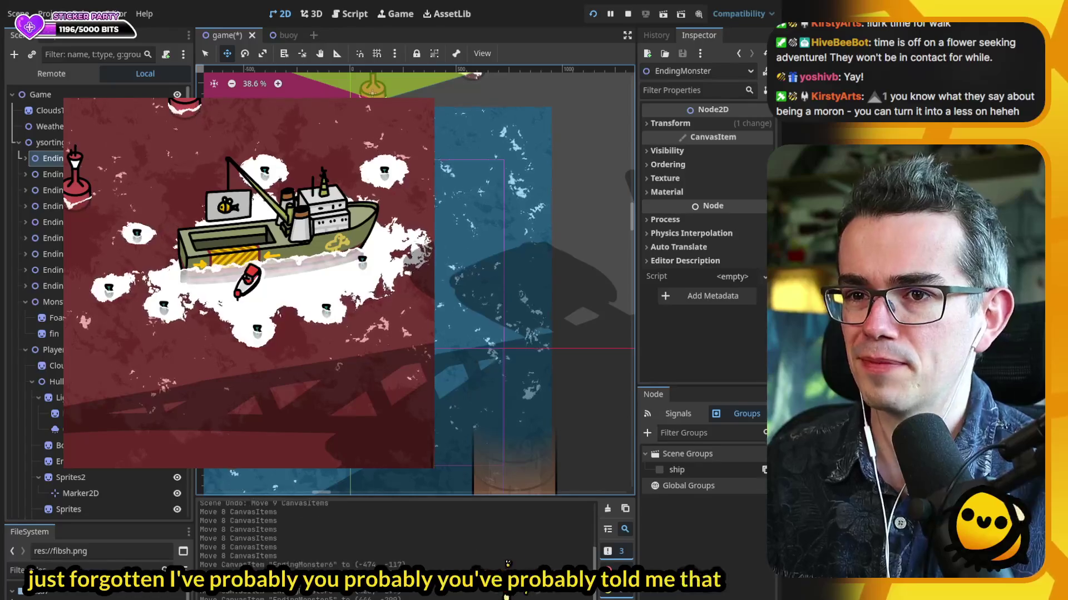
click(53, 254)
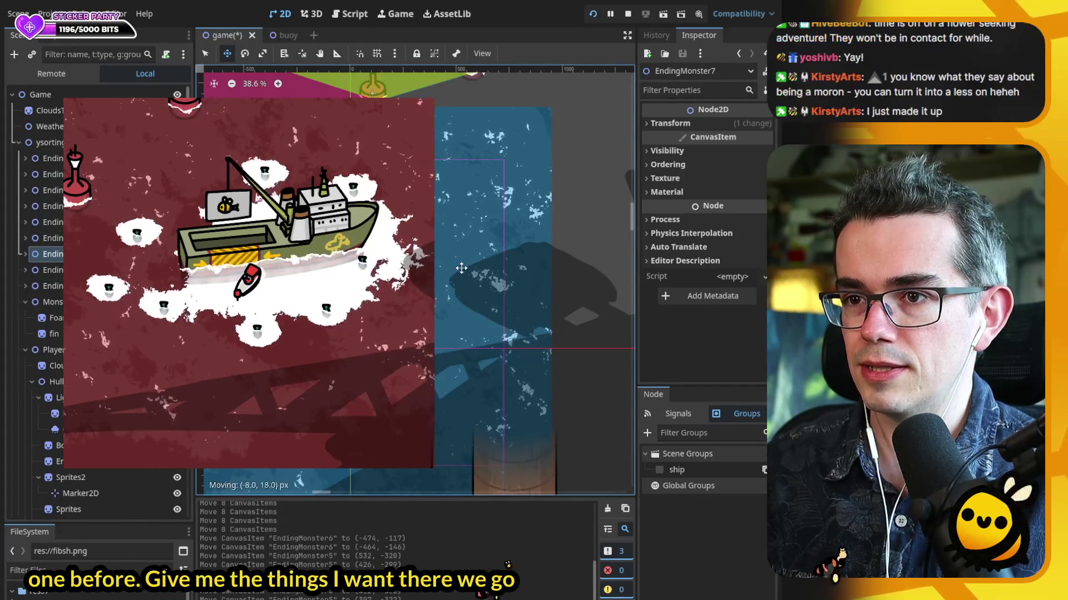
drag(301, 482, 307, 484)
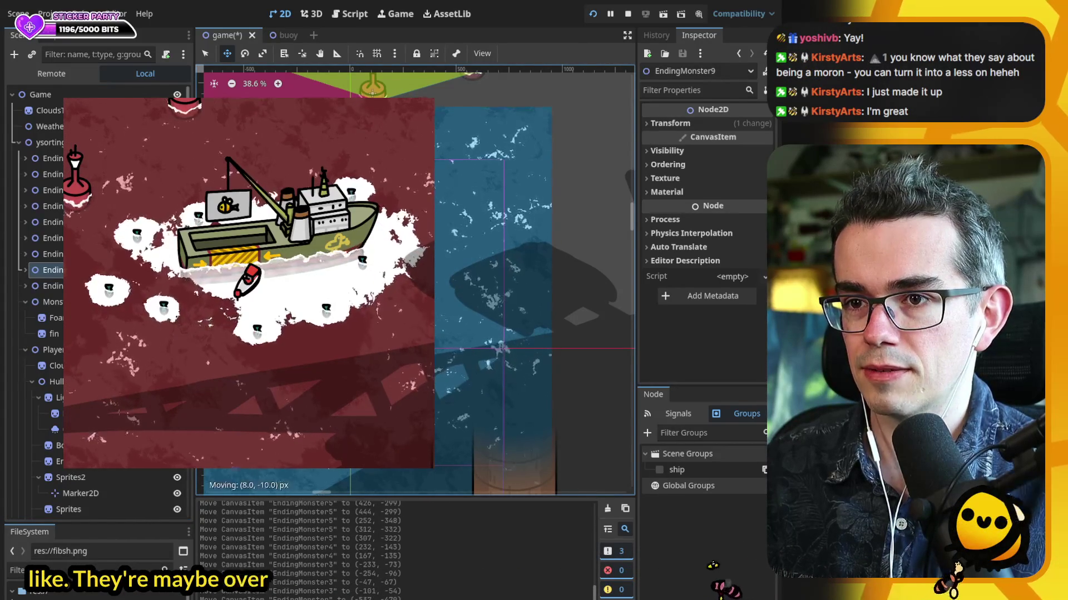
drag(306, 484, 306, 485)
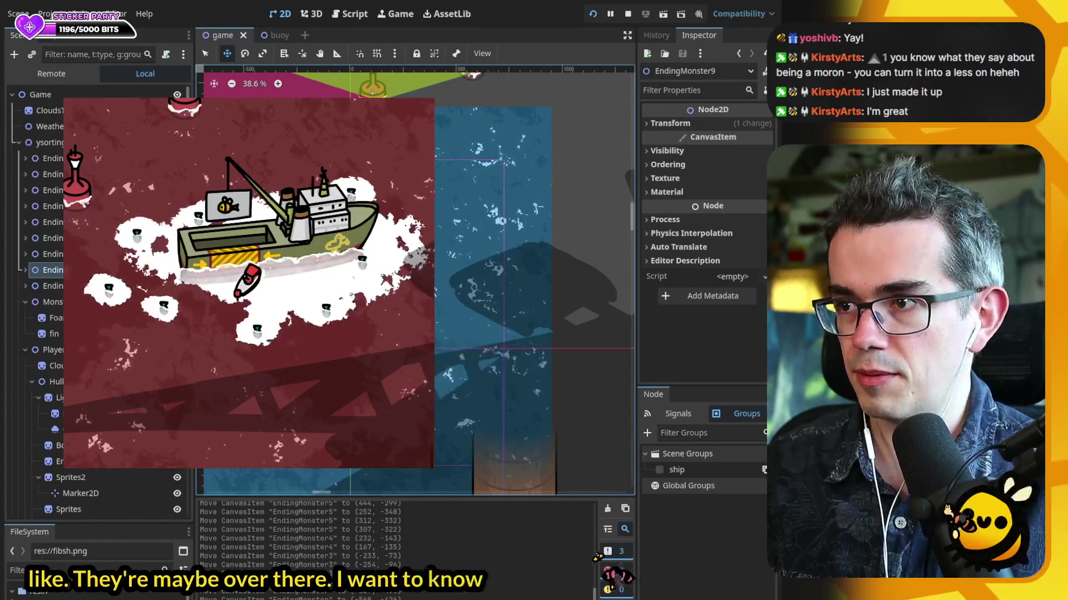
key(ctrl+d)
drag(307, 484, 306, 484)
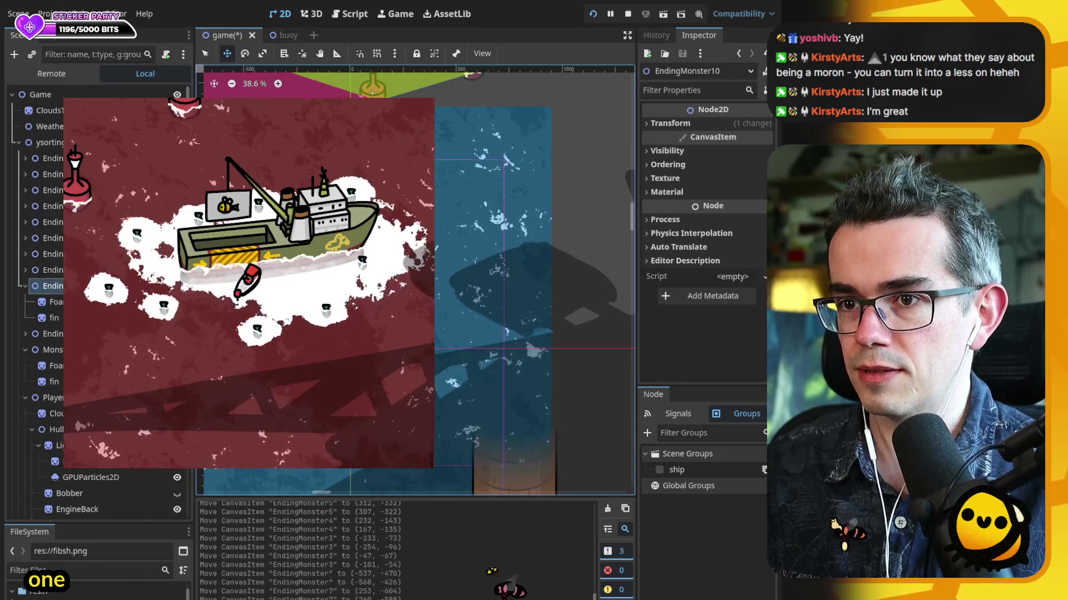
Step: Save the scene and add EndingMonster10 as a new entry in the Player's Ending Things list
key(ctrl+s)
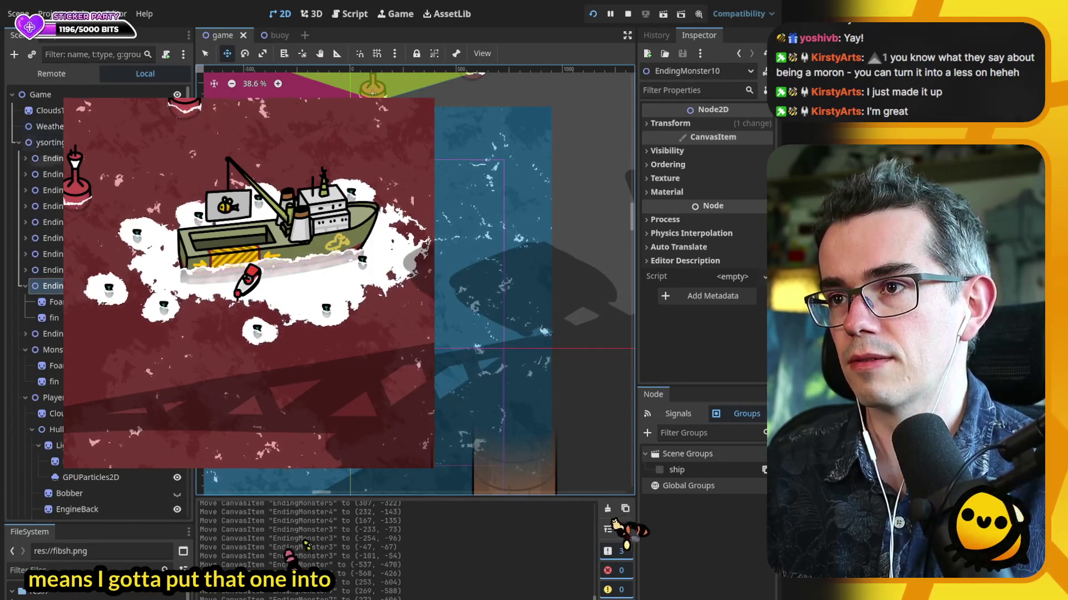
click(51, 398)
click(710, 371)
drag(52, 286, 717, 372)
Step: Widen the Inspector slightly, pan the scene to bring the ship into view, and select EndingMonster7
drag(638, 347, 635, 340)
drag(448, 315, 440, 315)
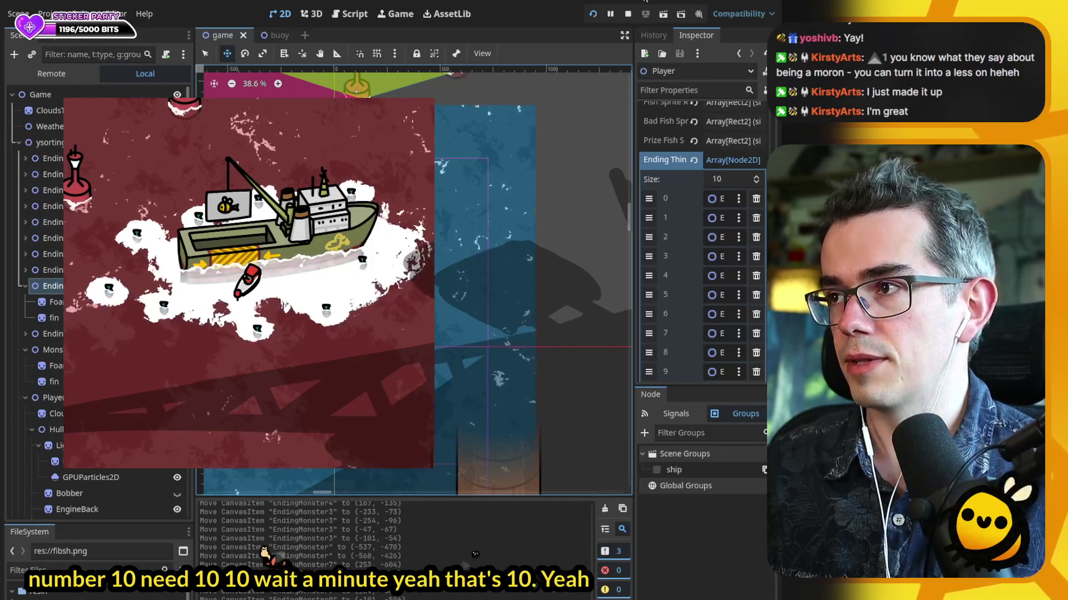
drag(439, 315, 505, 326)
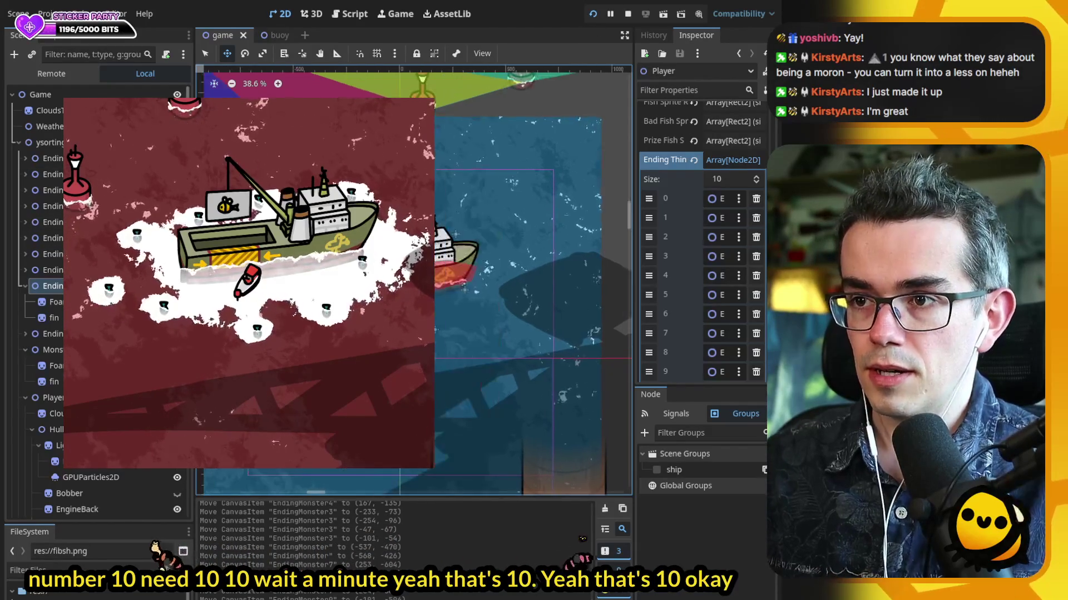
click(52, 254)
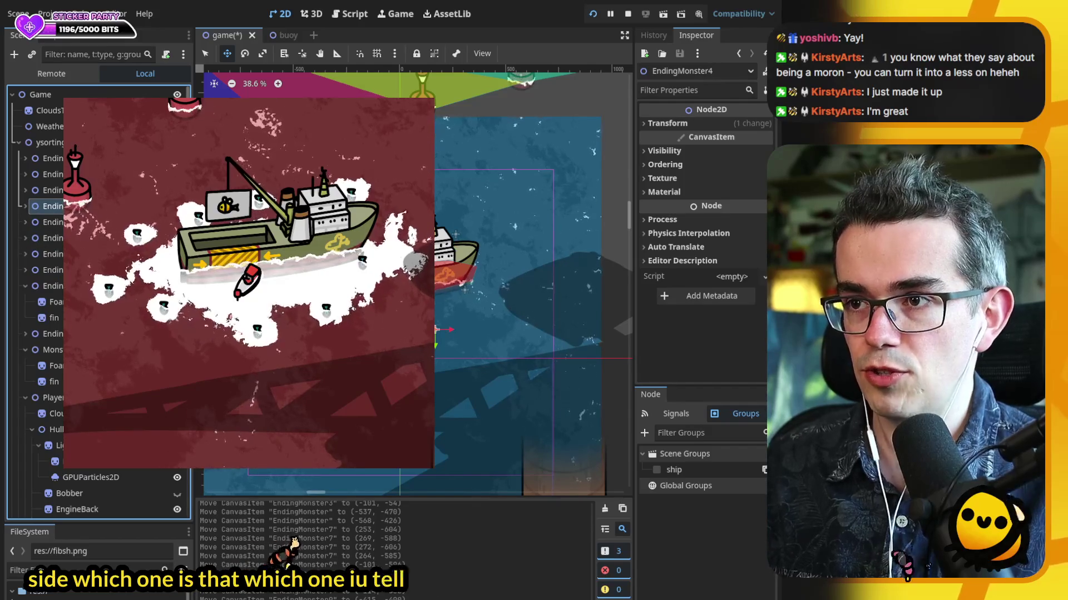
Step: Review the first EndingMonster, EndingMonster7 and EndingMonster8, save the scene, and relaunch the game with F5
click(53, 157)
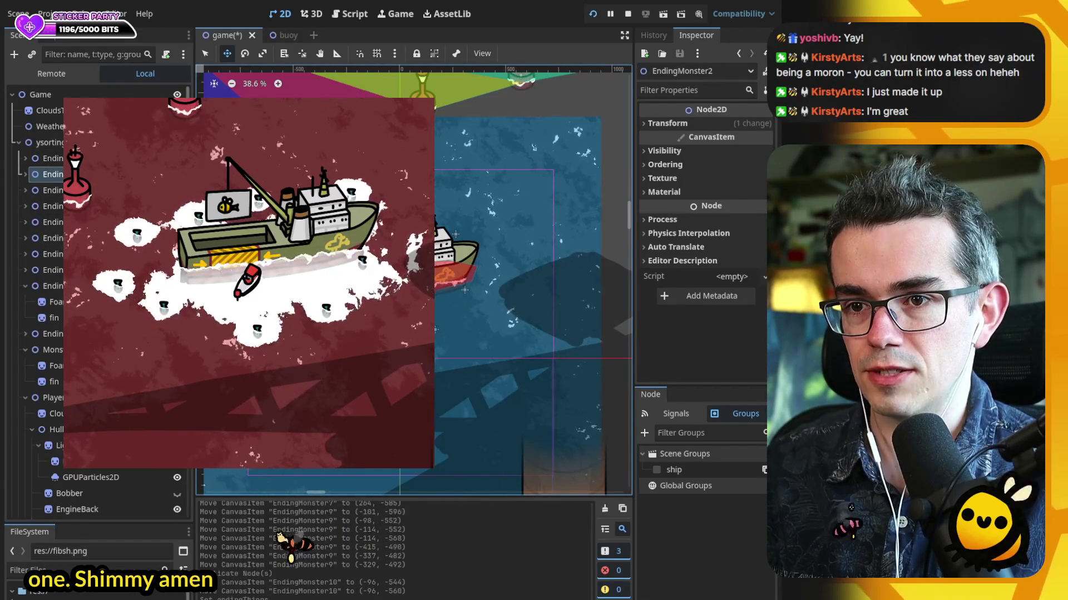
scroll(517, 267, right, 2)
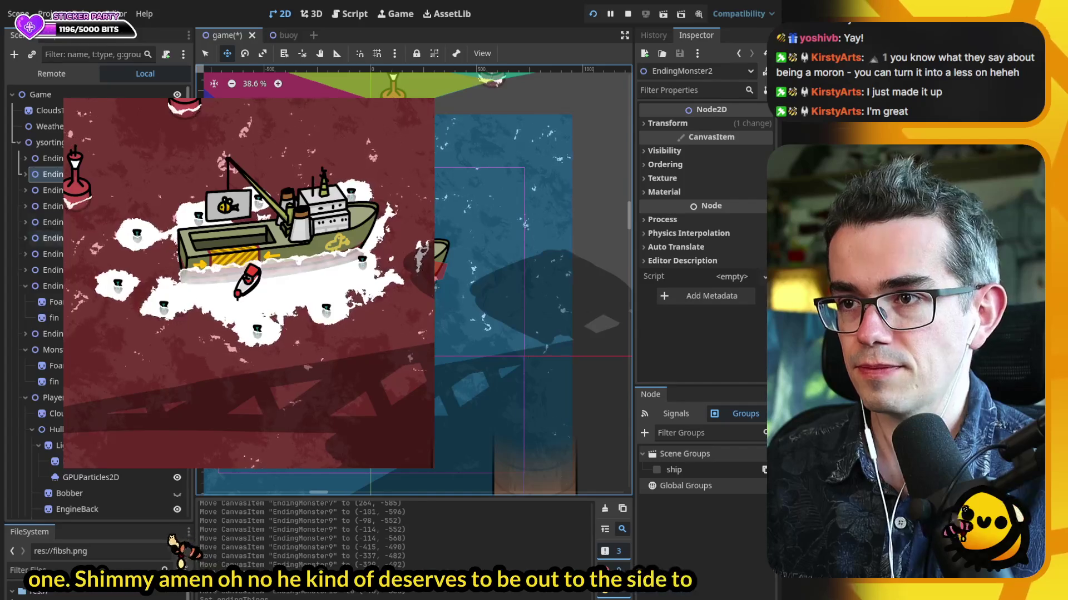
click(53, 270)
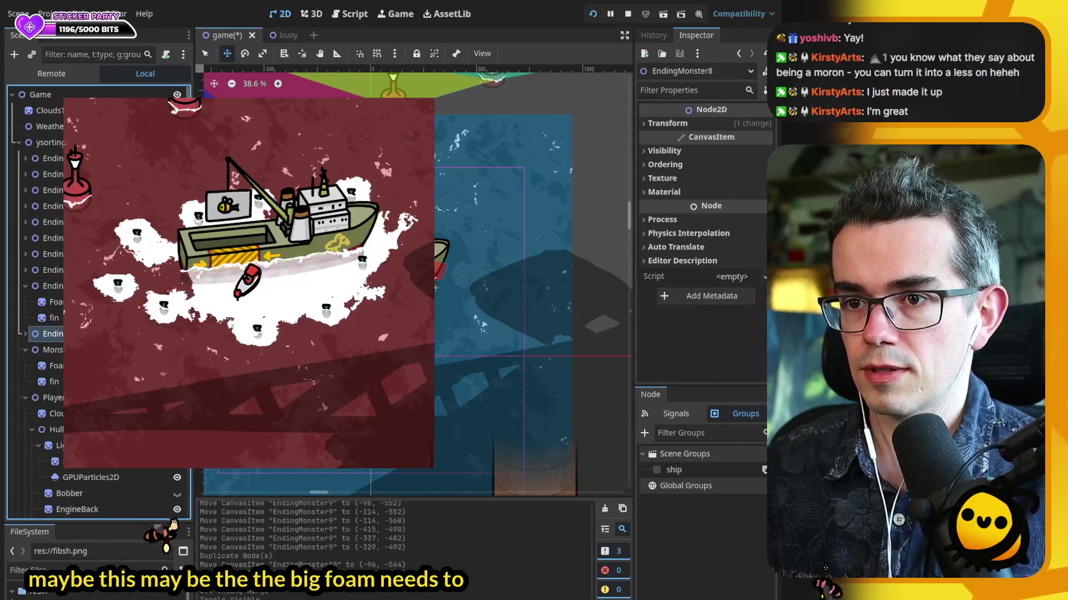
click(52, 334)
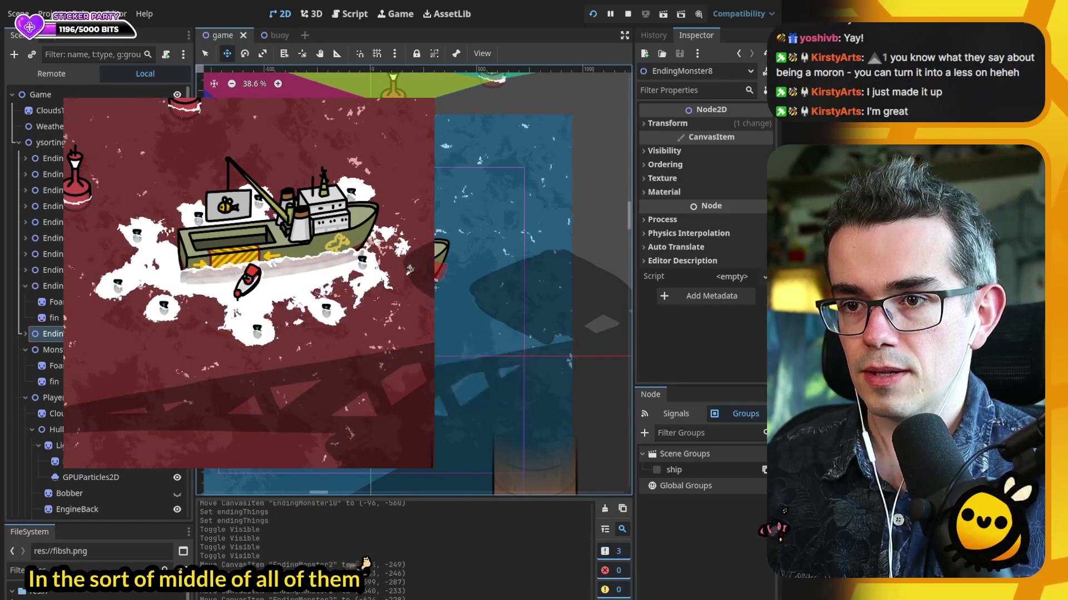
key(ctrl+s)
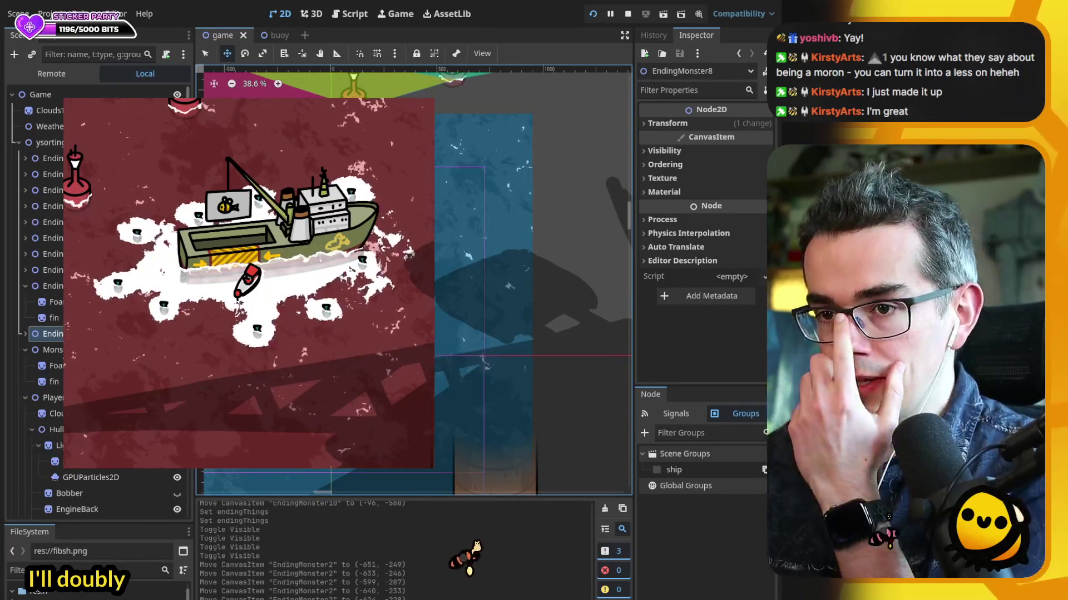
key(F5)
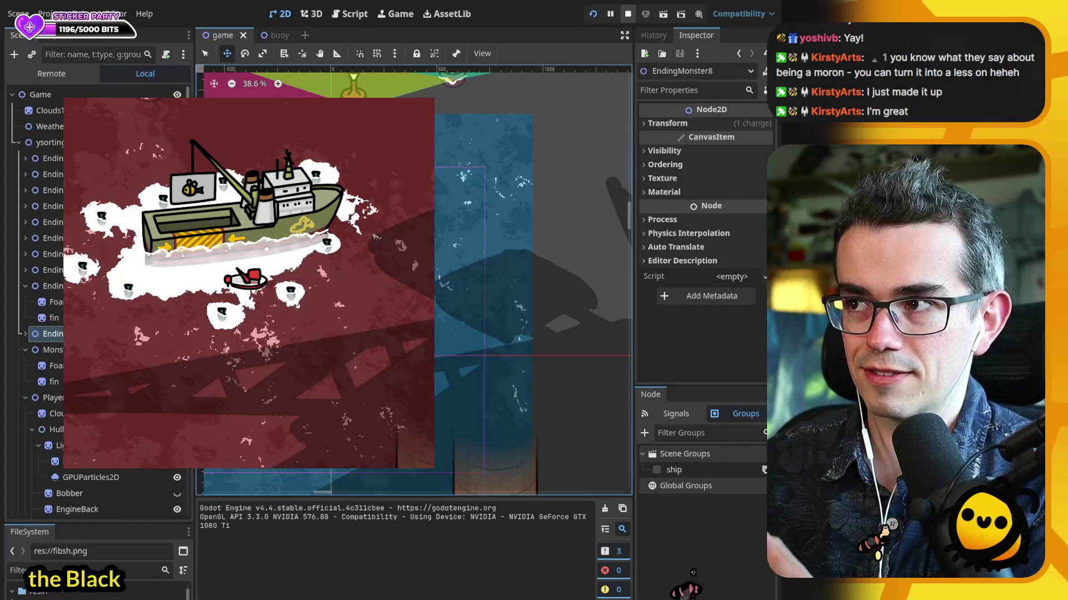
Step: Stop the running game with F8 and pan the 2D view to frame the scene
key(F8)
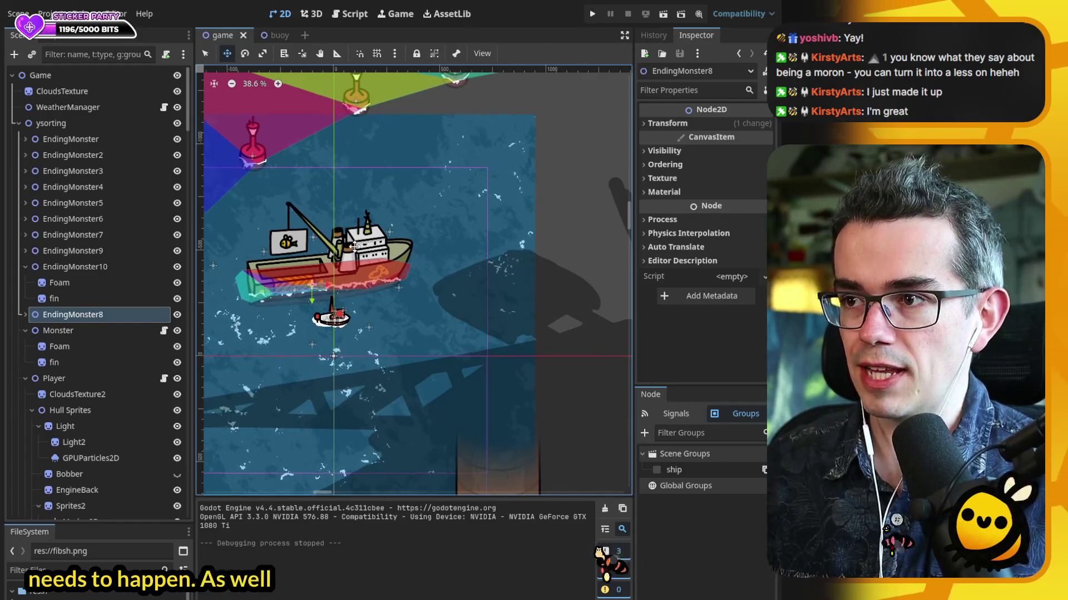
scroll(380, 270, up, 3)
drag(409, 288, 451, 290)
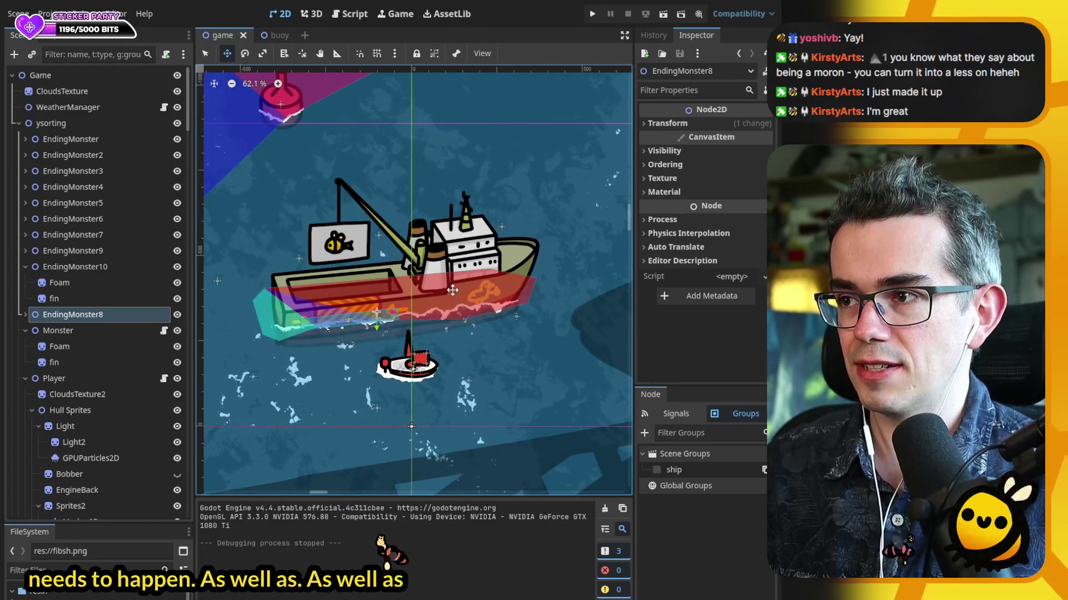
scroll(452, 290, down, 1)
drag(440, 293, 439, 295)
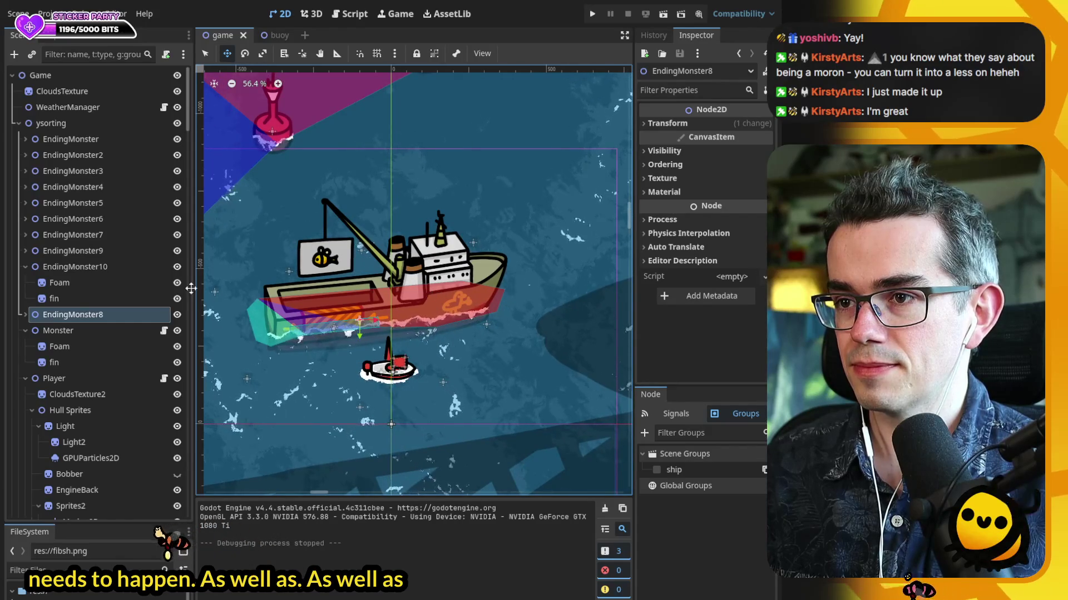
Step: Collapse the EndingMonster10 branch and, in Select mode, pick the ship sprite
click(25, 267)
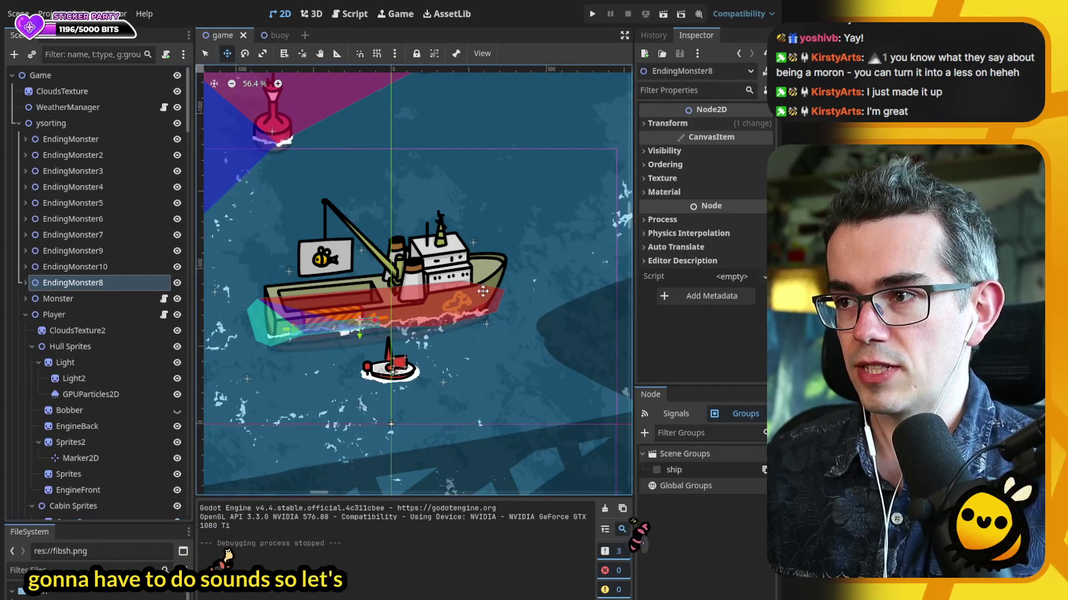
key(q)
click(437, 270)
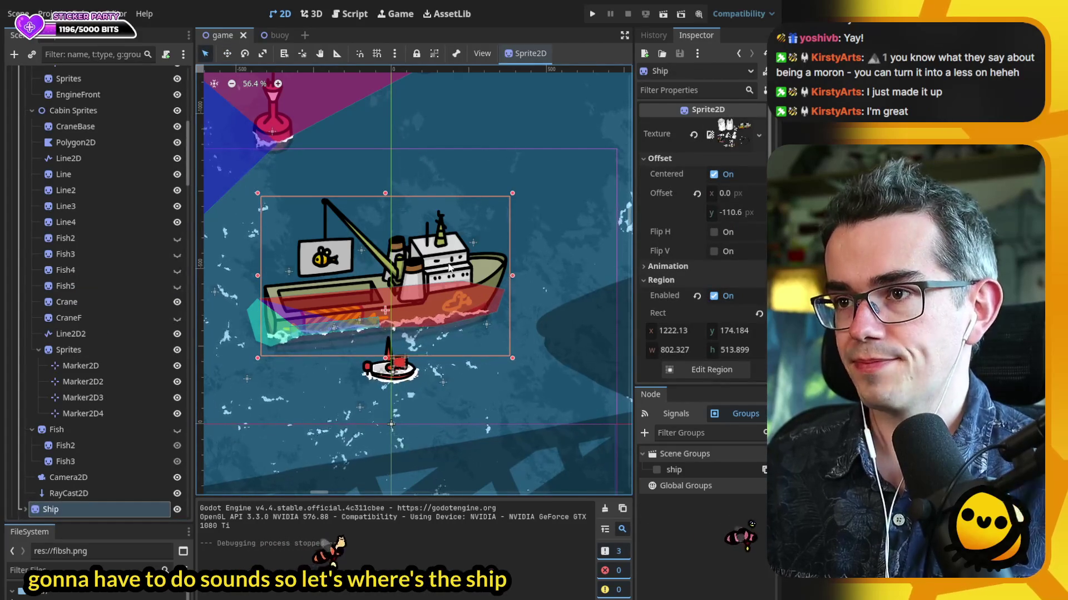
Step: Add an empty Sprite2D child under Ship, then delete it again
scroll(262, 252, down, 2)
scroll(109, 344, down, 3)
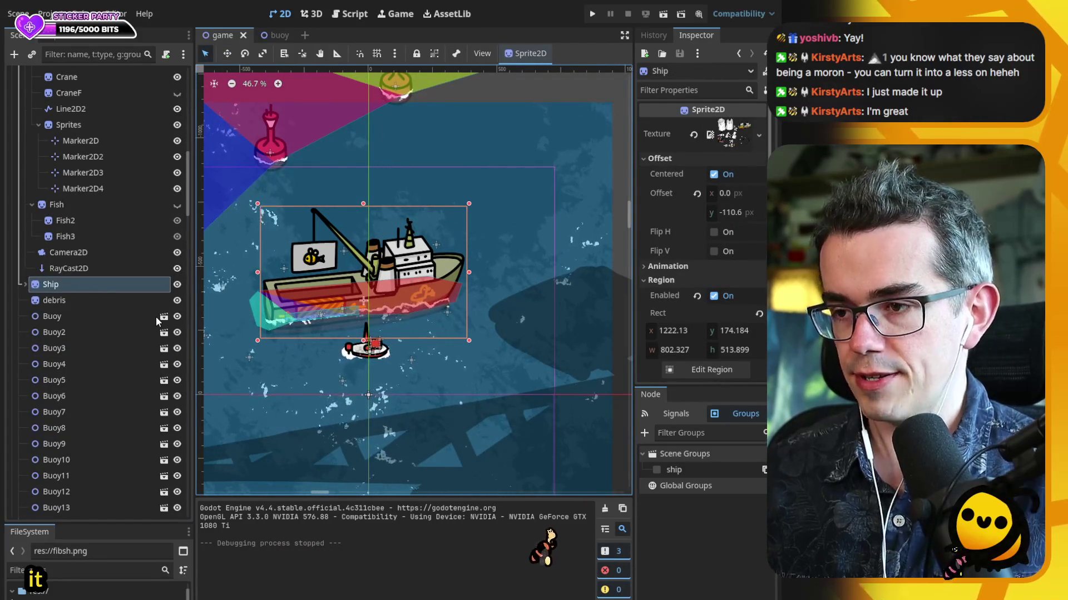
key(ctrl+a)
key(Return)
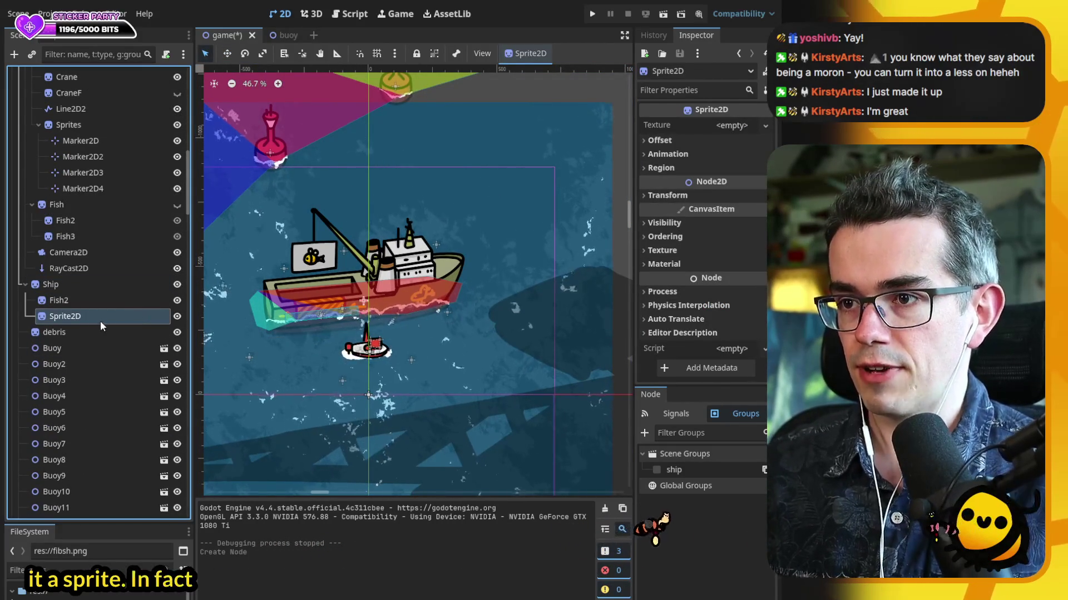
key(Delete)
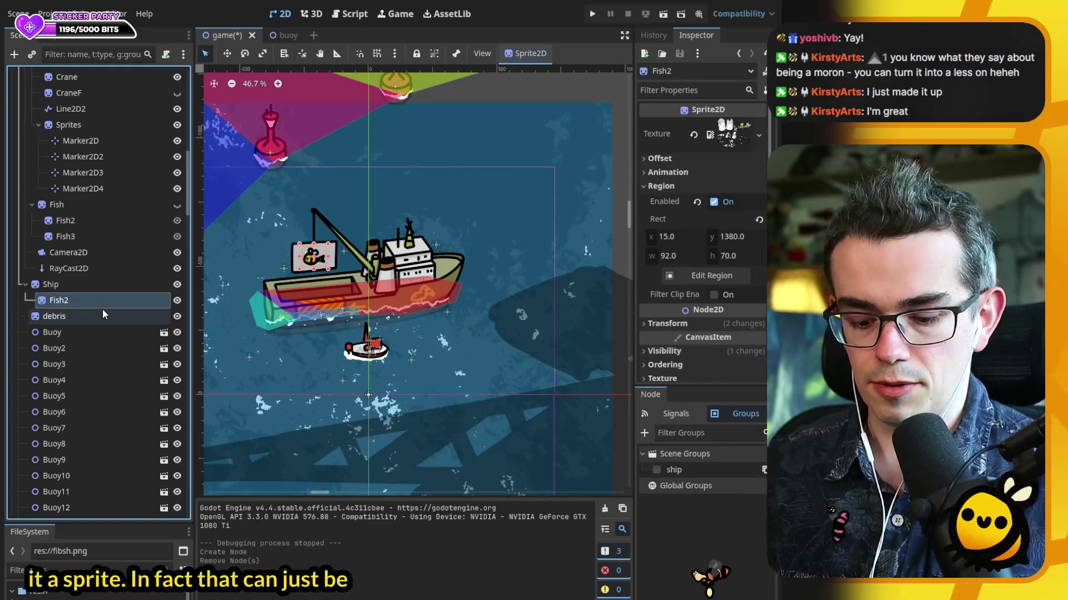
Step: Duplicate Fish2 as Fish3, place it above the ship, adjust its region, and save
key(ctrl+d)
drag(334, 281, 467, 236)
click(661, 186)
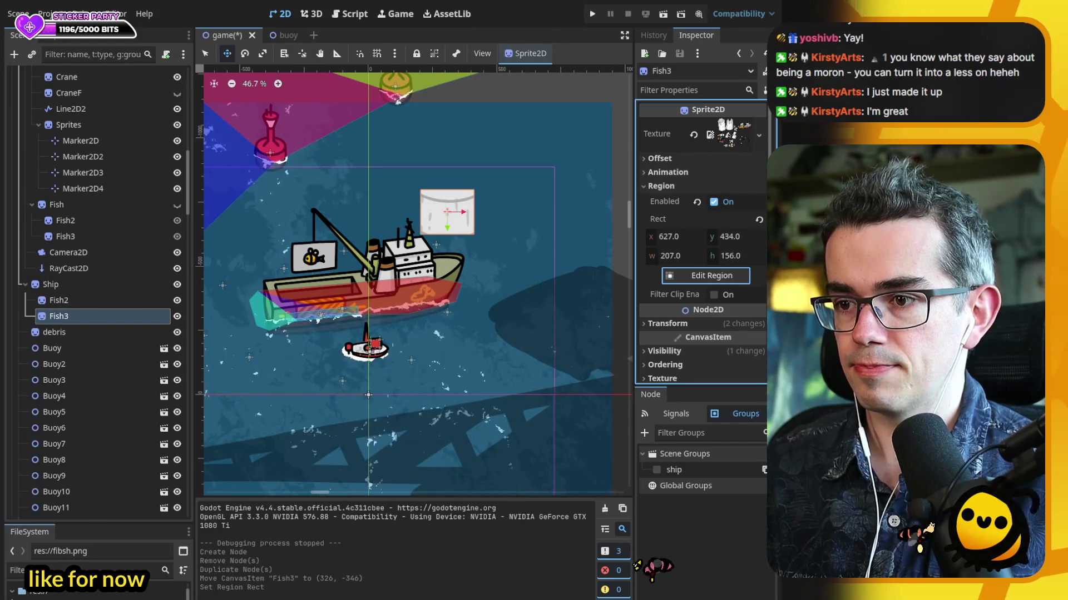
scroll(467, 228, up, 3)
drag(466, 239, 465, 233)
key(ctrl+s)
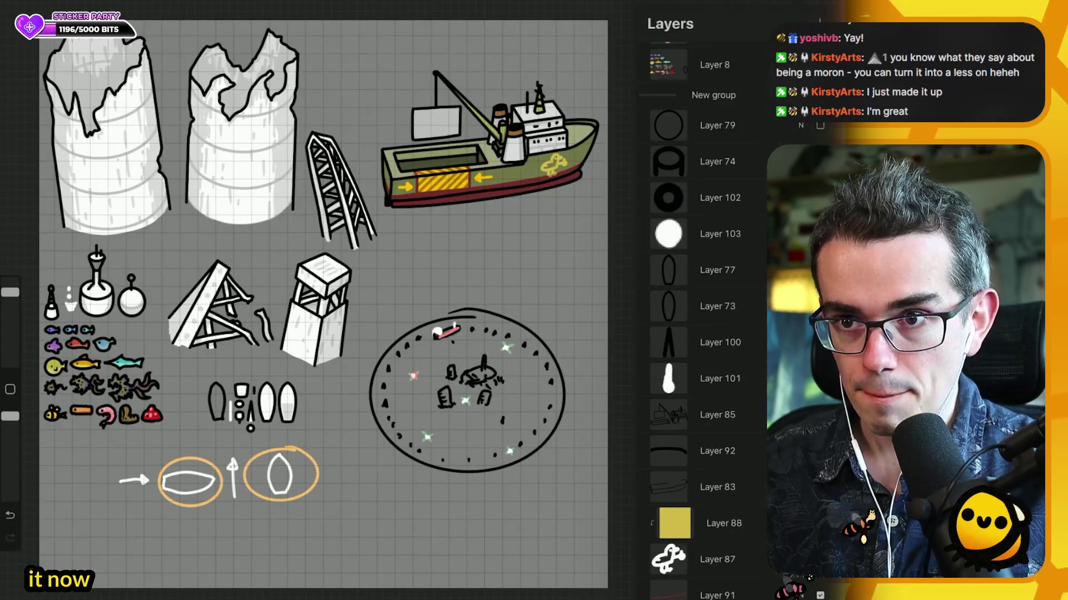
Step: Make the From selection layer the active layer
scroll(461, 361, up, 3)
scroll(462, 361, down, 2)
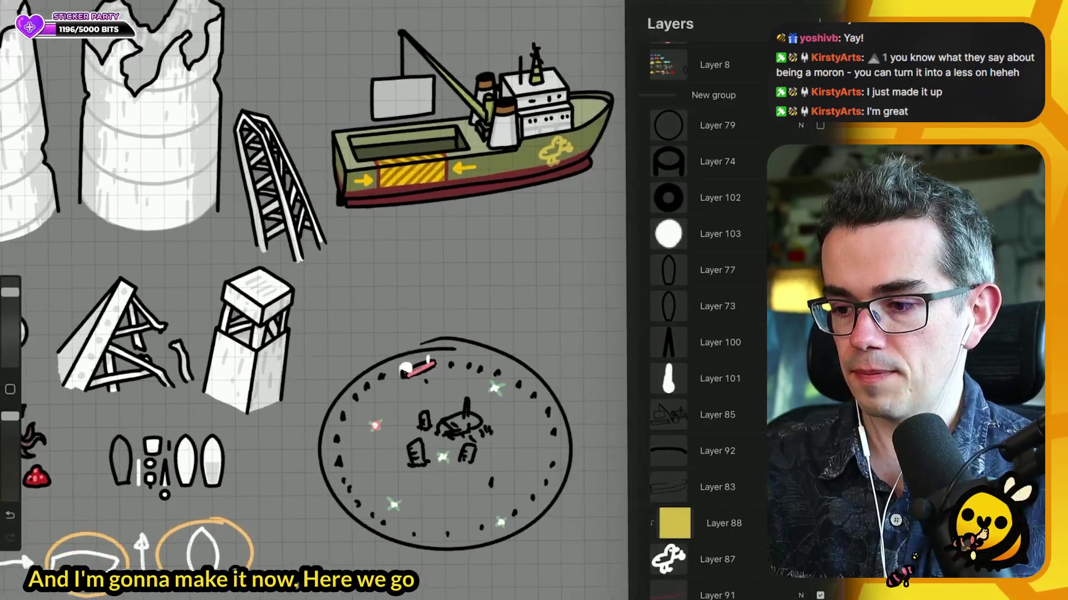
scroll(701, 333, down, 10)
click(714, 280)
scroll(701, 333, up, 3)
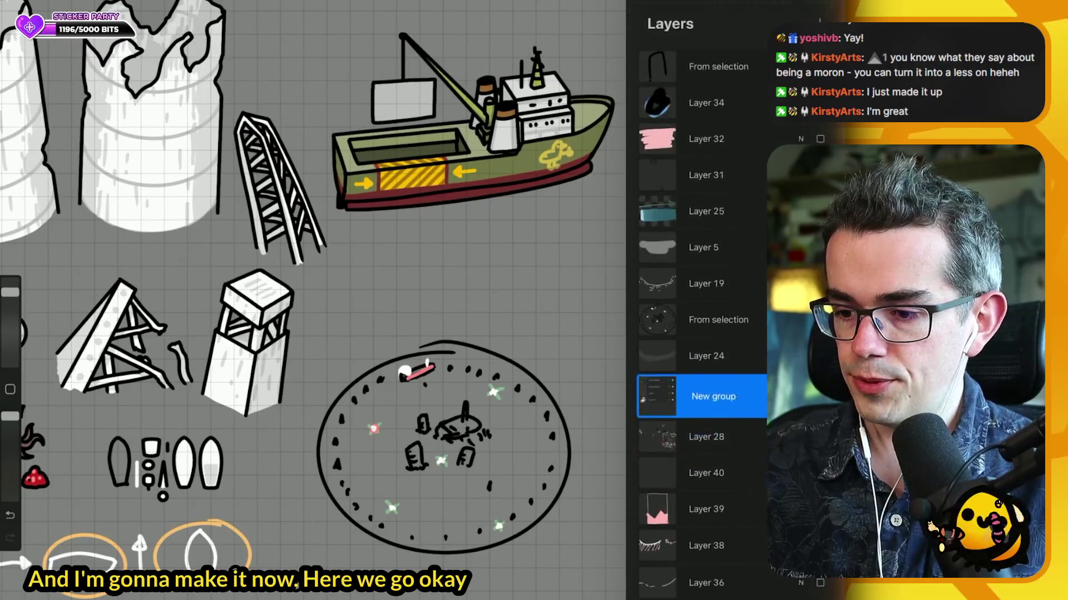
click(717, 56)
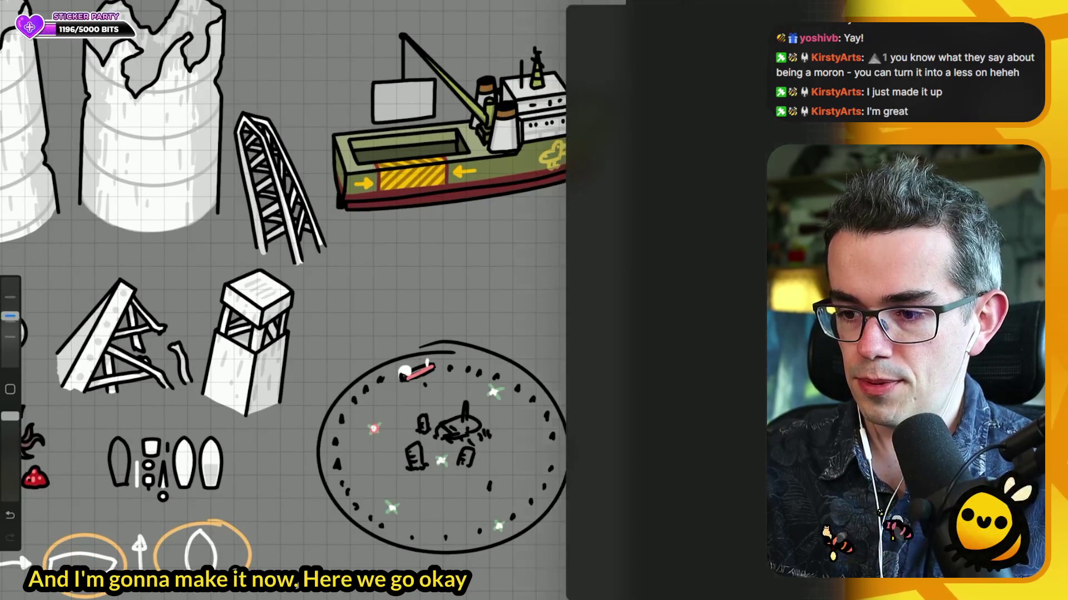
Step: Sample the funnel's colour and switch to a different, smaller brush
scroll(473, 122, up, 5)
click(375, 265)
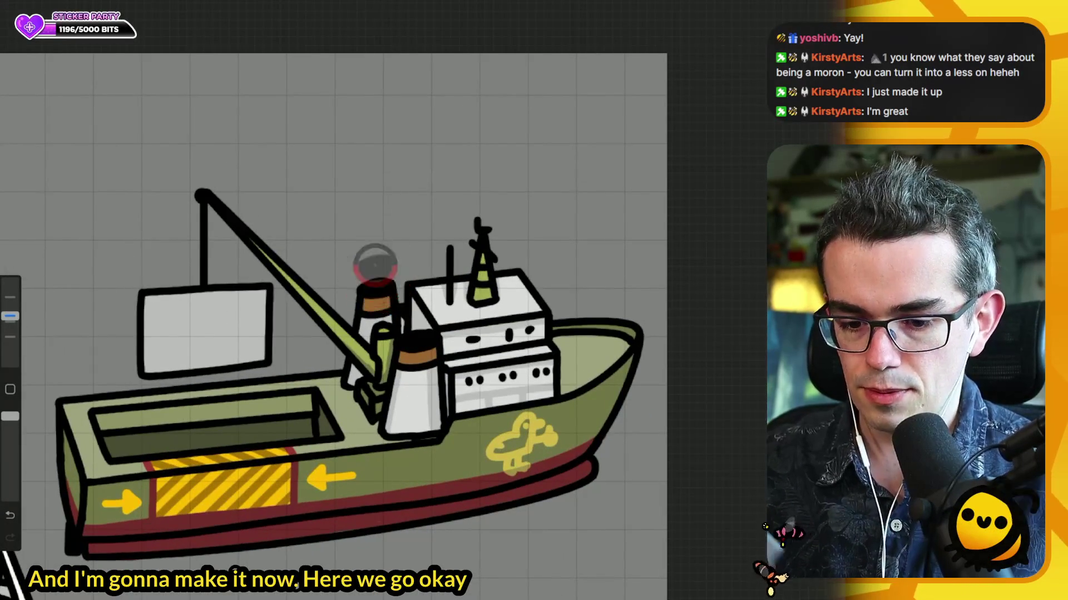
click(712, 189)
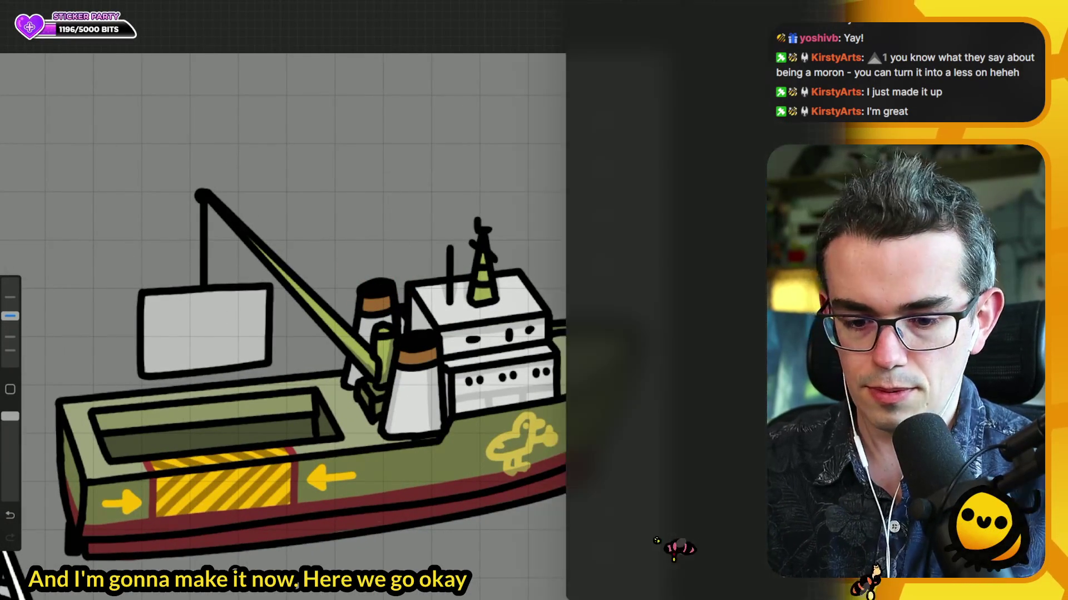
click(10, 337)
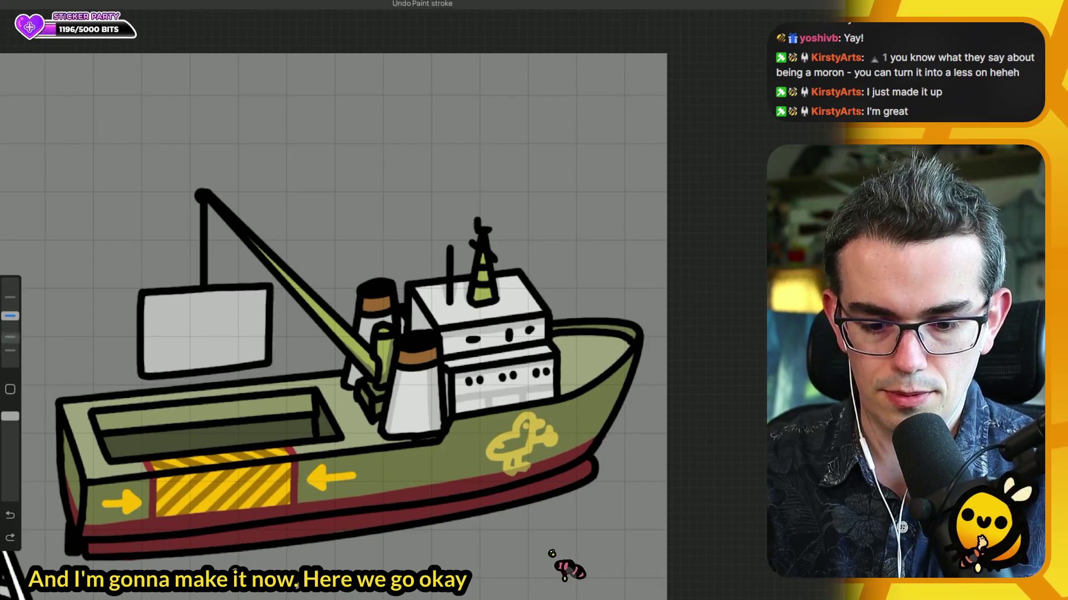
Step: Undo the stray diagonal stroke near the funnel
key(ctrl+z)
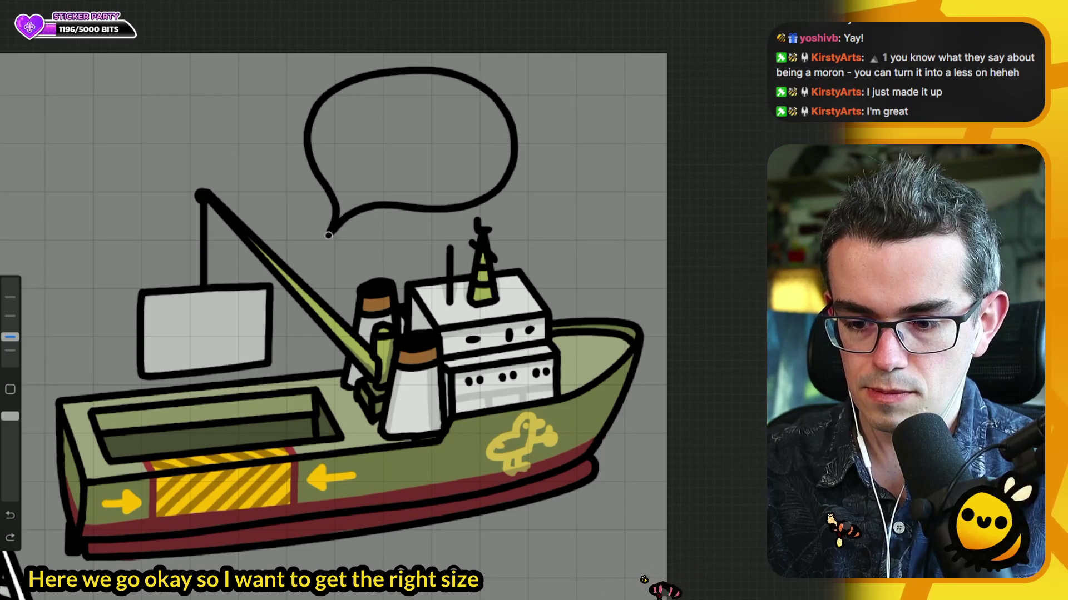
scroll(389, 306, down, 5)
scroll(473, 306, up, 10)
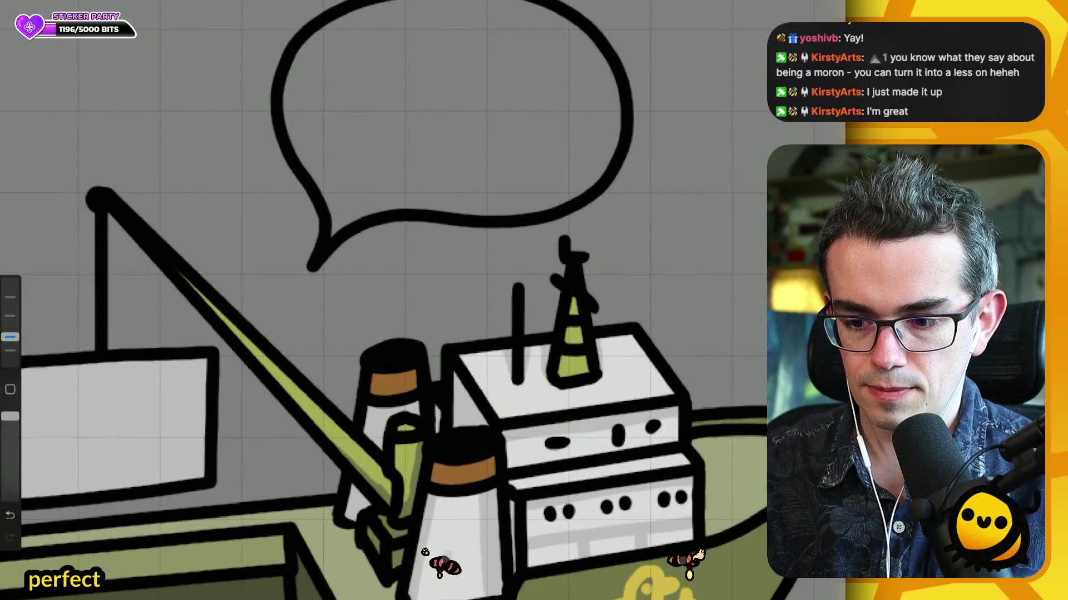
scroll(390, 306, down, 5)
Step: Move the speech bubble outline to an empty spot below the big circle
key(v)
mouse_move(420, 200)
mouse_down()
mouse_move(494, 211)
mouse_move(428, 378)
mouse_up()
scroll(255, 311, down, 5)
scroll(255, 311, up, 5)
drag(392, 190, 287, 476)
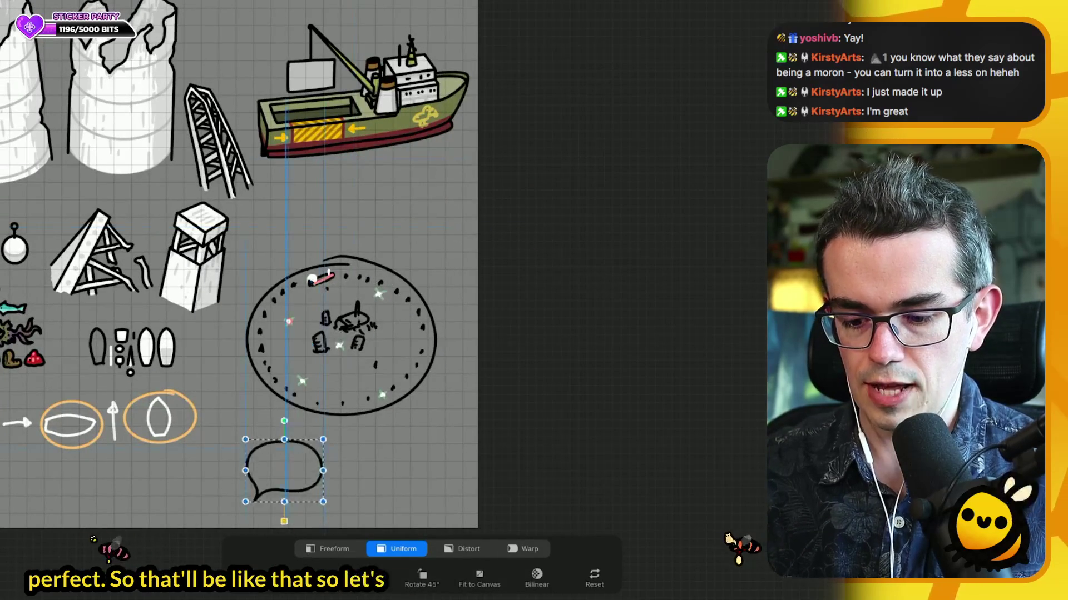
Step: Duplicate the speech bubble layer and place the copy beside the first bubble
scroll(267, 261, down, 5)
scroll(312, 222, up, 6)
drag(348, 315, 337, 317)
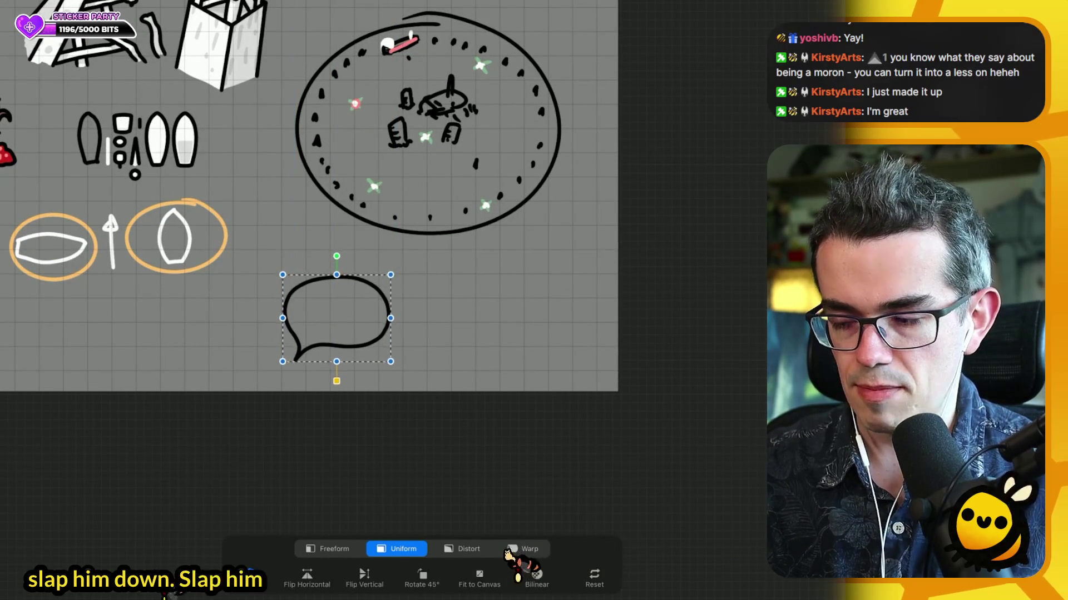
drag(734, 59, 667, 59)
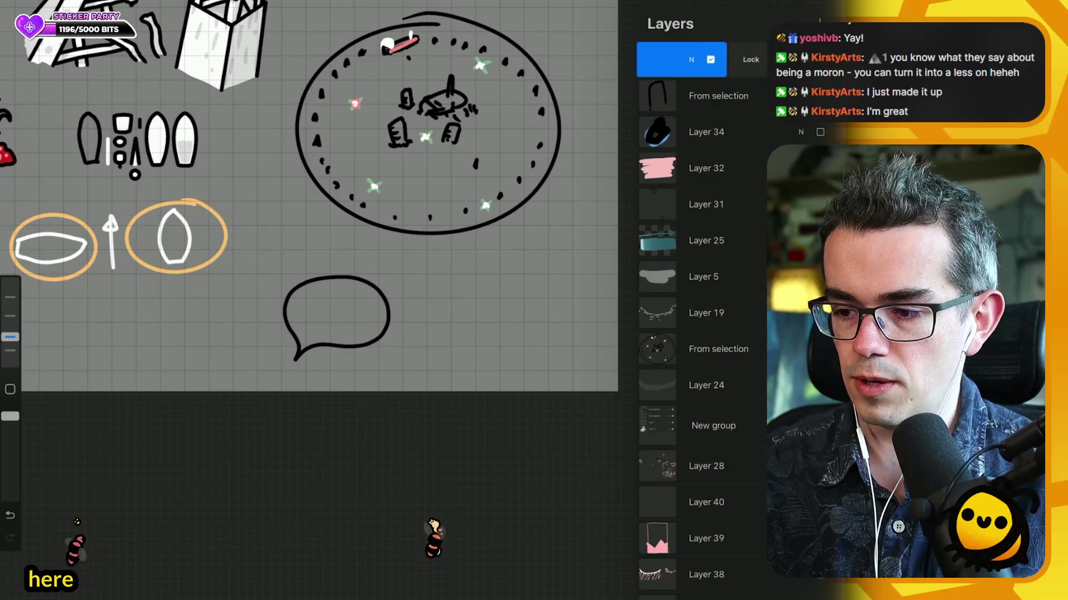
click(723, 59)
key(v)
drag(337, 316, 451, 318)
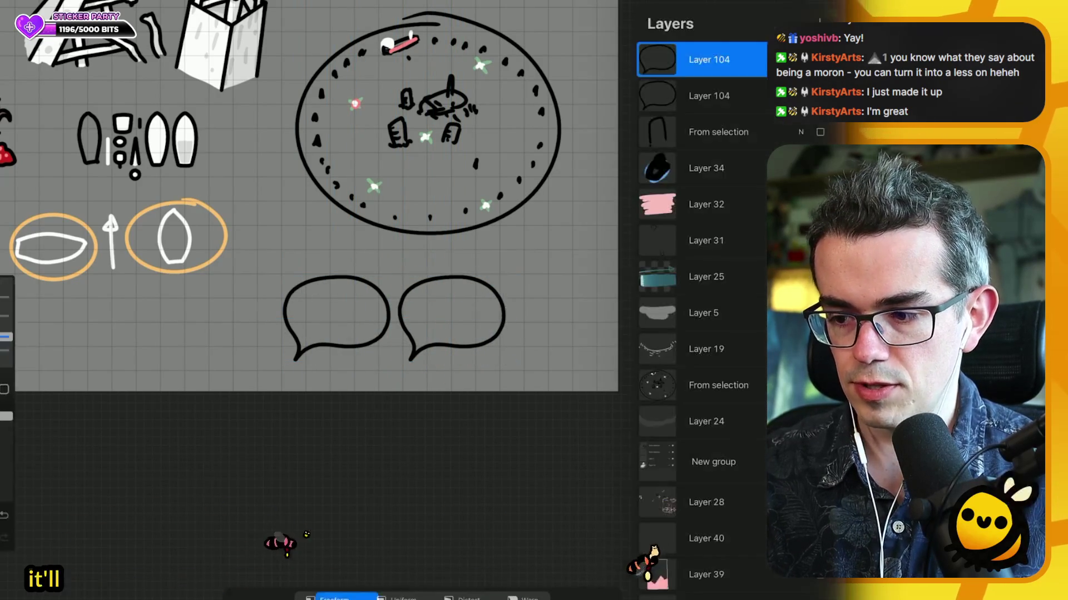
Step: Move the third bubble to the end of the row, then shift all three slightly left
key(v)
drag(451, 318, 564, 318)
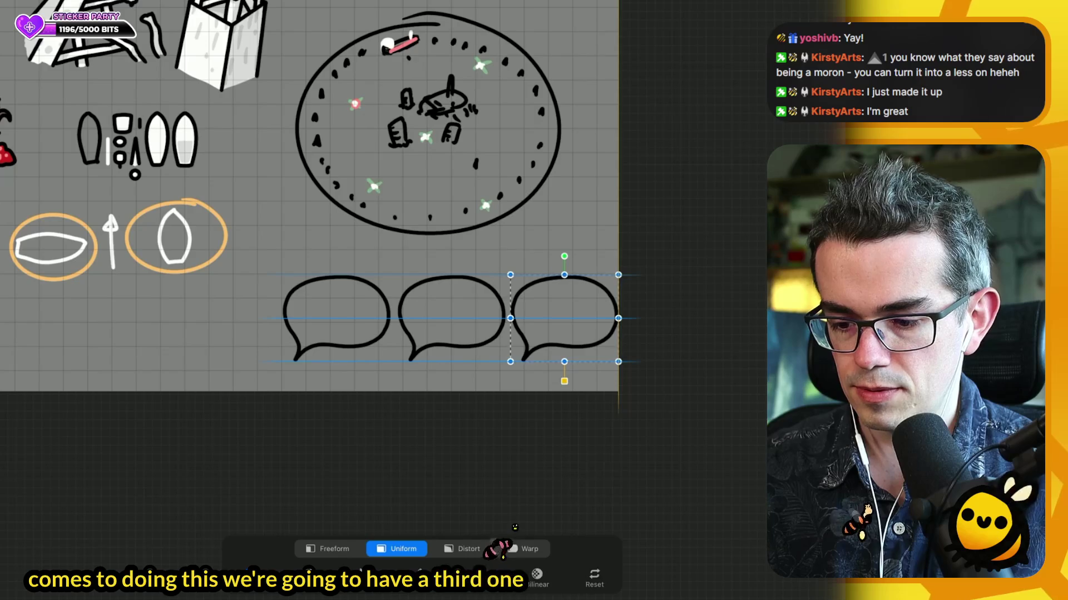
key(l)
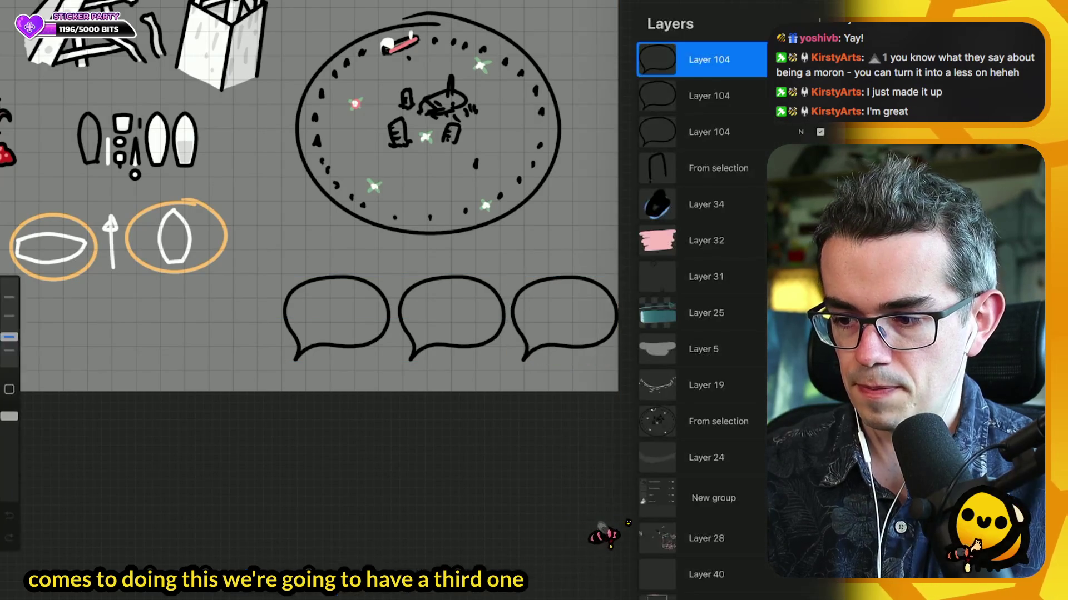
drag(690, 132, 740, 131)
key(v)
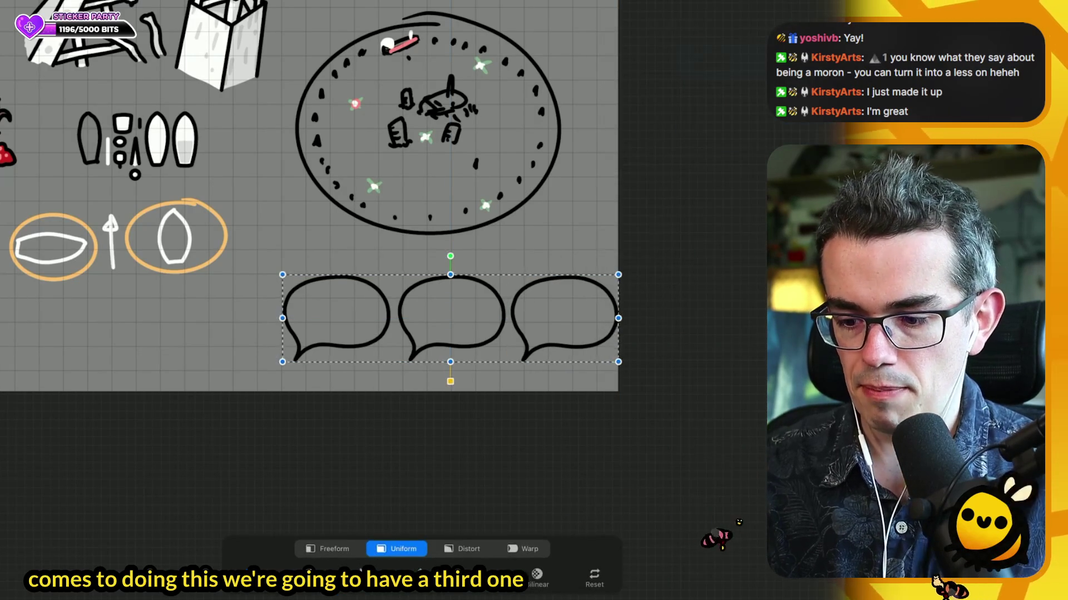
drag(450, 318, 436, 318)
Step: Even out the spacing by nudging the middle and right bubbles
key(l)
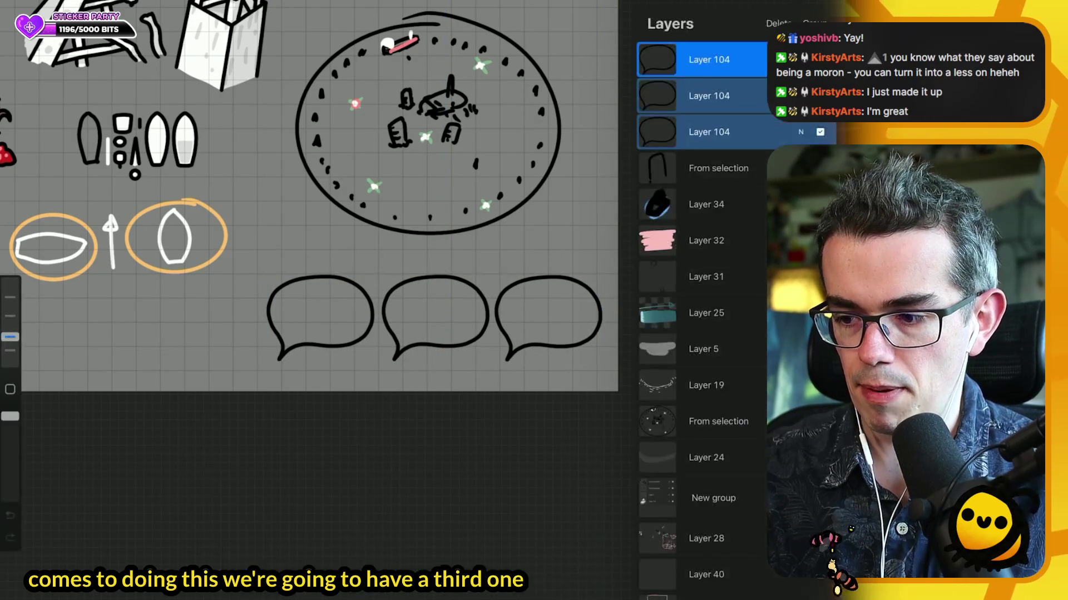
click(690, 95)
key(l)
drag(435, 318, 433, 318)
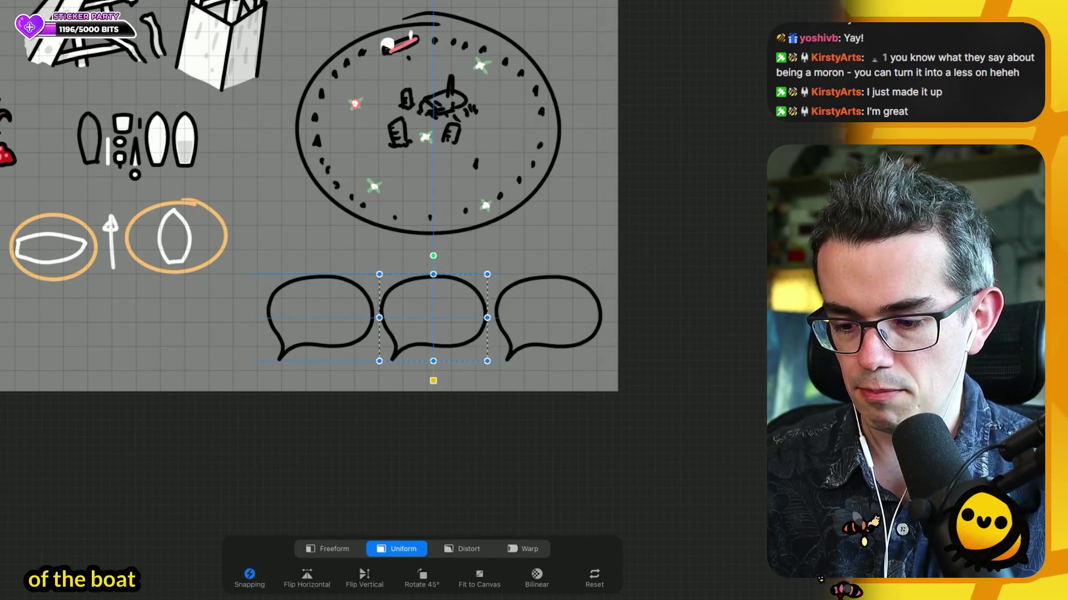
key(l)
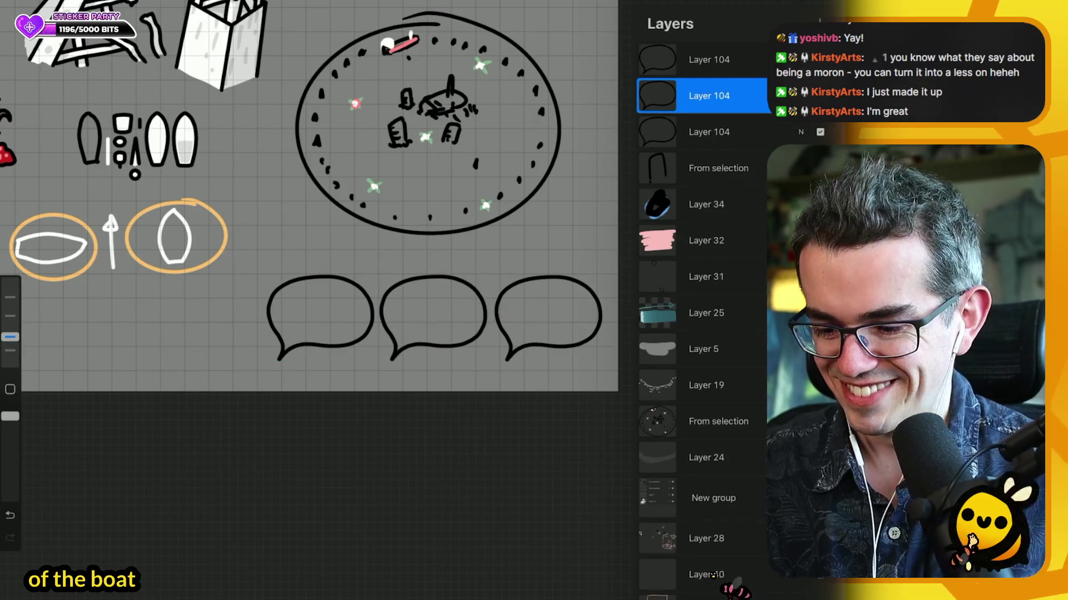
click(709, 59)
key(v)
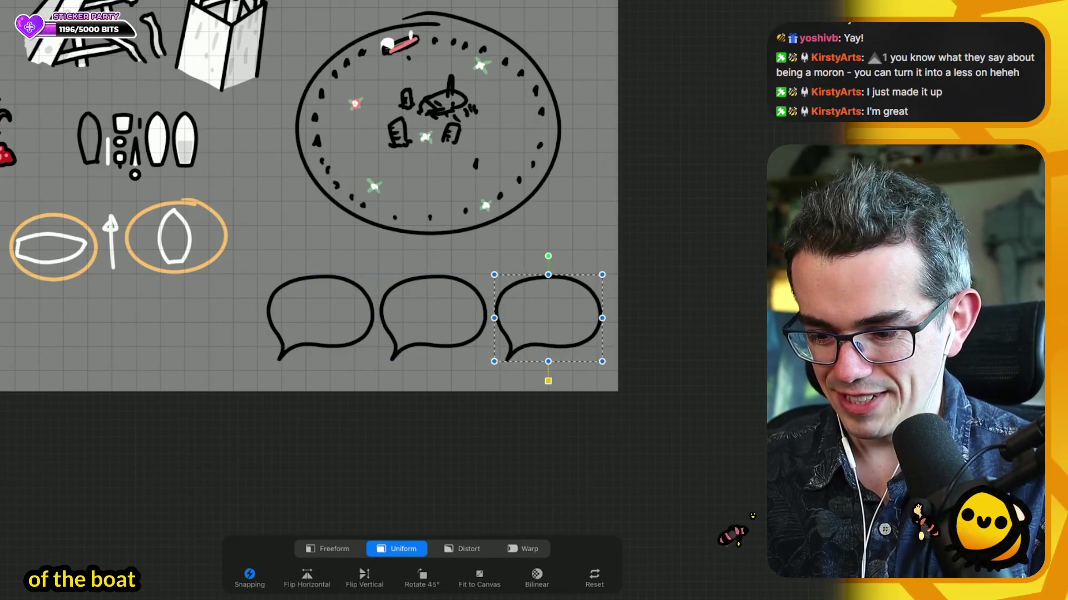
drag(548, 318, 545, 318)
key(l)
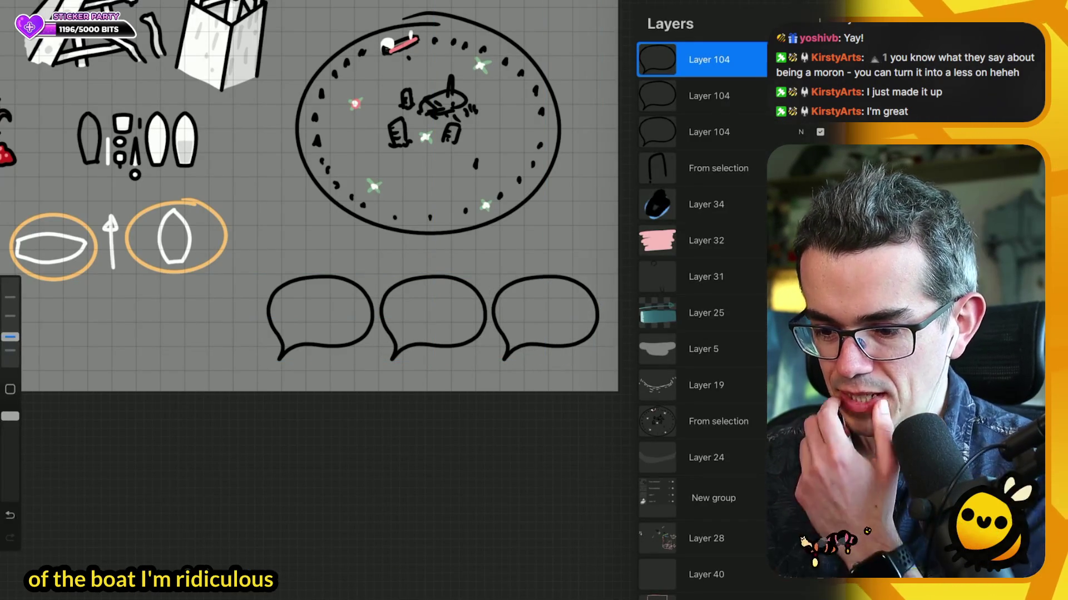
click(717, 168)
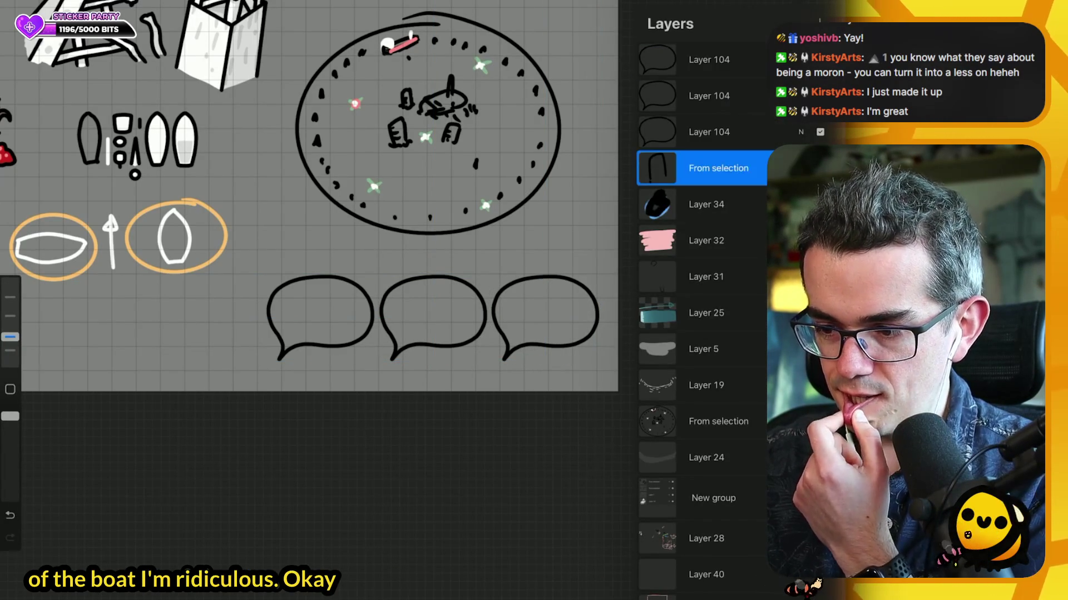
Step: Add a new empty layer and set up white paint with a brush
key(ctrl+n)
key(l)
key(c)
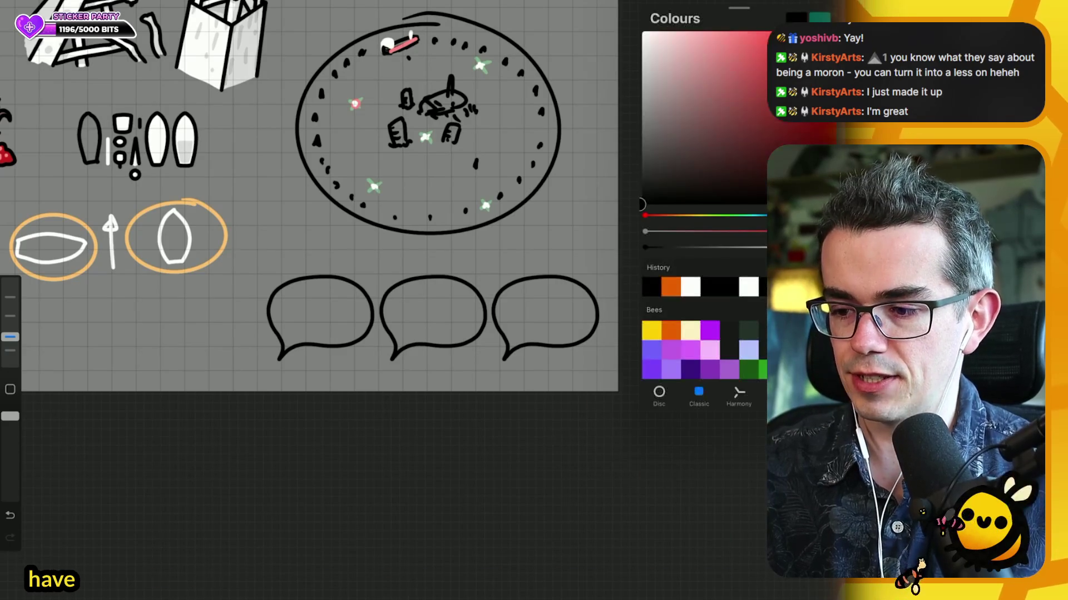
key(b)
scroll(296, 322, up, 5)
scroll(322, 297, up, 3)
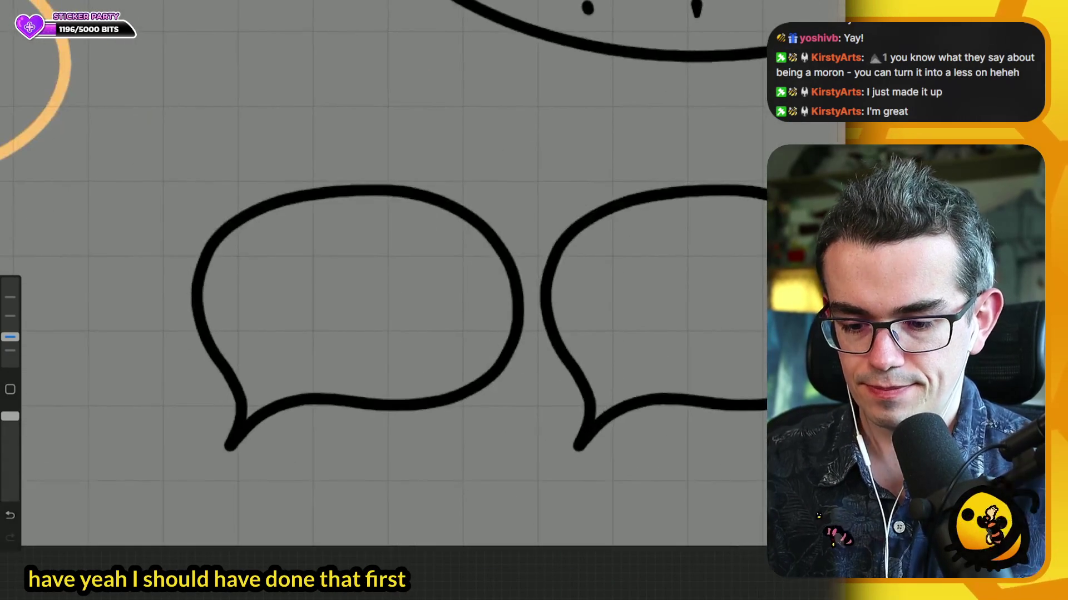
Step: Paint white around the inside of the first bubble's outline to fill it
drag(252, 409, 232, 371)
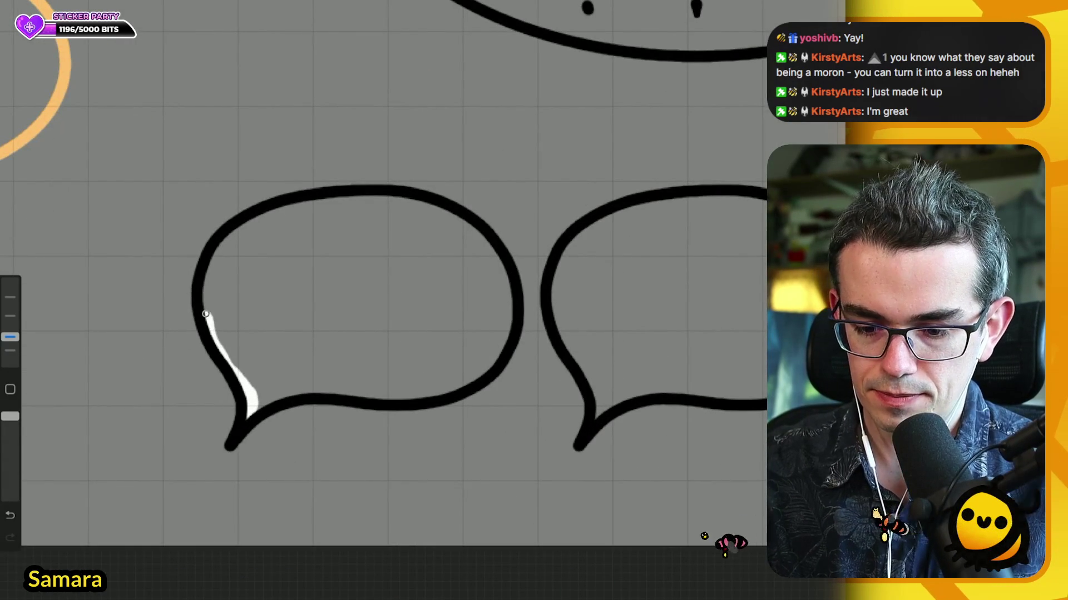
mouse_move(360, 195)
mouse_down()
mouse_move(429, 202)
mouse_move(483, 233)
mouse_move(507, 297)
mouse_move(489, 364)
mouse_up()
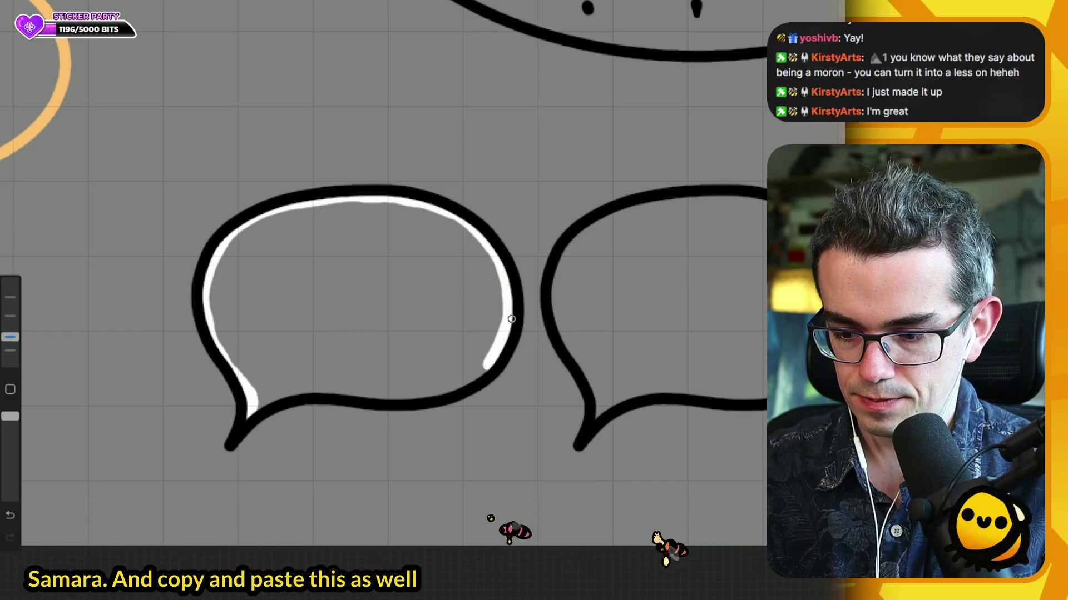
drag(420, 397, 257, 399)
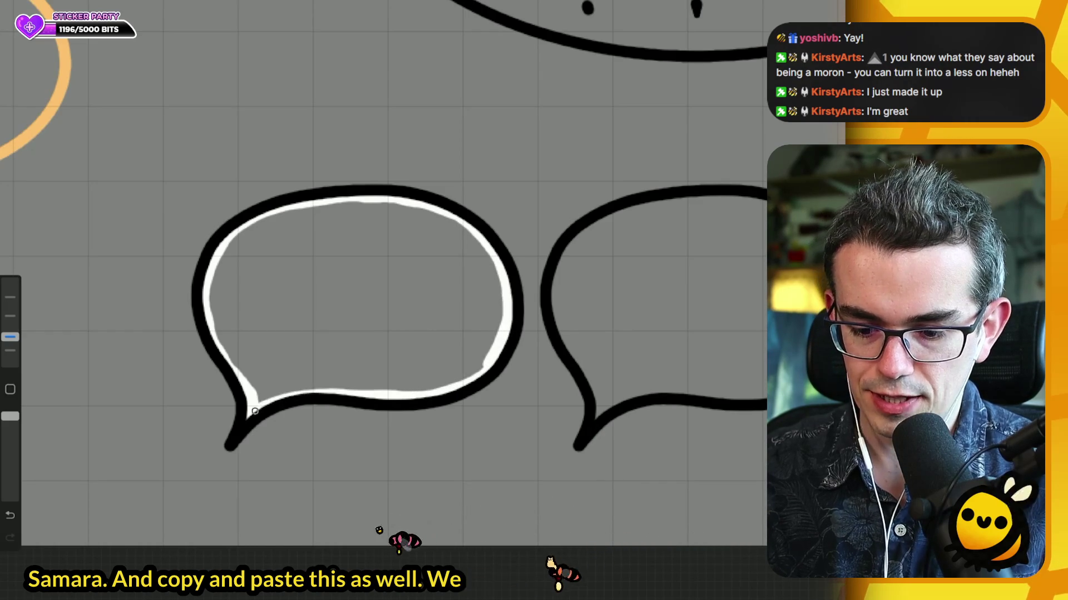
drag(834, 5, 420, 271)
scroll(384, 278, down, 3)
scroll(384, 278, up, 1)
scroll(384, 278, up, 10)
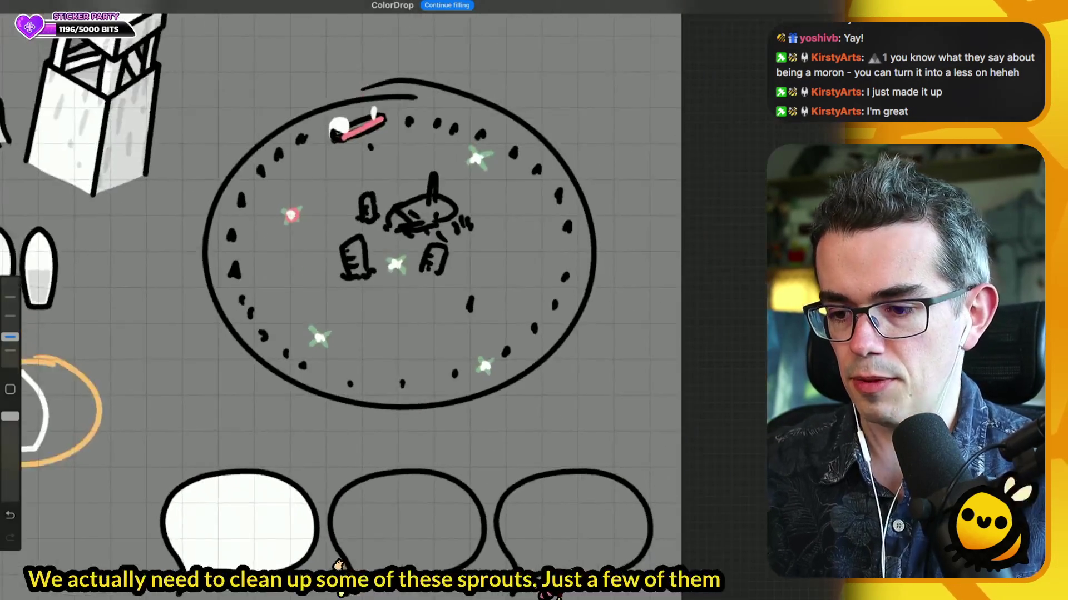
scroll(278, 278, up, 3)
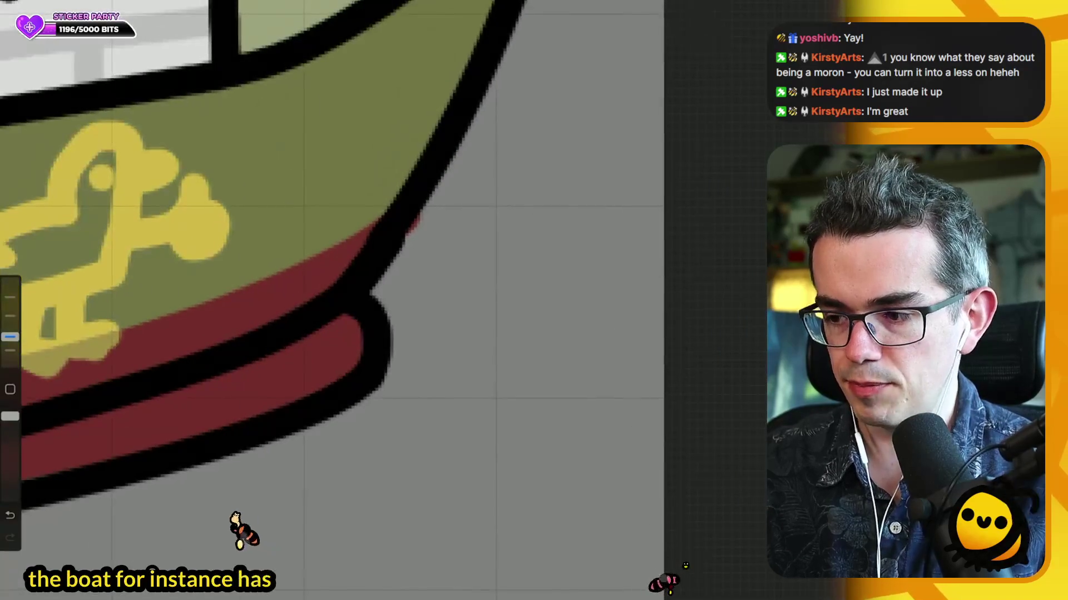
Step: Select a layer in the layer list
key(l)
scroll(701, 311, down, 10)
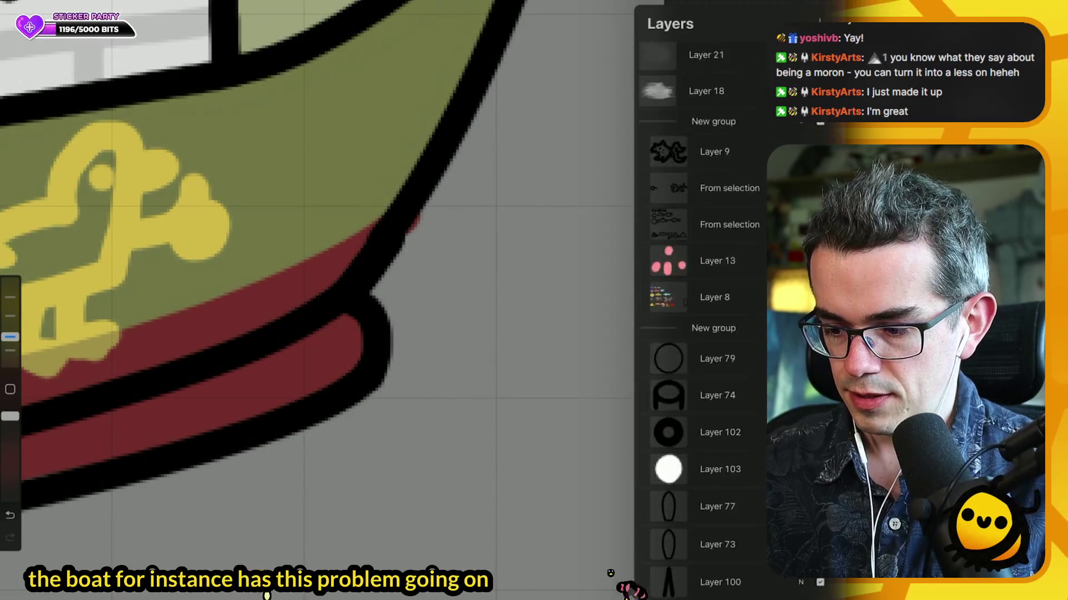
scroll(700, 312, down, 10)
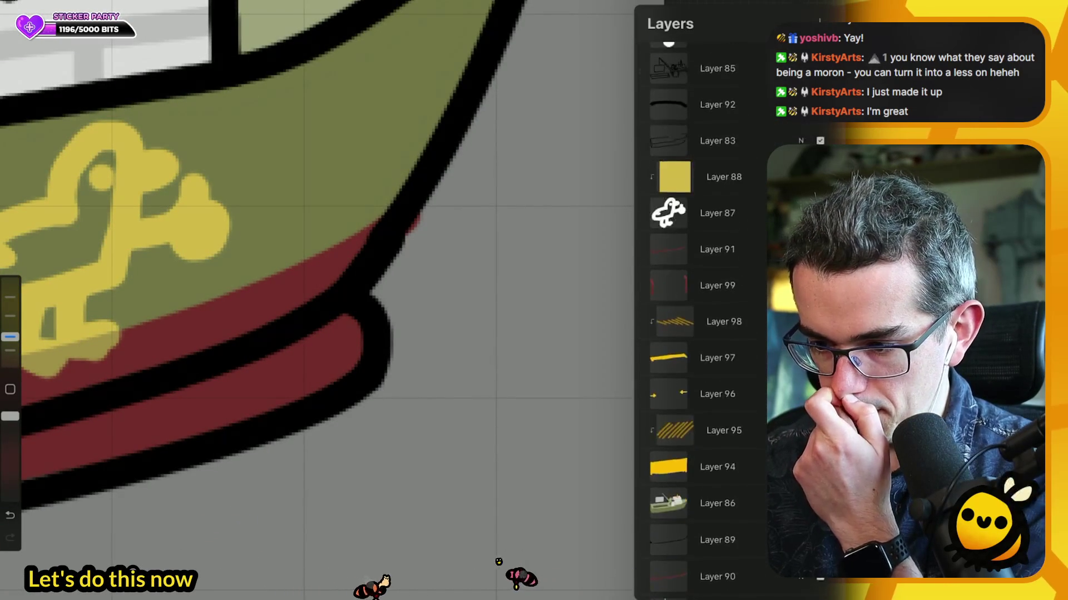
scroll(701, 311, up, 2)
click(715, 211)
click(715, 211)
click(389, 278)
Step: Choose the Game Art Asset Brush and set its size to 37%
key(b)
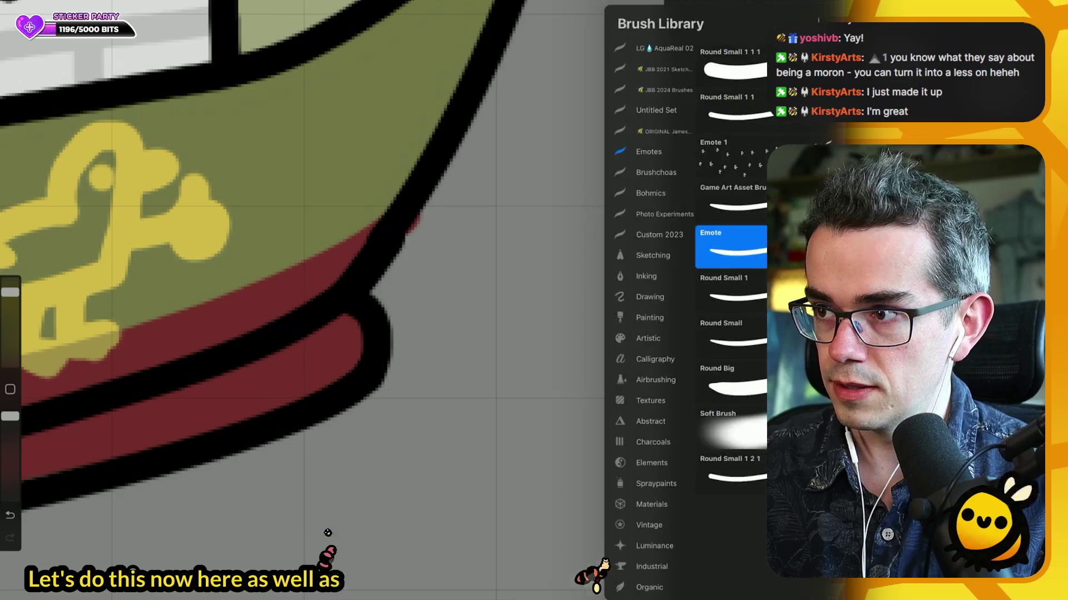
click(731, 201)
click(389, 234)
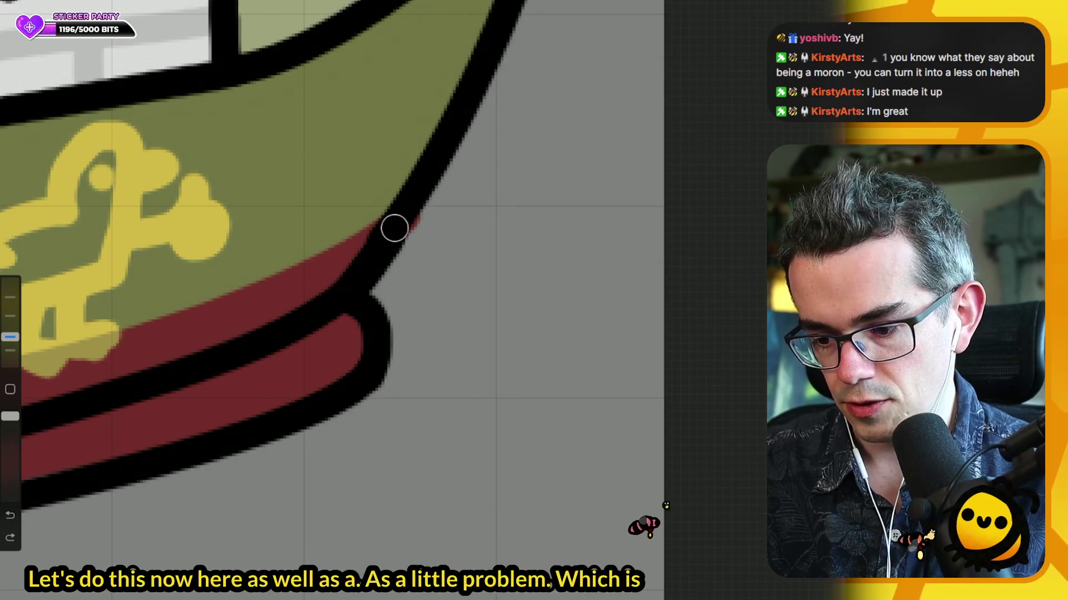
key(l)
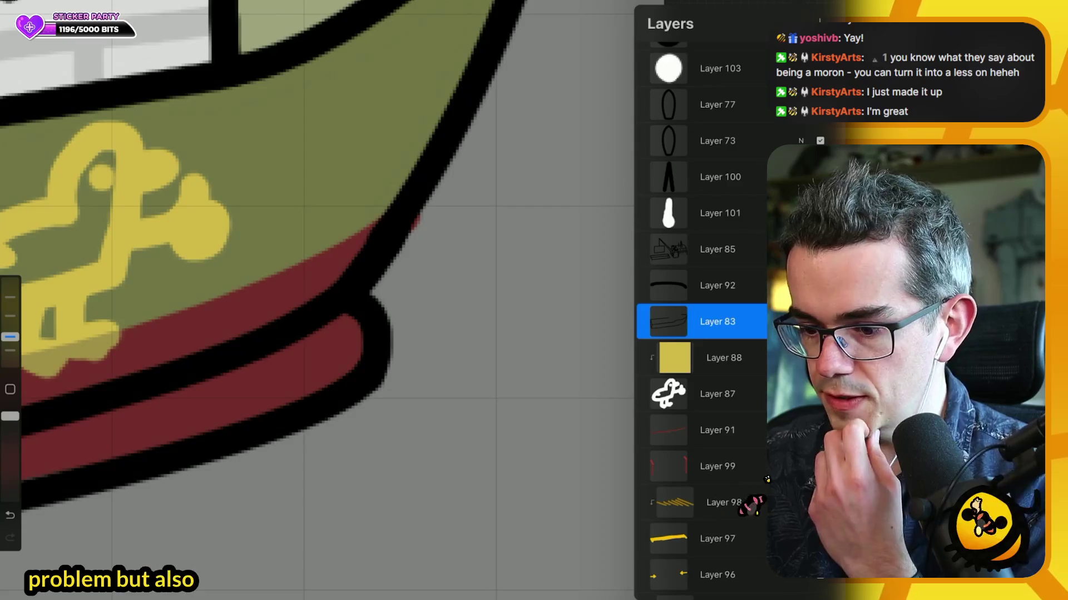
scroll(700, 311, down, 1)
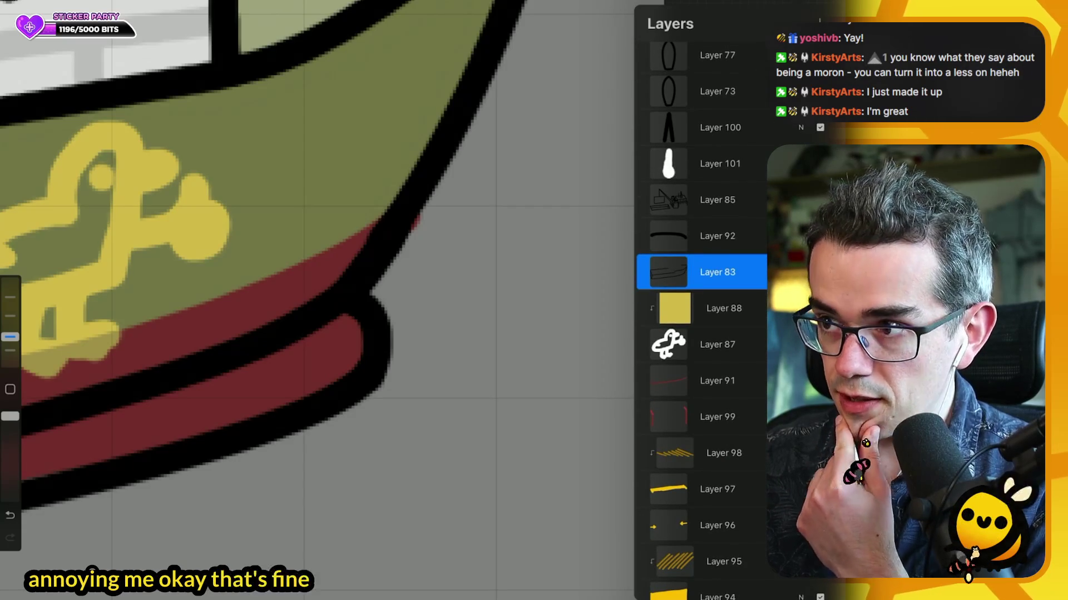
key(l)
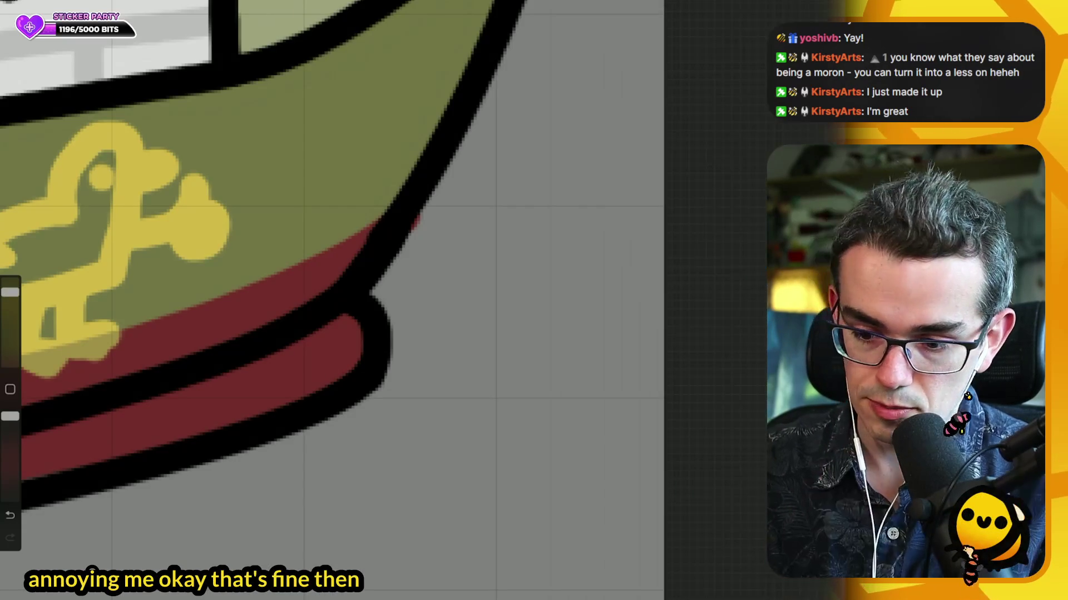
key(bracketright)
key(bracketright)
key(bracketright)
key(bracketleft)
key(bracketleft)
key(bracketleft)
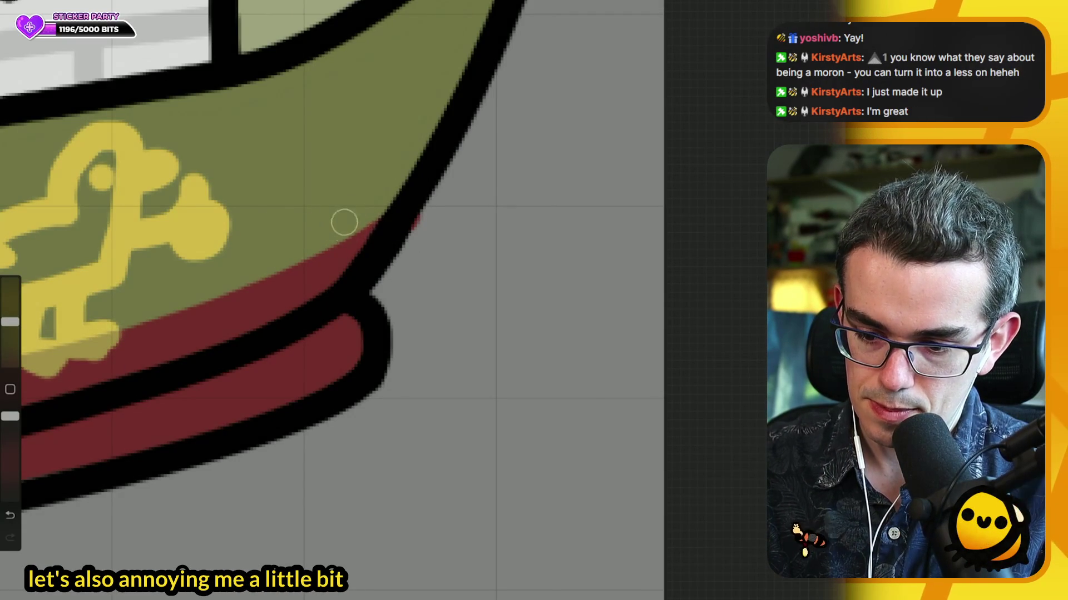
Step: Make Layer 91, the red hull stripe, active and frame the boat's front half
key(l)
key(l)
key(ctrl+minus)
key(ctrl+plus)
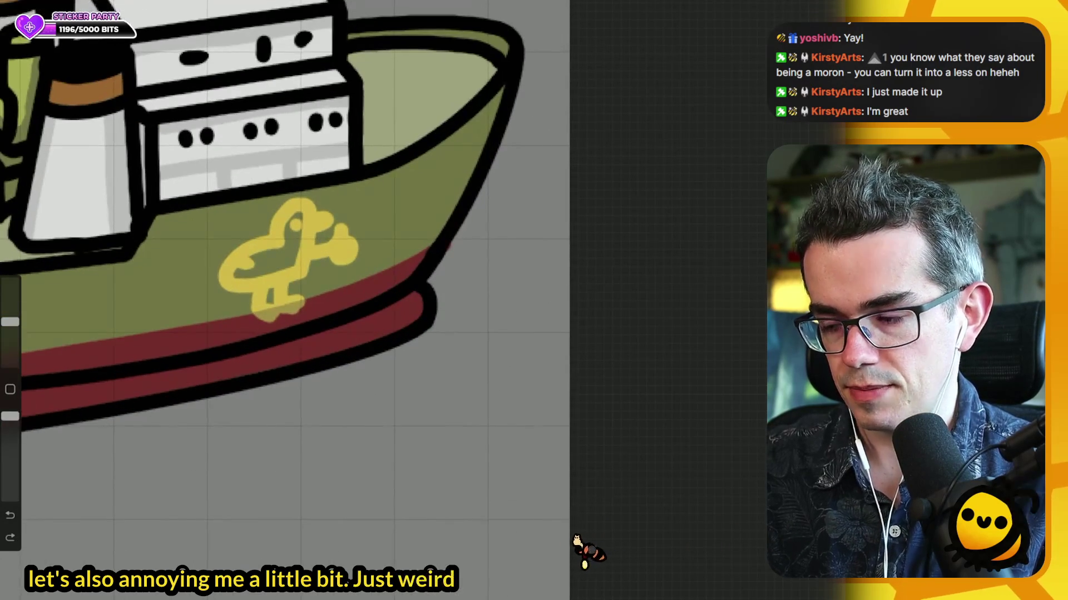
key(l)
key(Down)
key(Down)
key(Down)
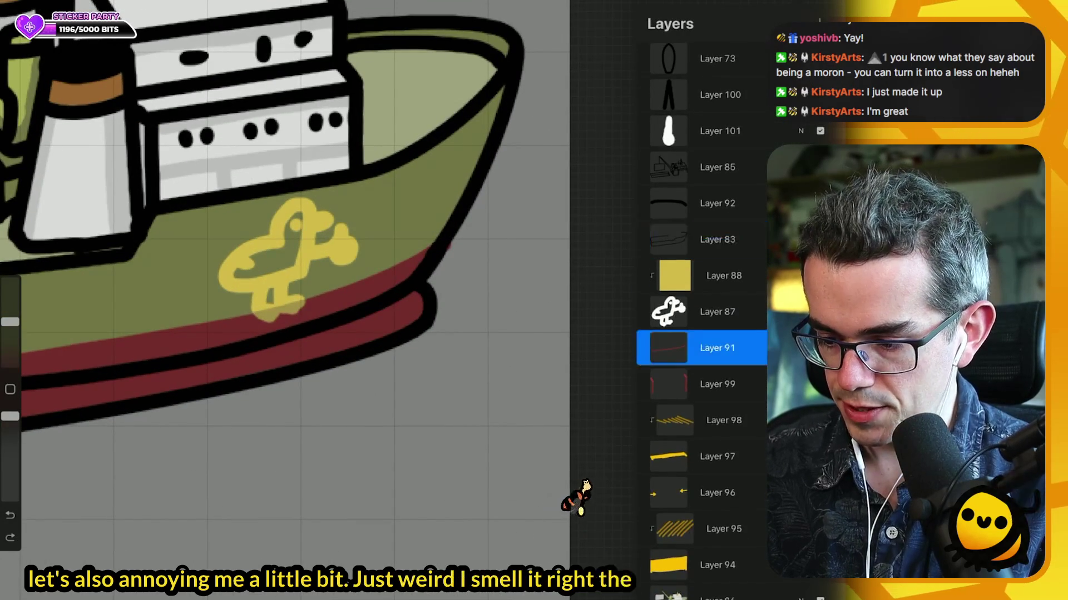
key(l)
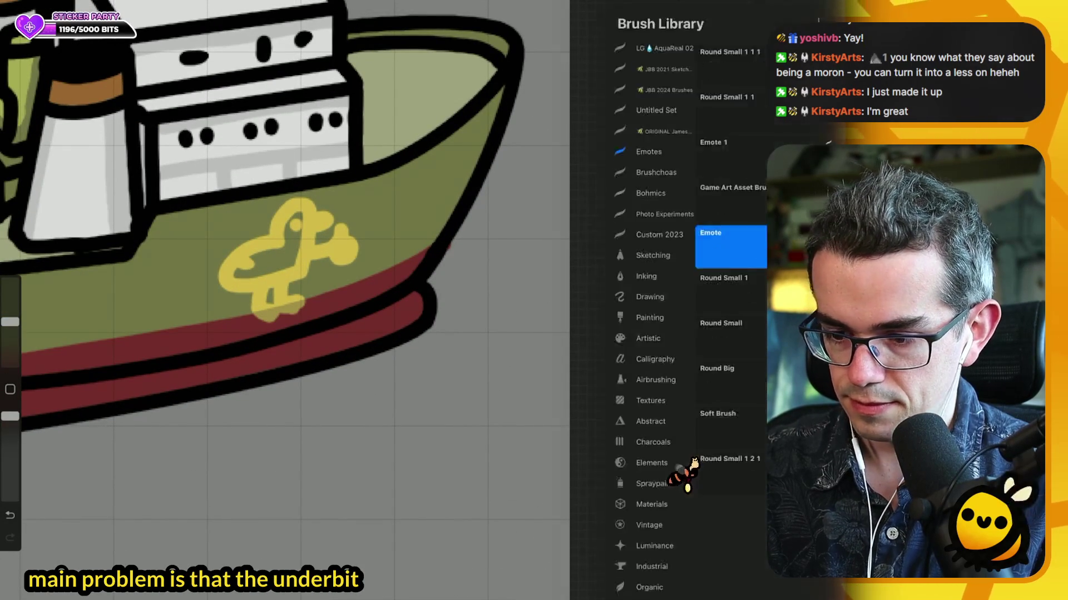
key(ctrl+minus)
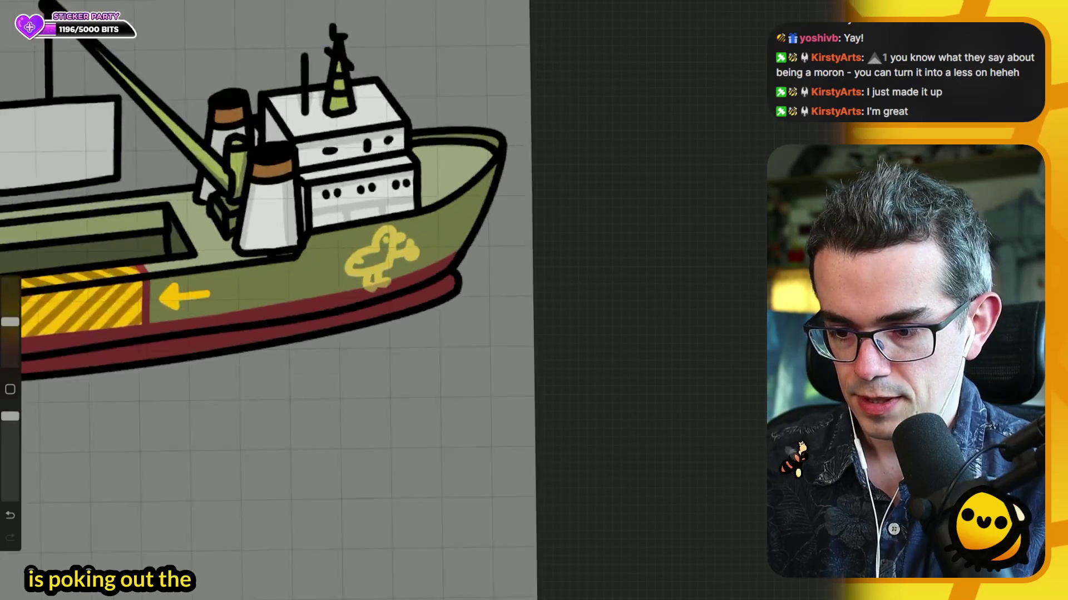
Step: Pan around the sprite sheet, then show the layer list scrolled down to Background colour
scroll(265, 300, left, 5)
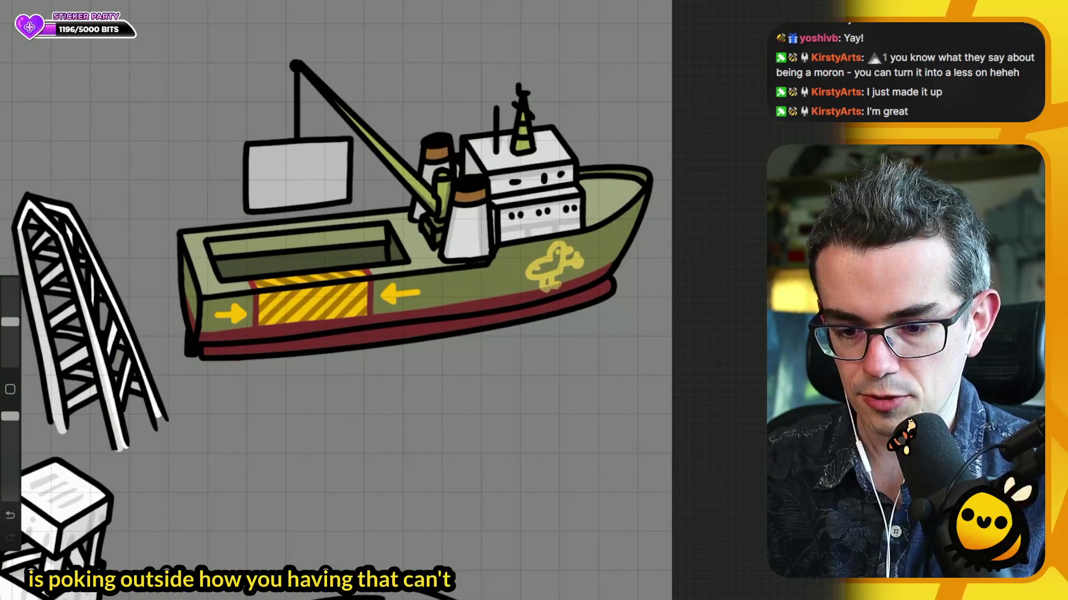
scroll(389, 301, down, 5)
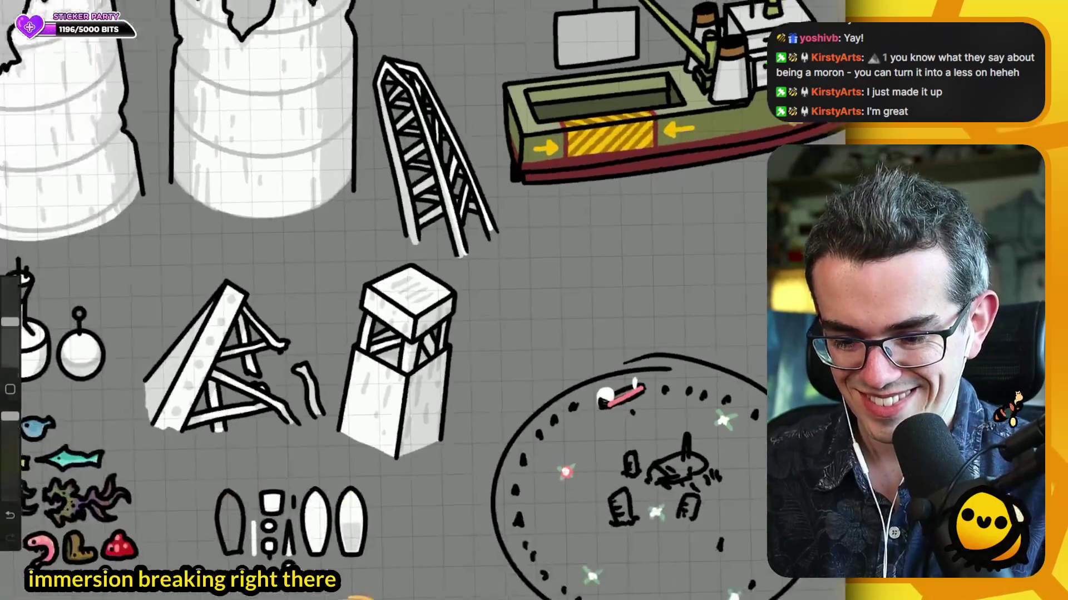
scroll(278, 362, up, 5)
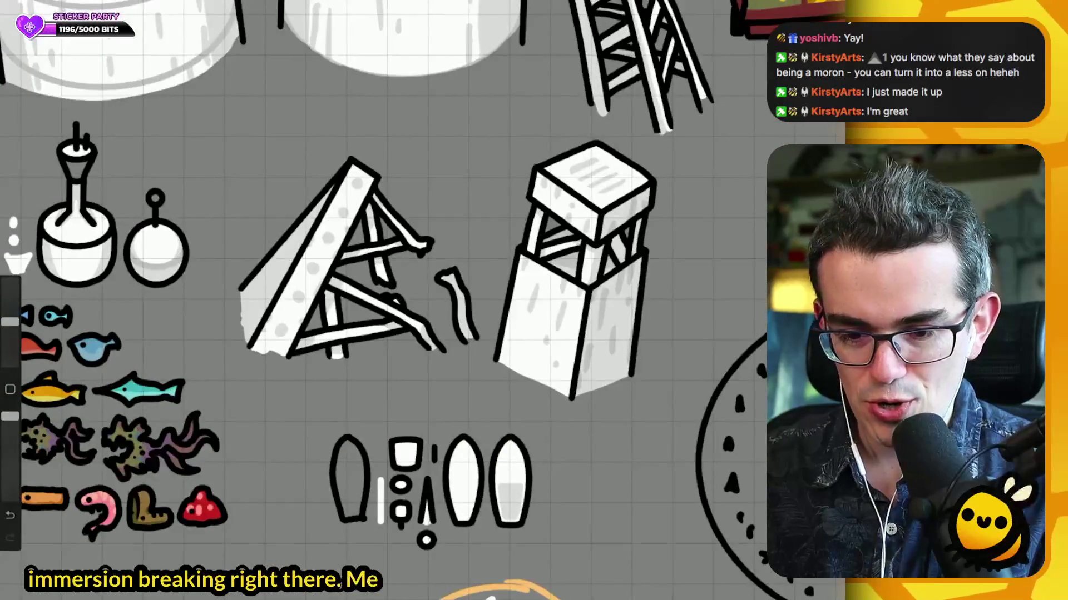
scroll(278, 361, up, 3)
scroll(389, 301, left, 5)
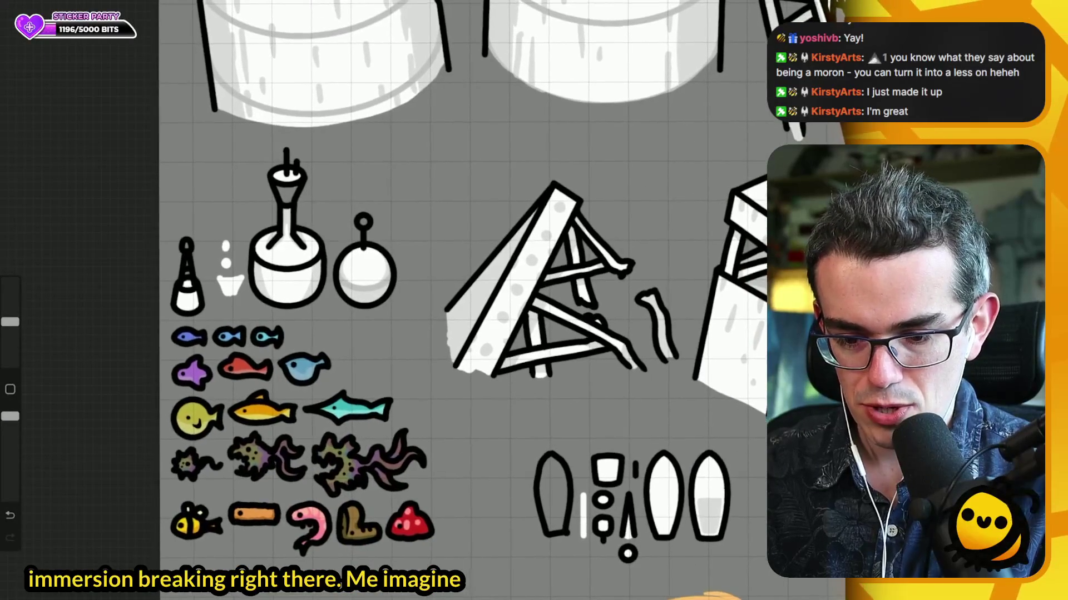
scroll(390, 300, down, 3)
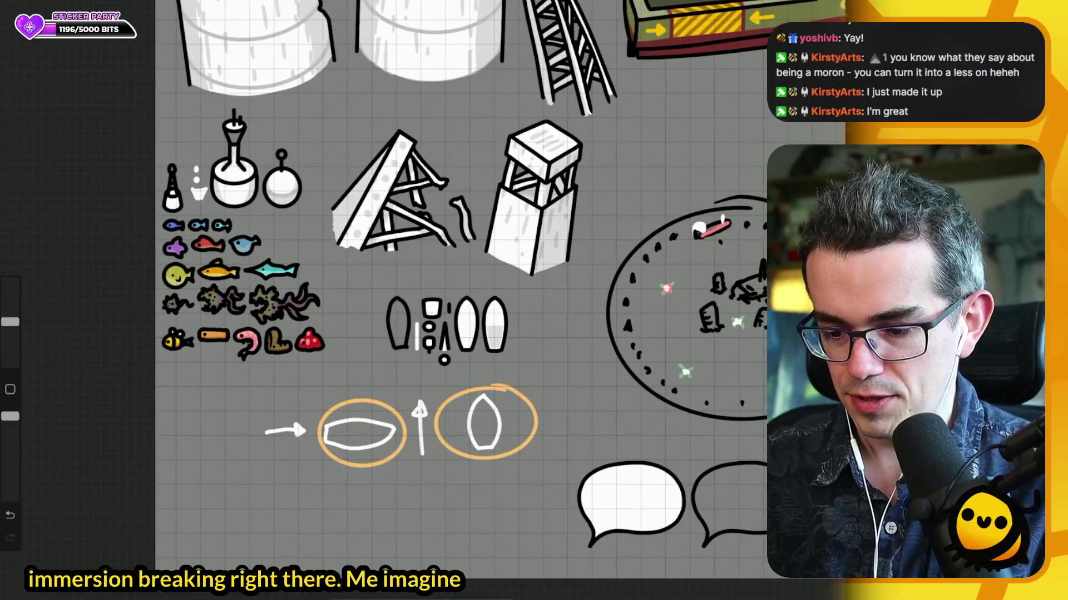
scroll(461, 301, down, 3)
scroll(462, 300, up, 3)
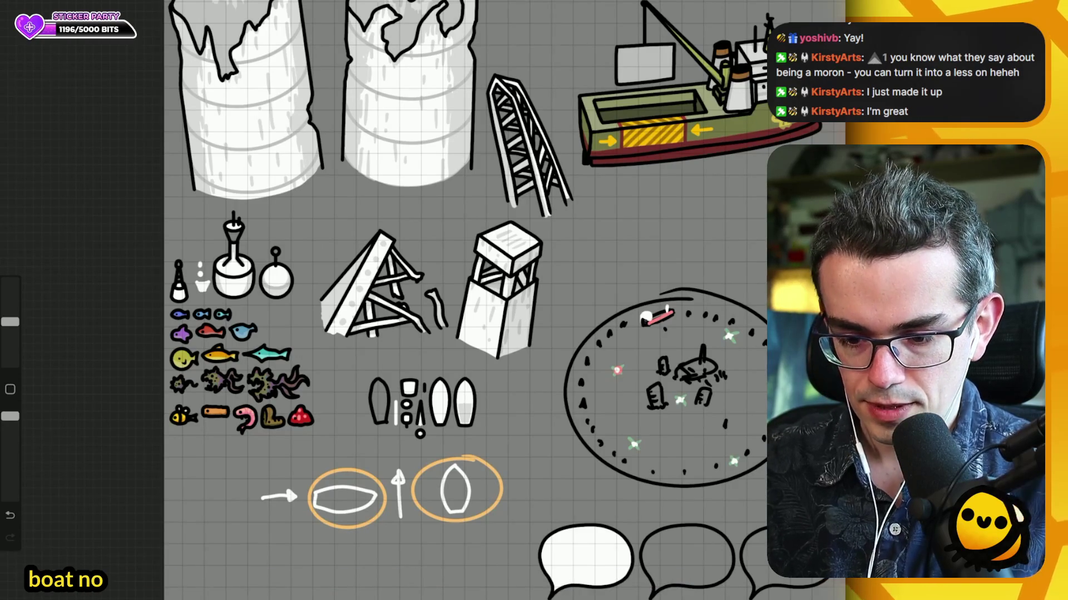
scroll(206, 251, up, 5)
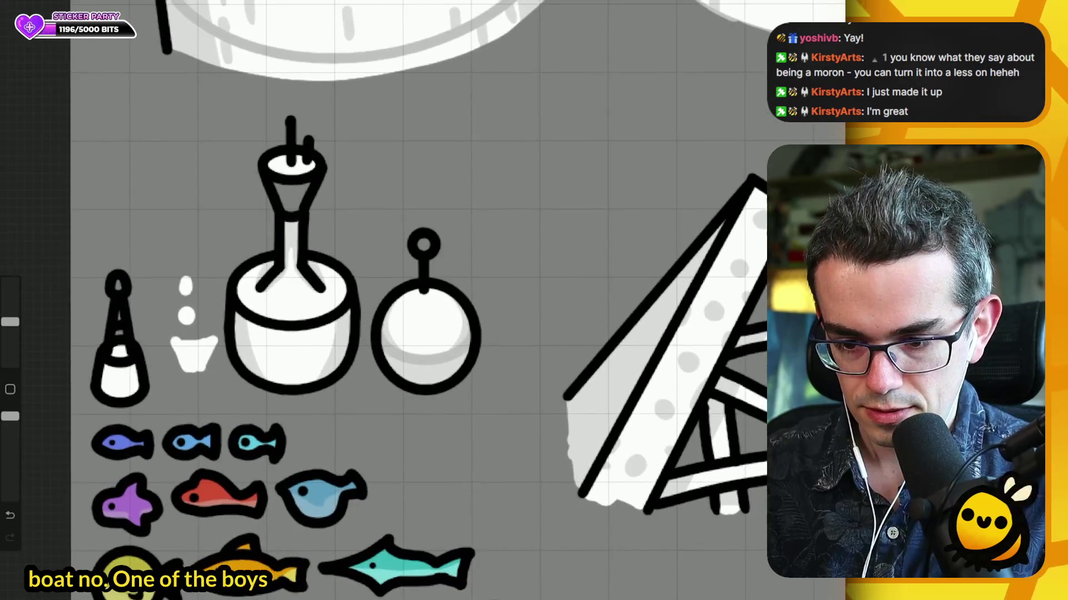
scroll(278, 300, down, 5)
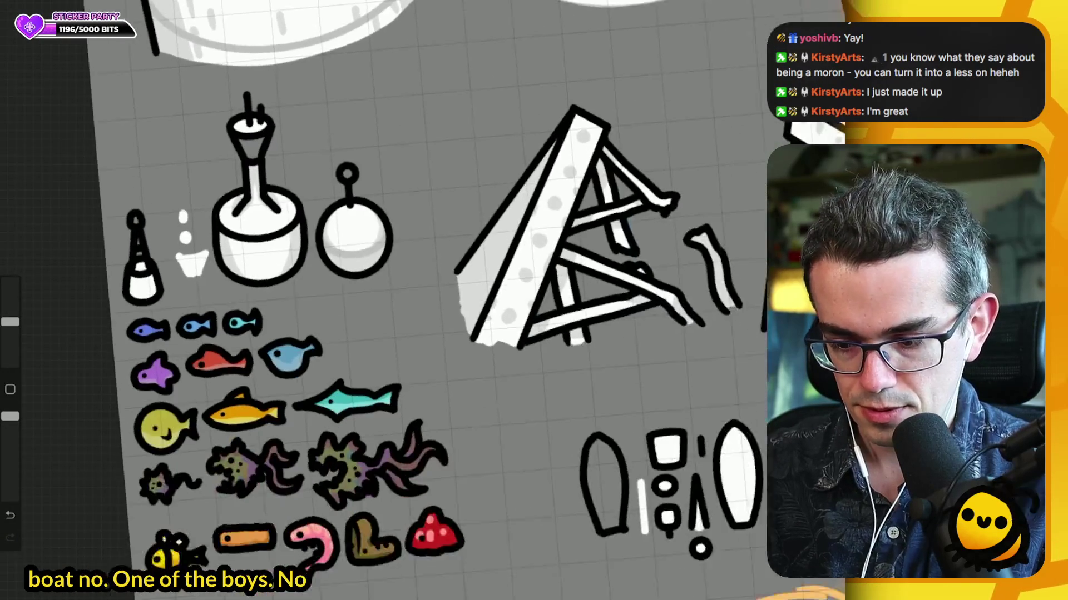
scroll(389, 278, right, 5)
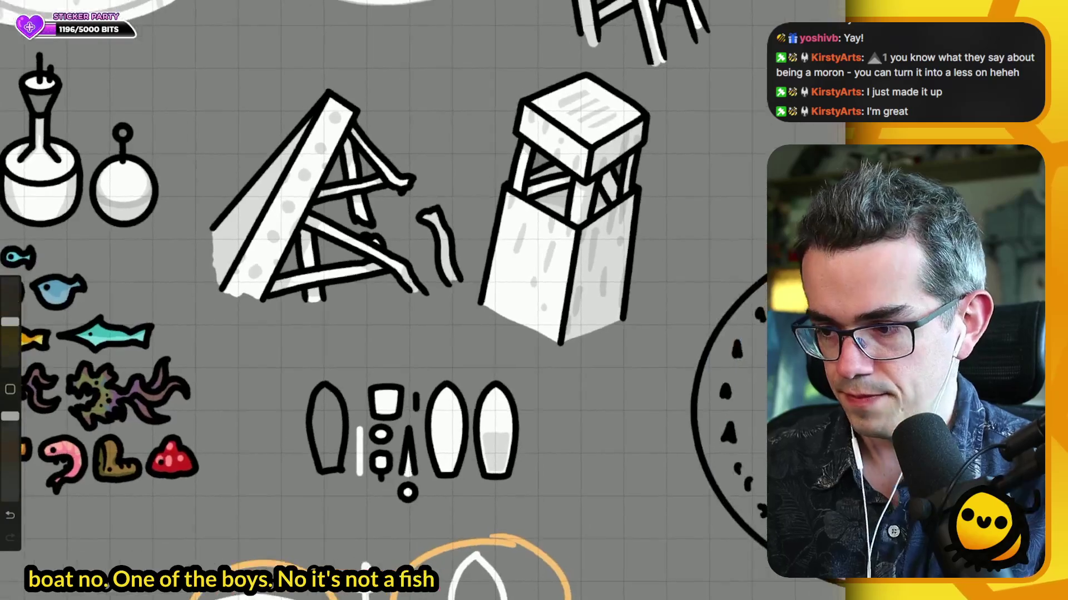
key(l)
scroll(701, 311, down, 10)
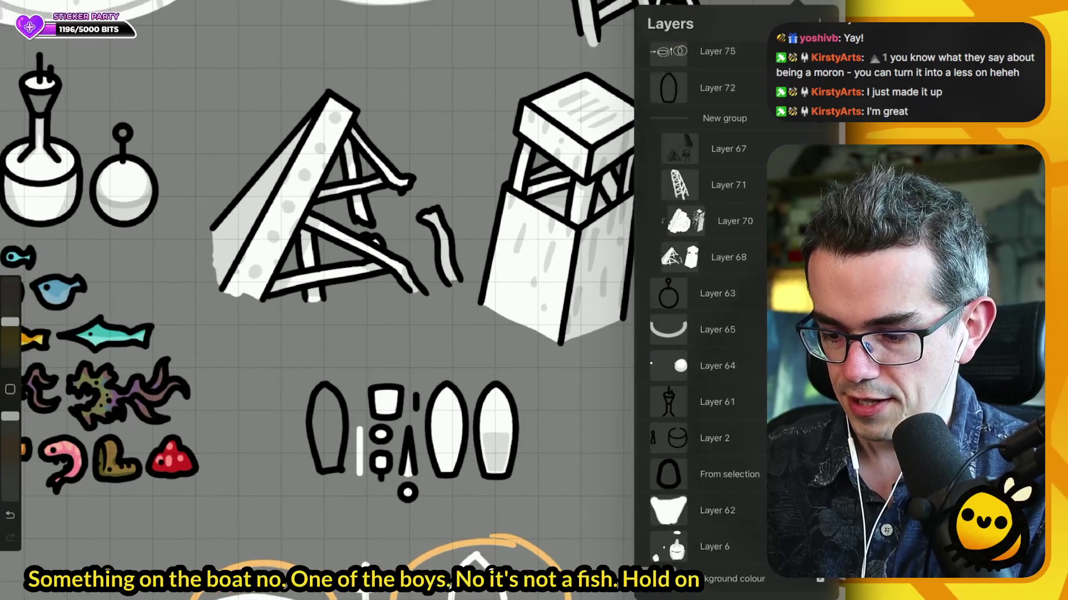
Step: Try background colours from maroon through red and green, ending on bright yellow
click(657, 581)
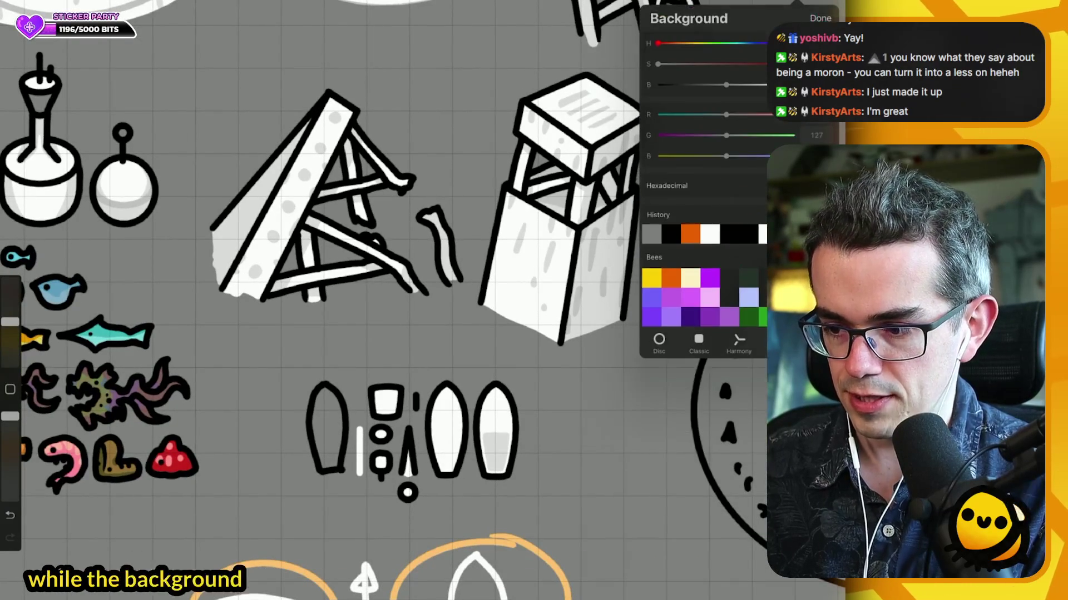
drag(658, 64, 730, 64)
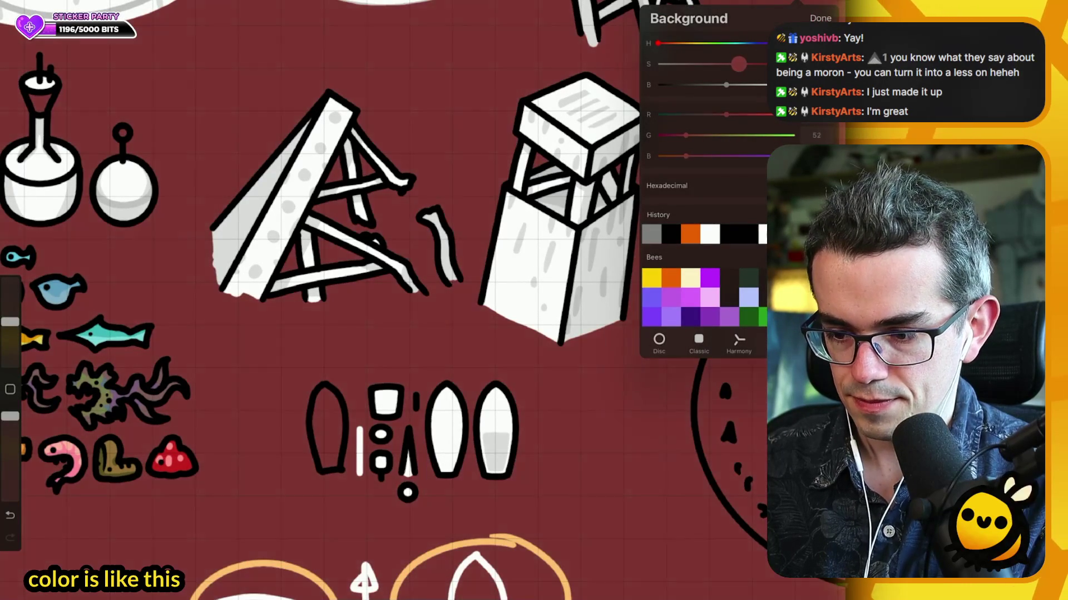
drag(726, 85, 749, 84)
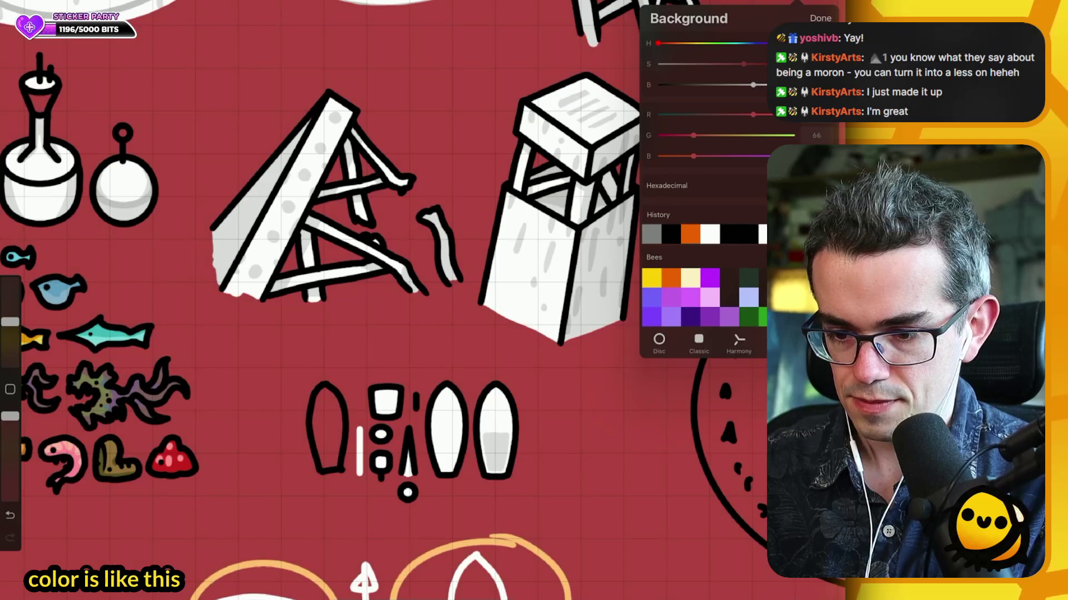
scroll(355, 250, down, 3)
scroll(501, 278, up, 5)
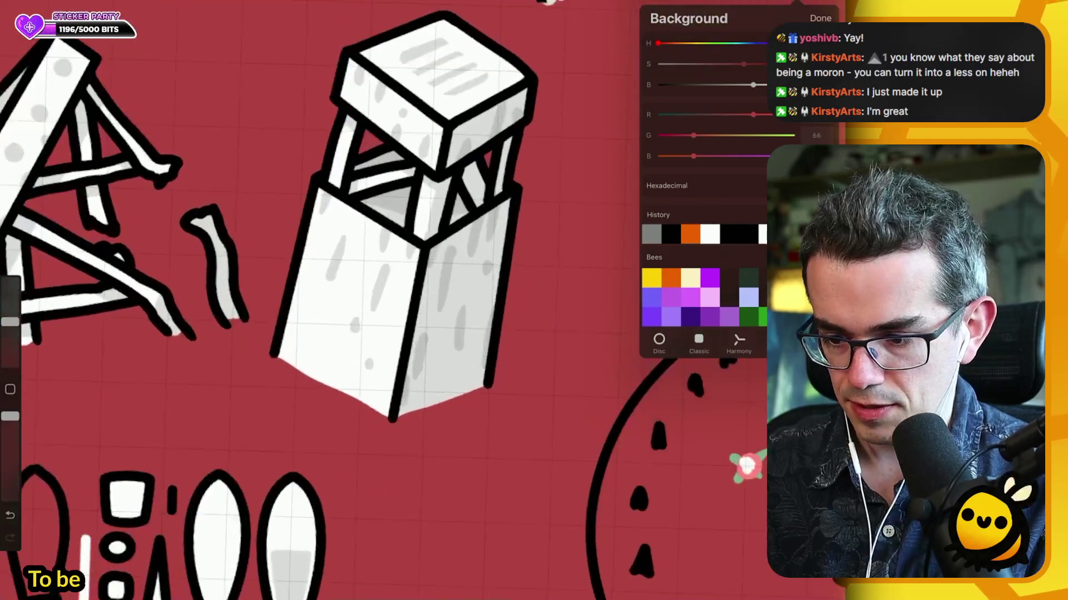
mouse_move(658, 42)
mouse_down()
mouse_move(713, 43)
mouse_move(785, 64)
mouse_up()
mouse_move(712, 43)
mouse_down()
mouse_move(690, 43)
mouse_move(698, 43)
mouse_up()
drag(753, 85, 779, 84)
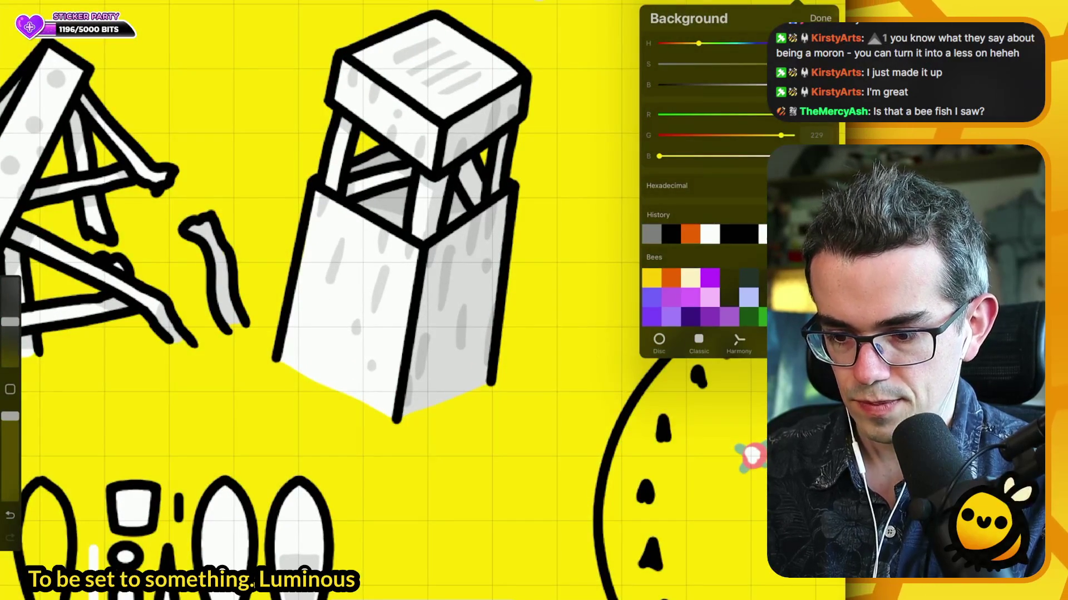
scroll(751, 454, down, 3)
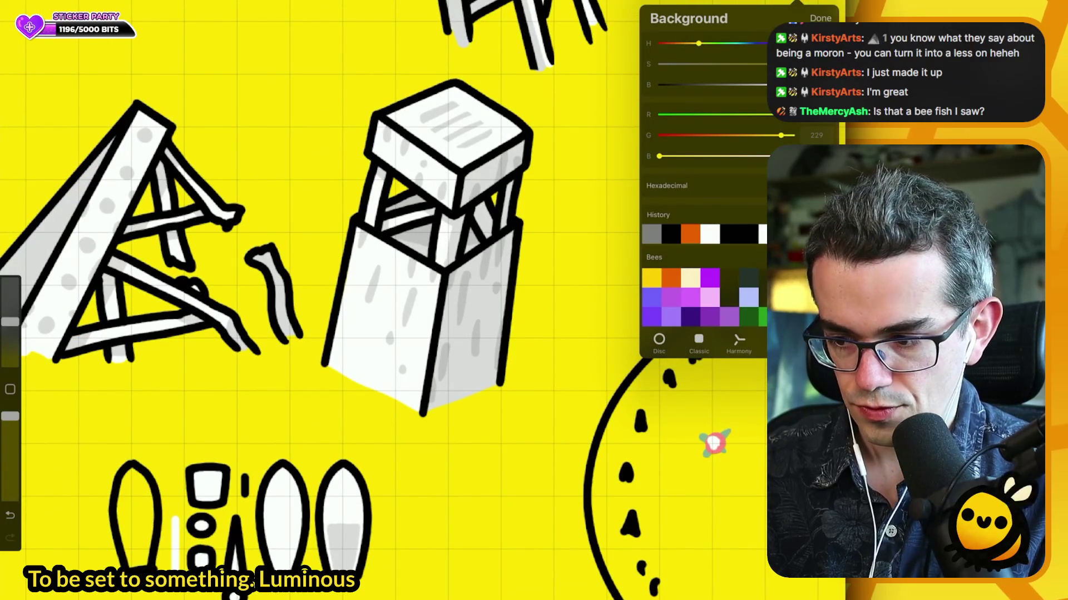
scroll(713, 442, down, 5)
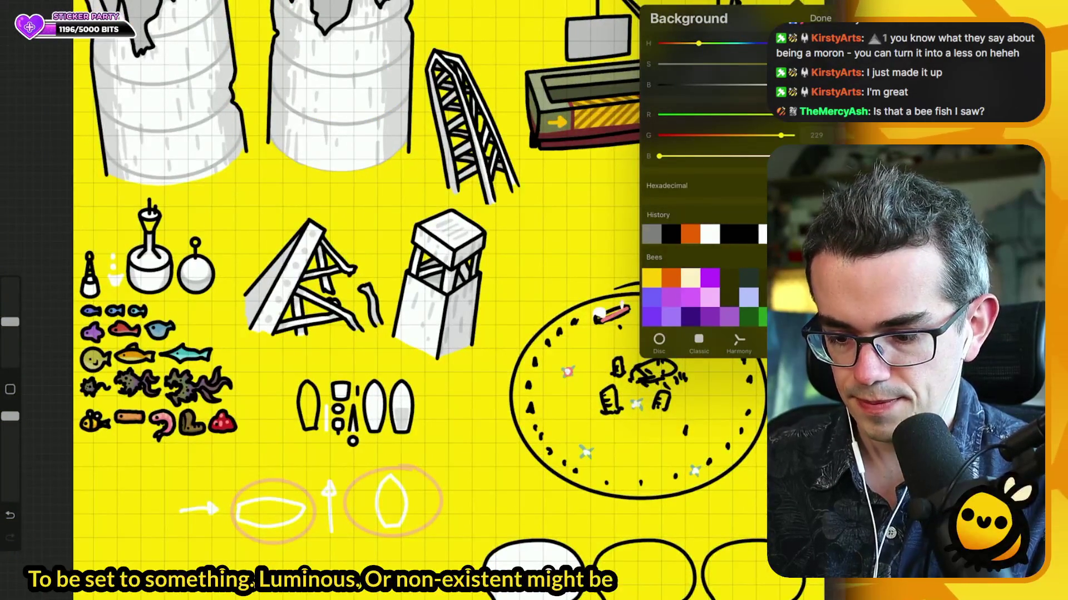
scroll(417, 278, down, 3)
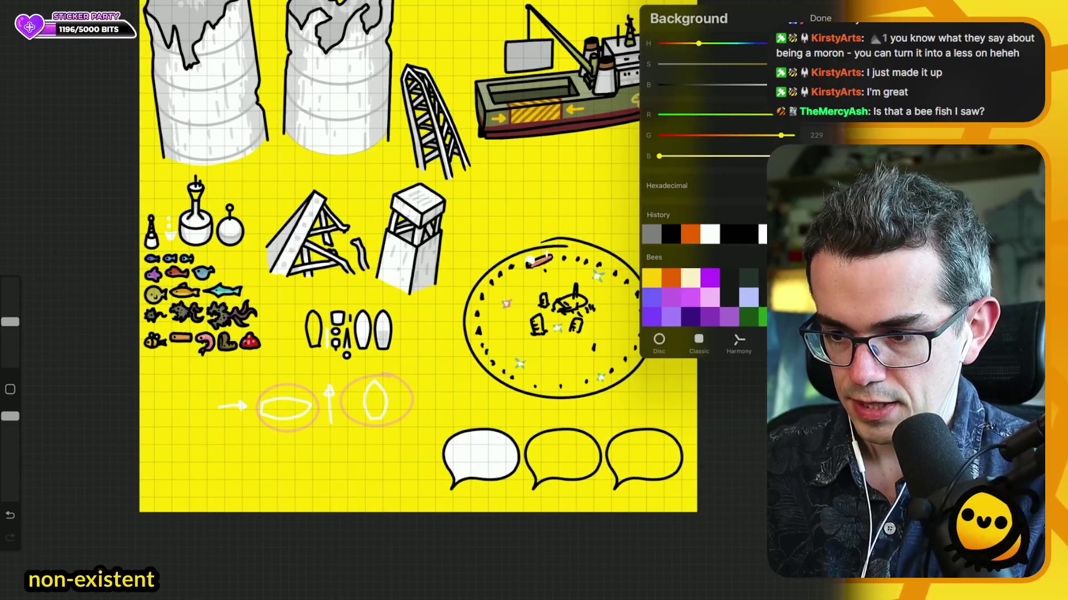
Step: Untick Background colour in the layer list to make the canvas transparent
key(c)
key(l)
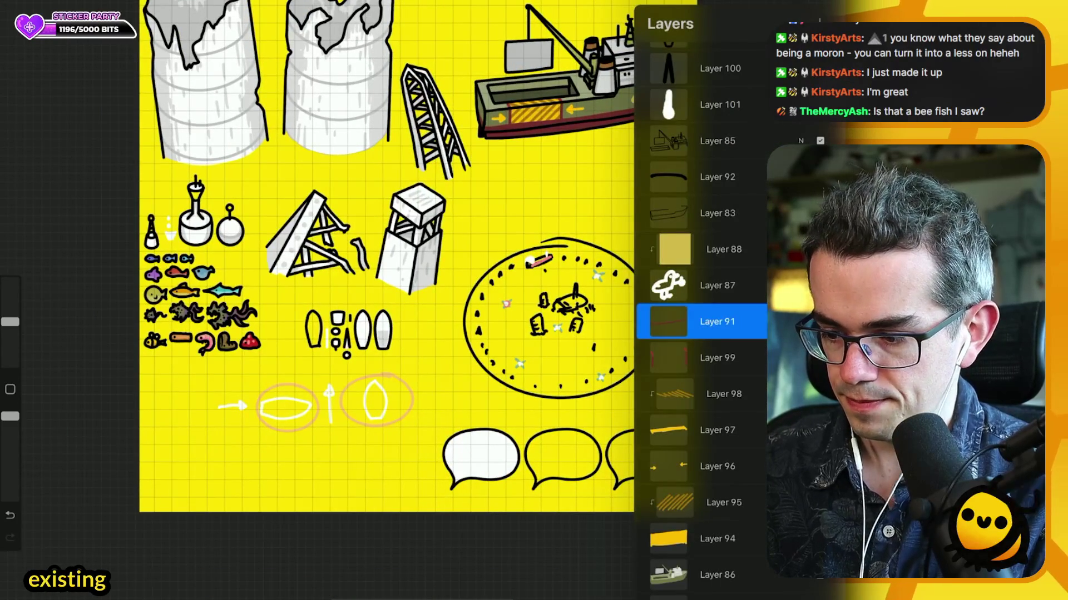
scroll(701, 312, down, 20)
click(819, 582)
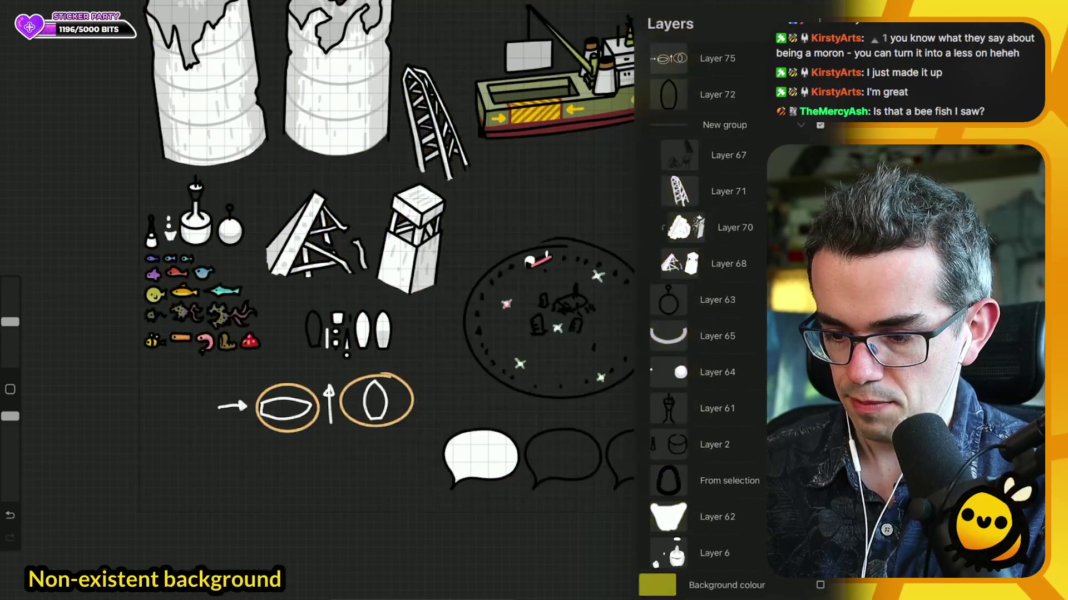
scroll(411, 239, up, 5)
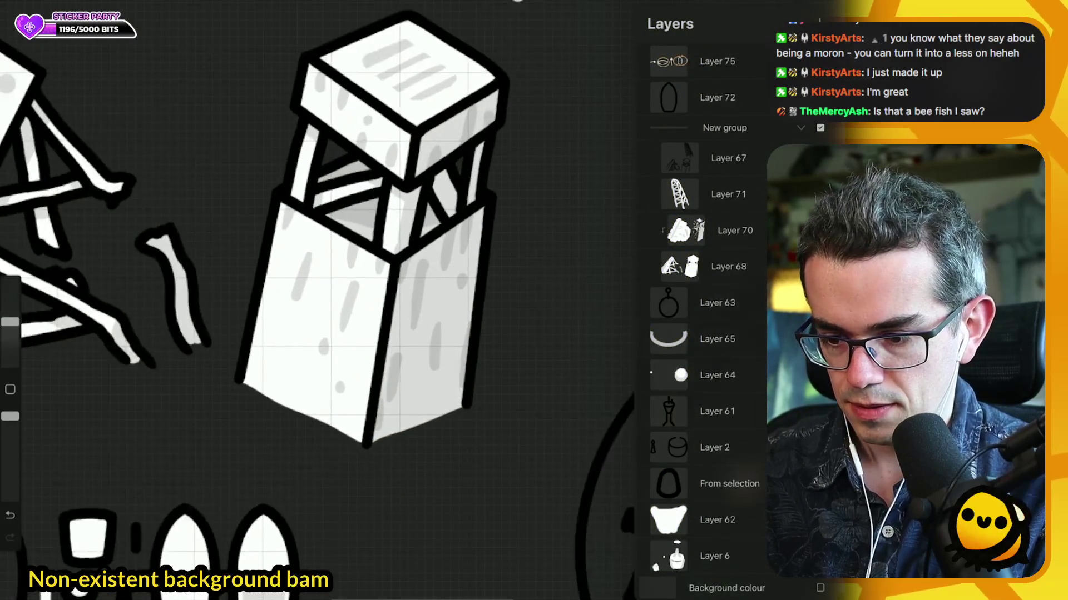
scroll(317, 250, left, 10)
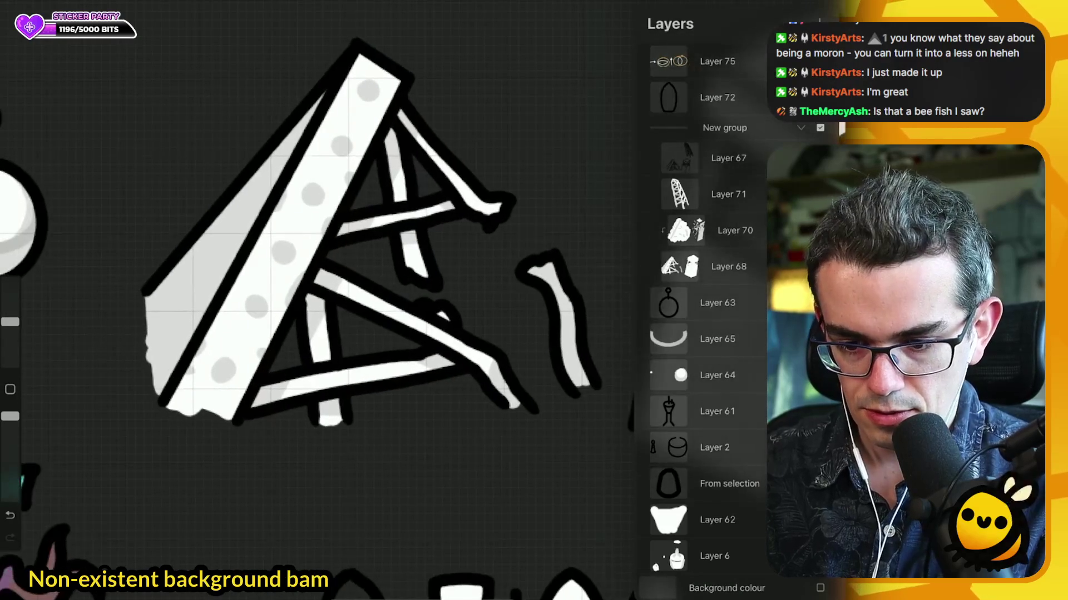
scroll(556, 322, up, 10)
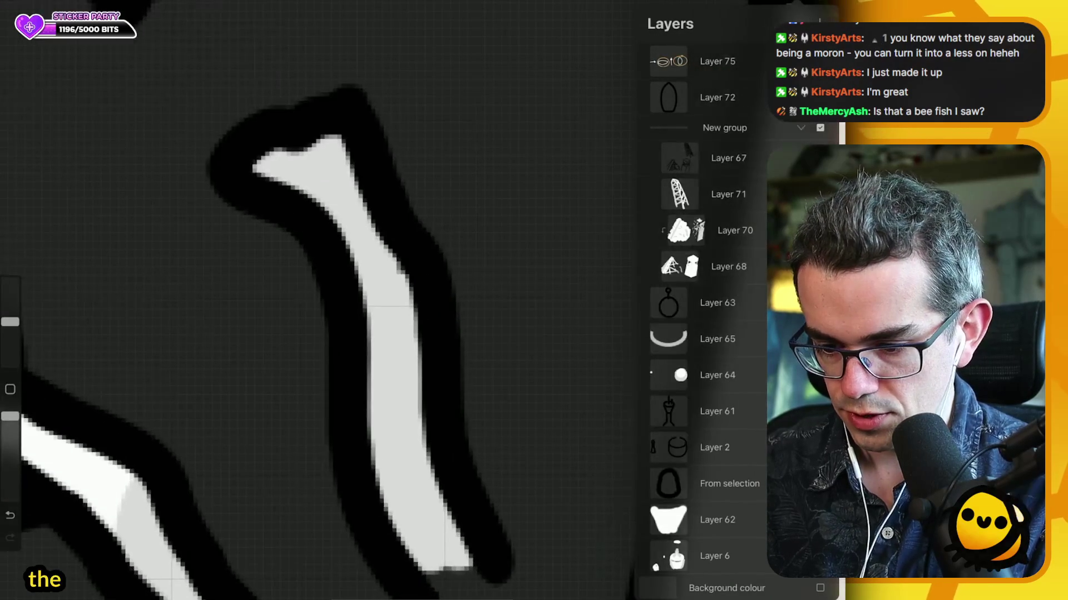
key(l)
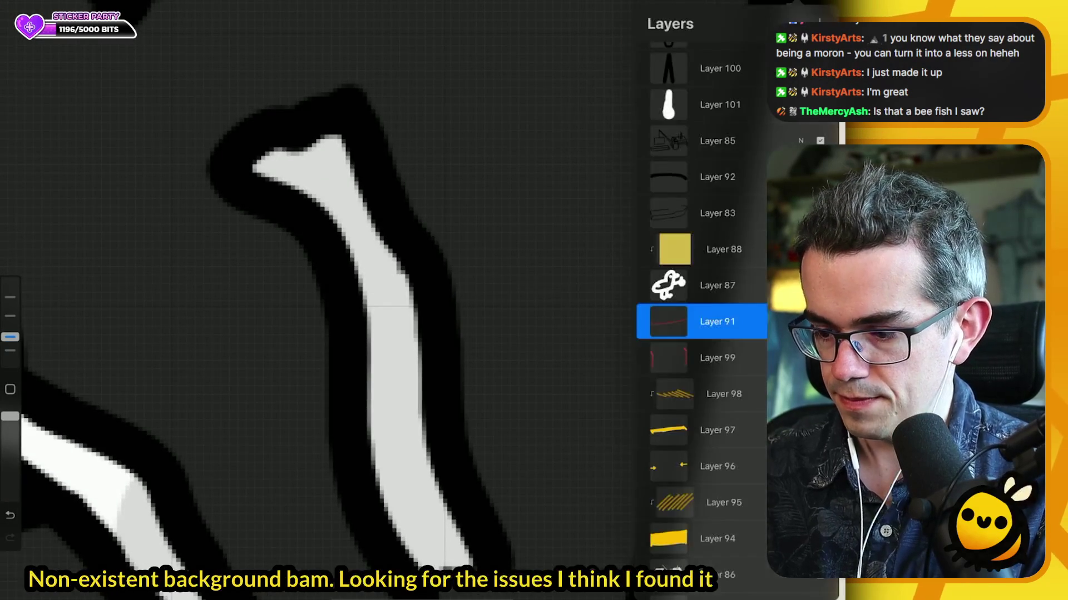
scroll(701, 306, down, 10)
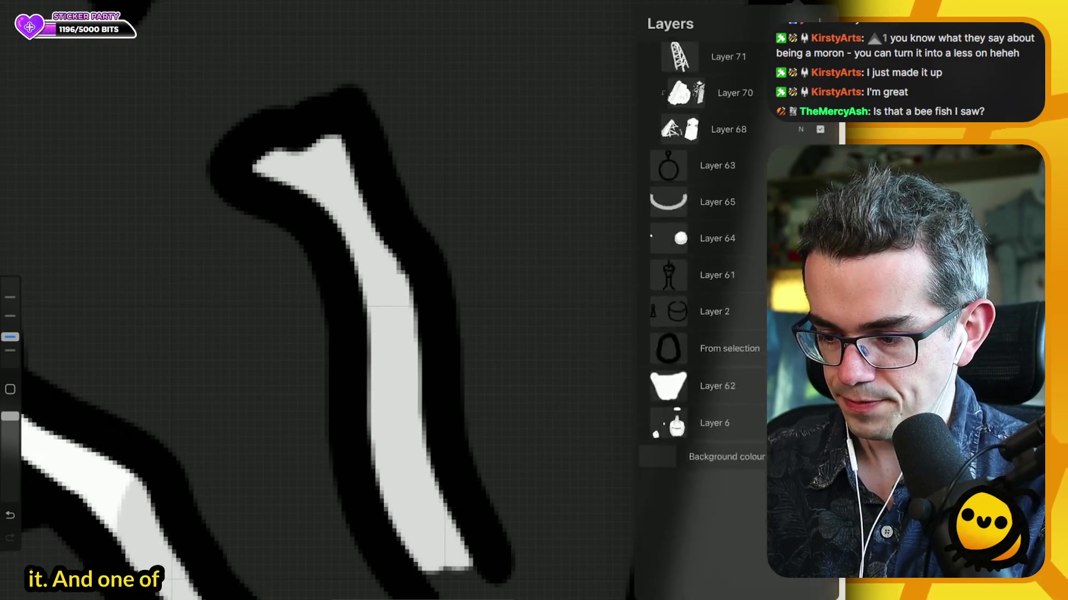
scroll(701, 306, up, 1)
click(723, 194)
click(723, 266)
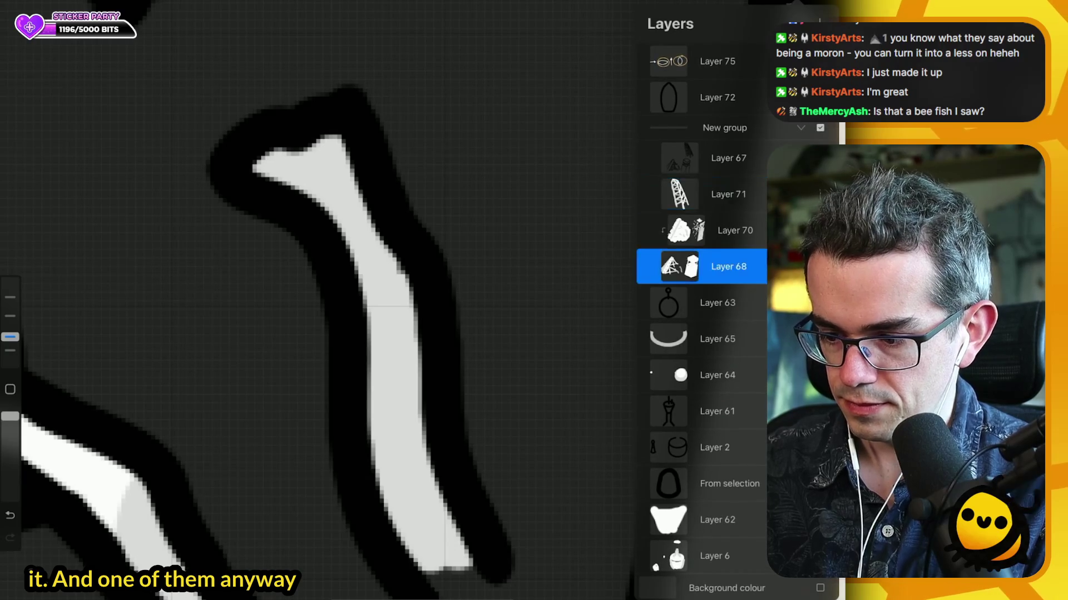
key(l)
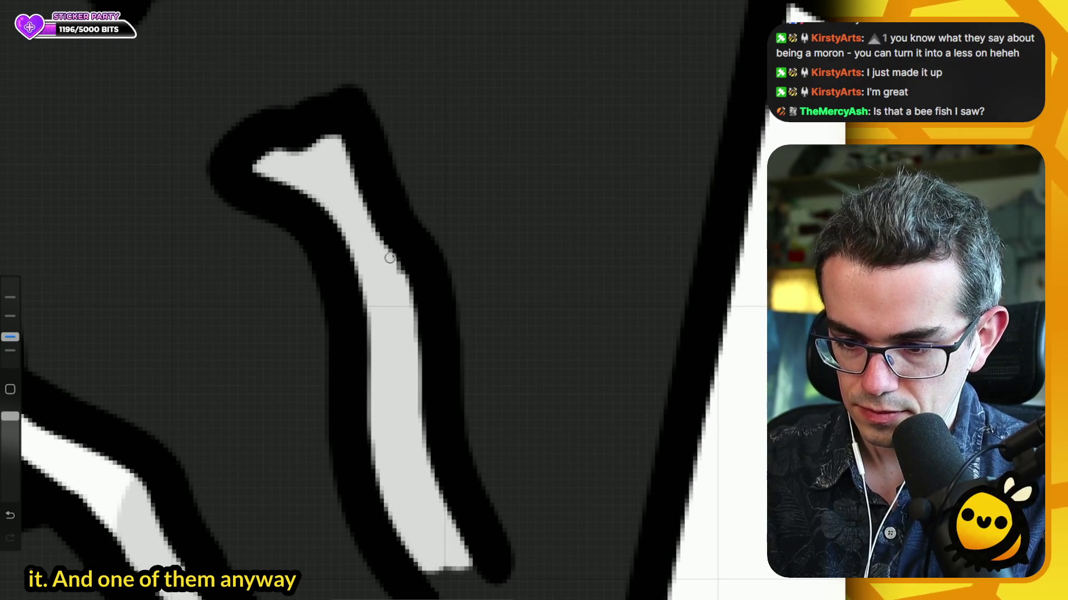
scroll(355, 300, down, 10)
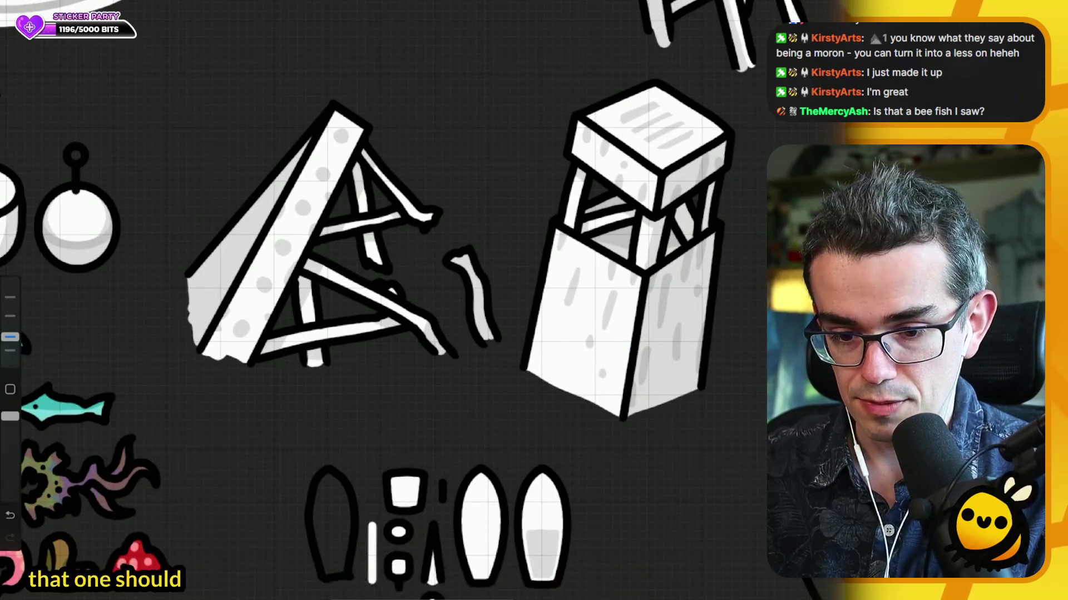
scroll(389, 256, down, 3)
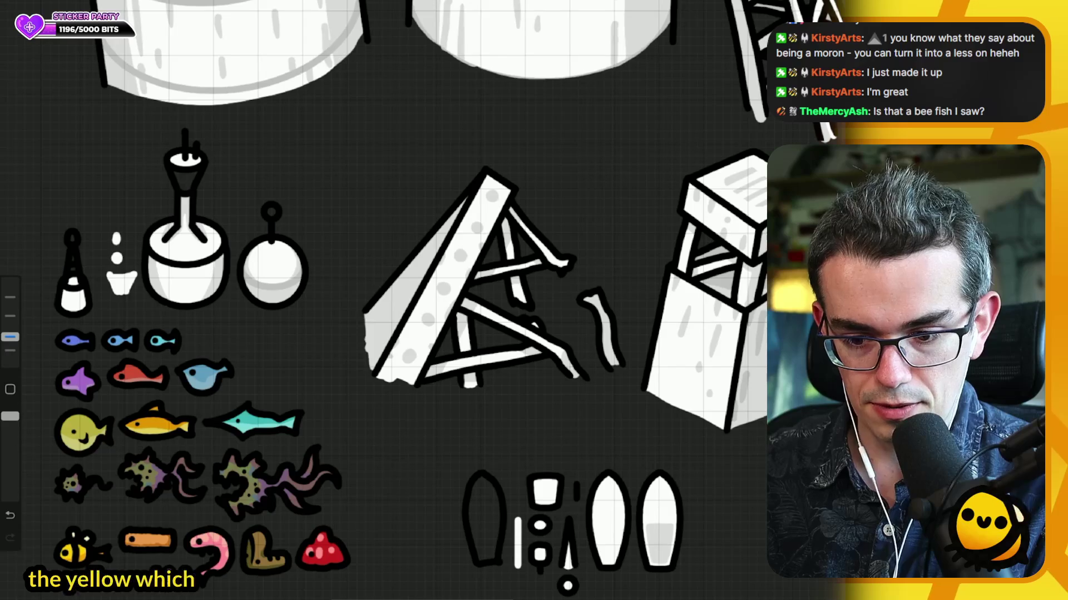
scroll(390, 278, down, 5)
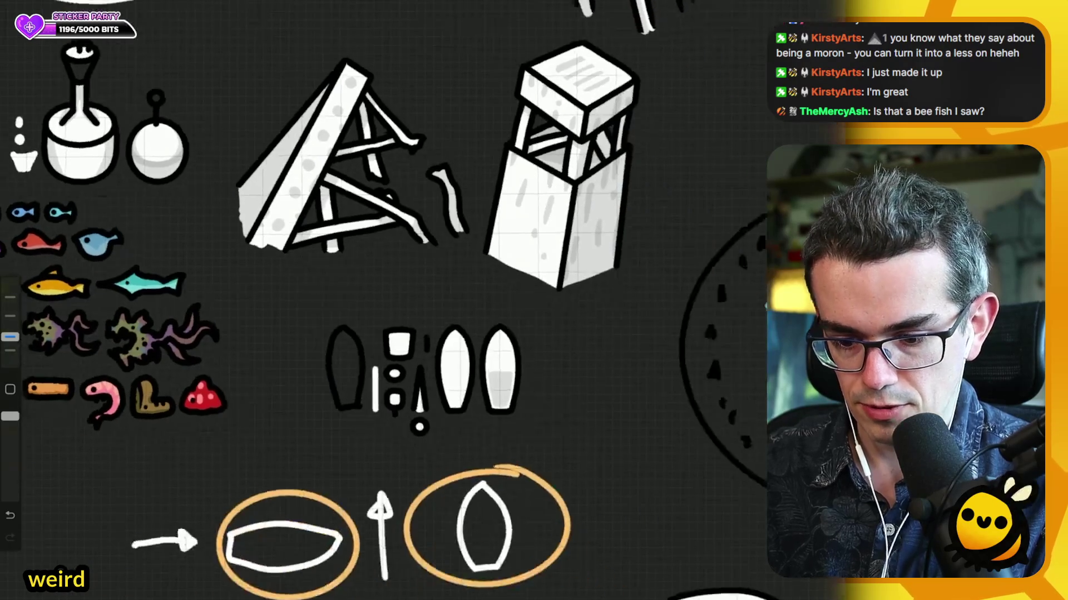
scroll(139, 334, up, 10)
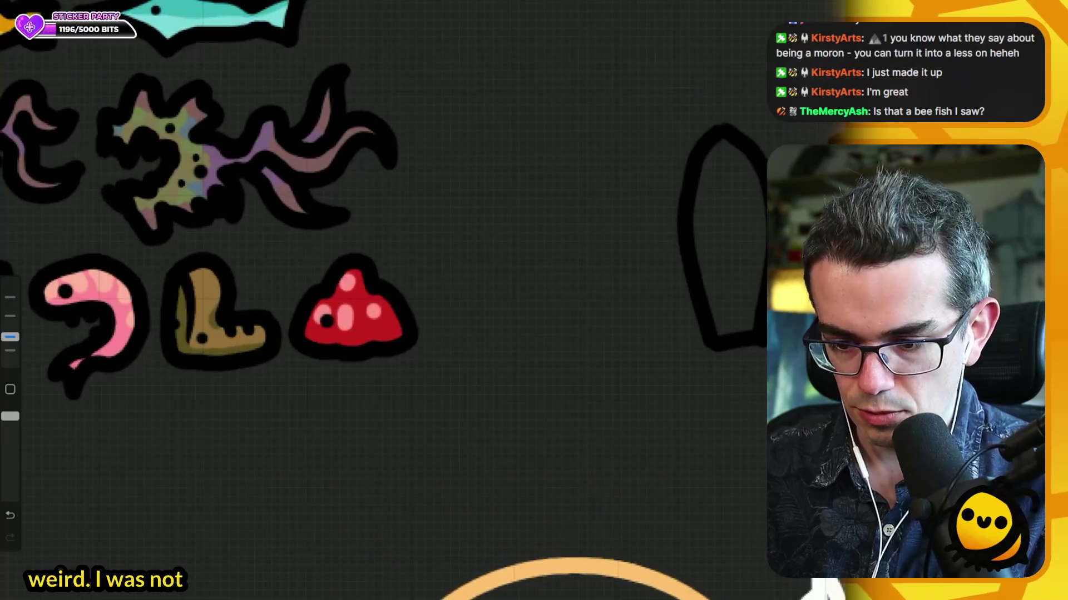
scroll(356, 250, left, 3)
scroll(356, 251, right, 5)
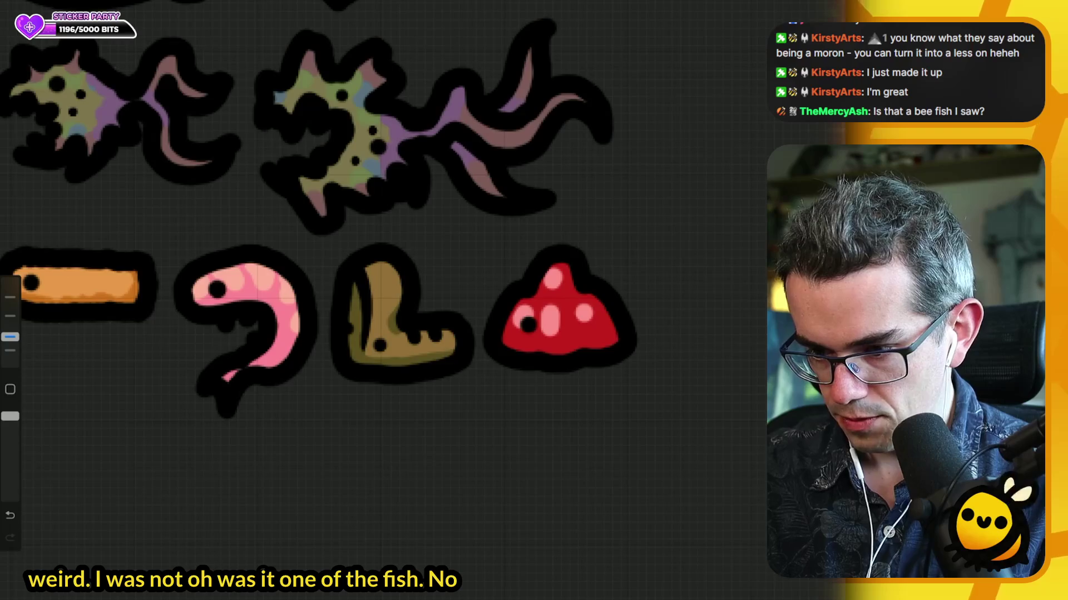
scroll(414, 226, down, 5)
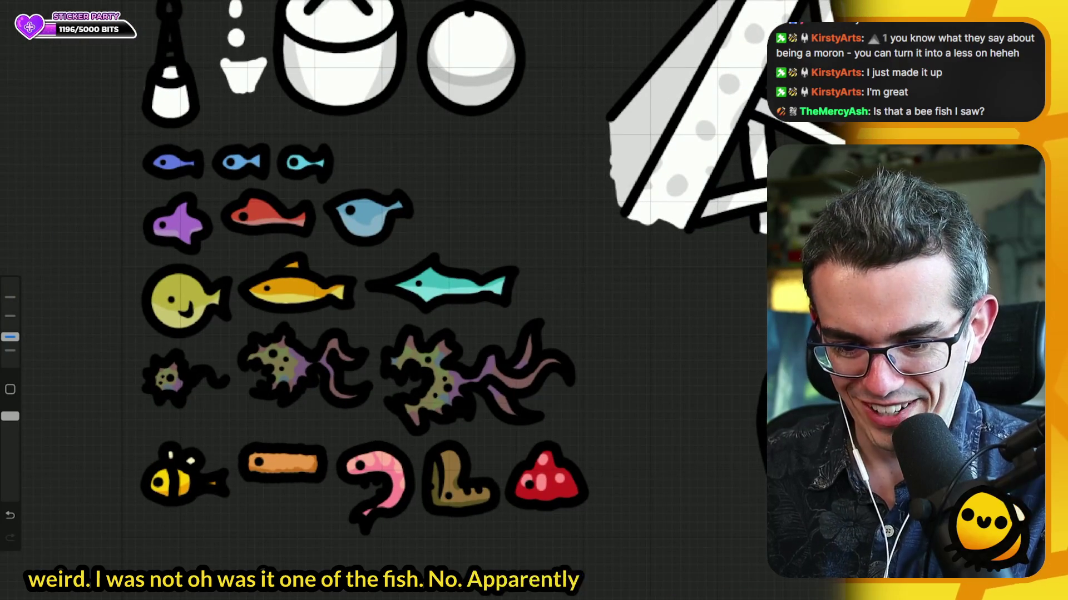
scroll(356, 250, down, 10)
scroll(356, 251, up, 8)
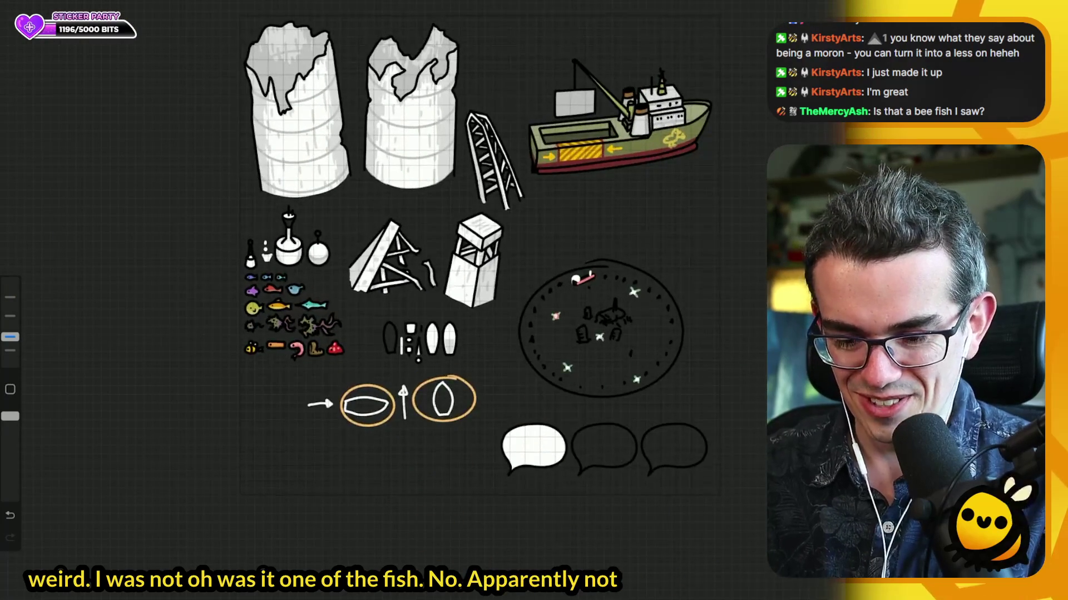
scroll(355, 300, up, 2)
key(l)
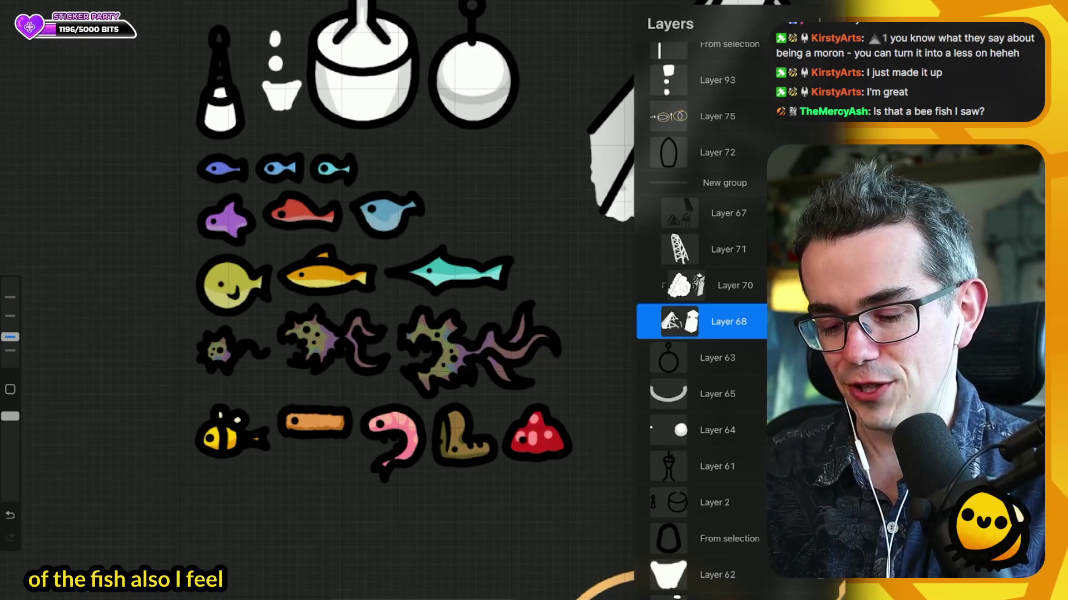
Step: Lasso a freehand selection around all the fish stickers
scroll(701, 311, down, 2)
scroll(702, 312, up, 15)
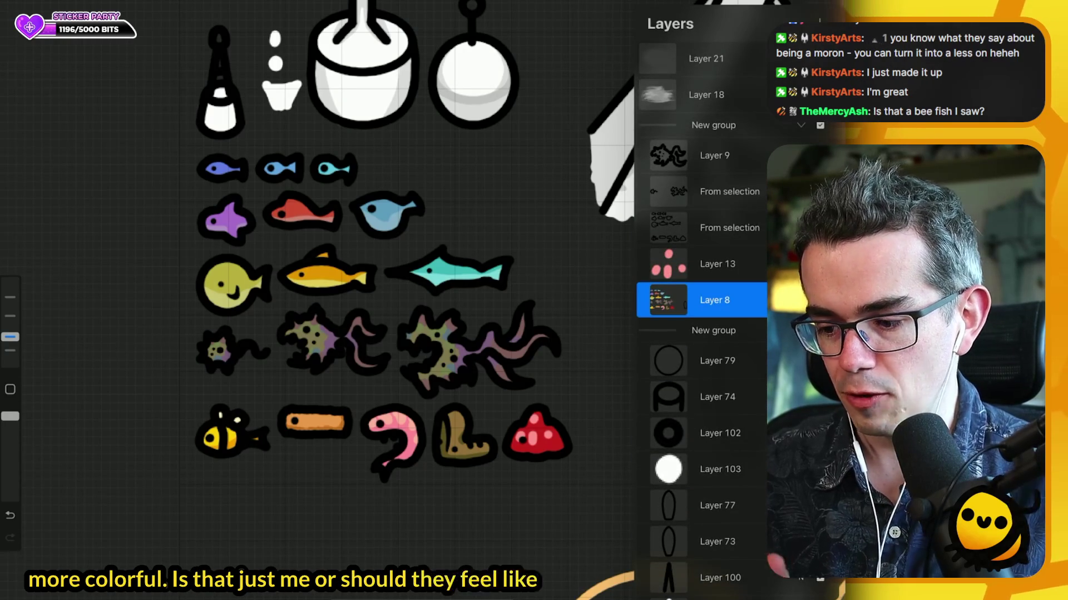
key(s)
drag(364, 96, 471, 512)
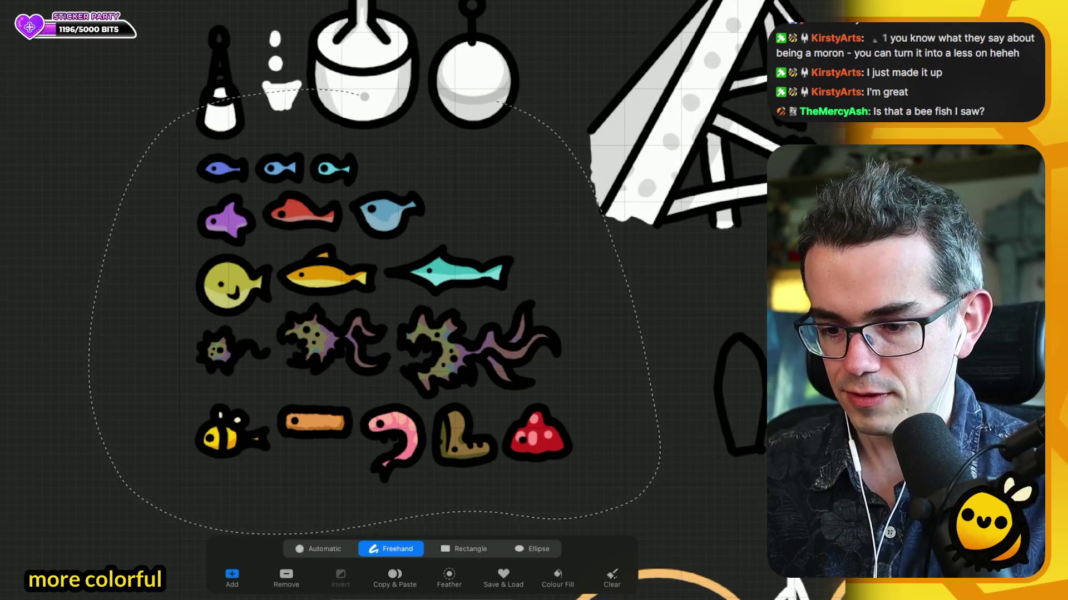
Step: Apply Hue, Saturation, Brightness with 62% saturation and 53% brightness to the fish
click(53, 12)
click(74, 46)
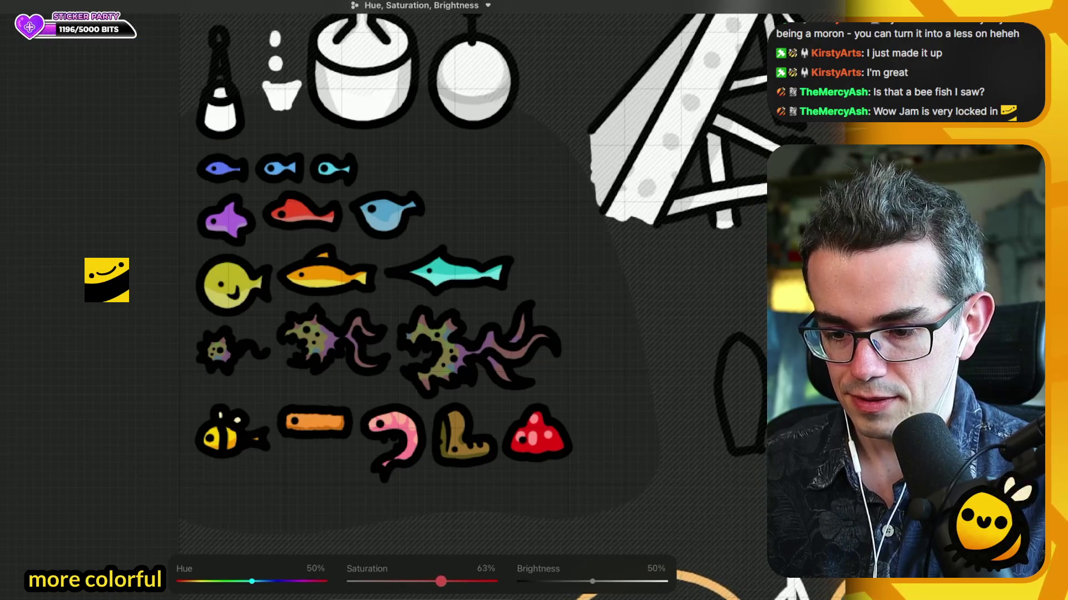
drag(592, 581, 597, 581)
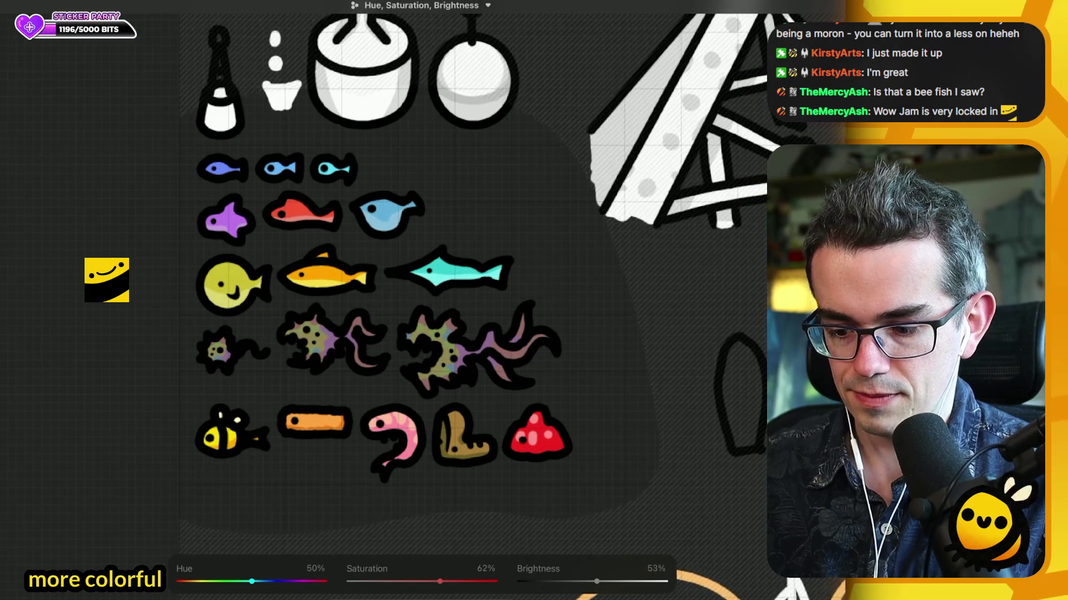
scroll(383, 300, down, 3)
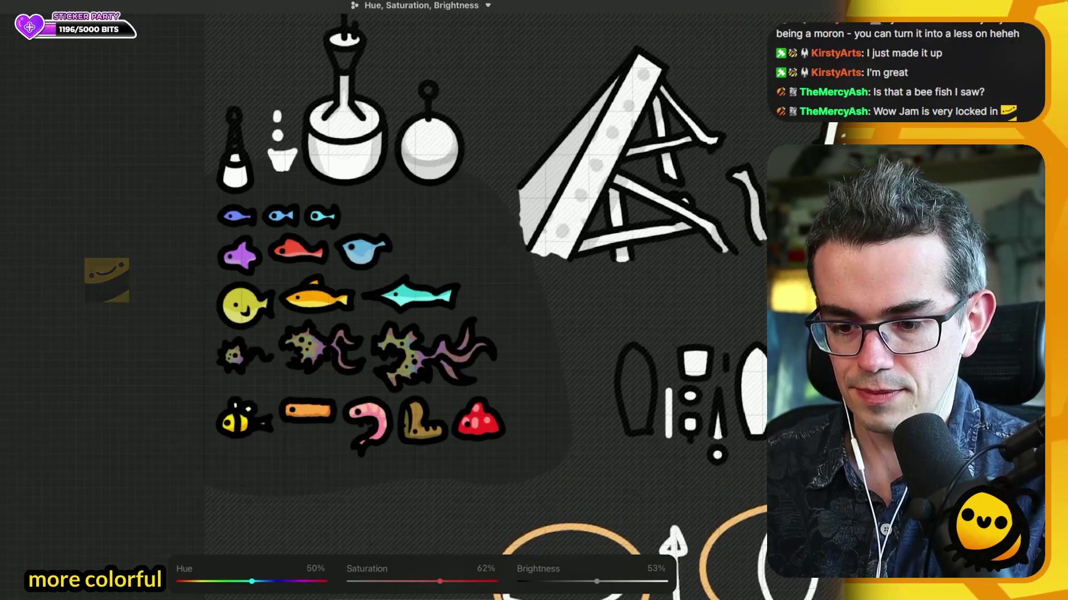
key(Return)
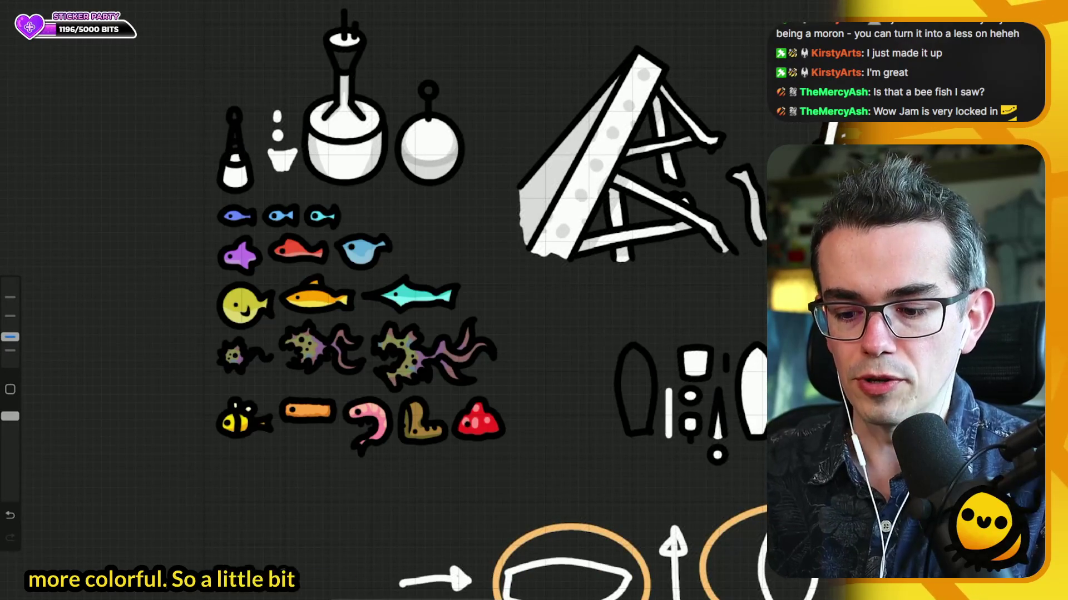
Step: Toggle undo and redo to compare the fish before and after the colour boost
scroll(383, 301, down, 3)
scroll(383, 300, up, 2)
key(ctrl+z)
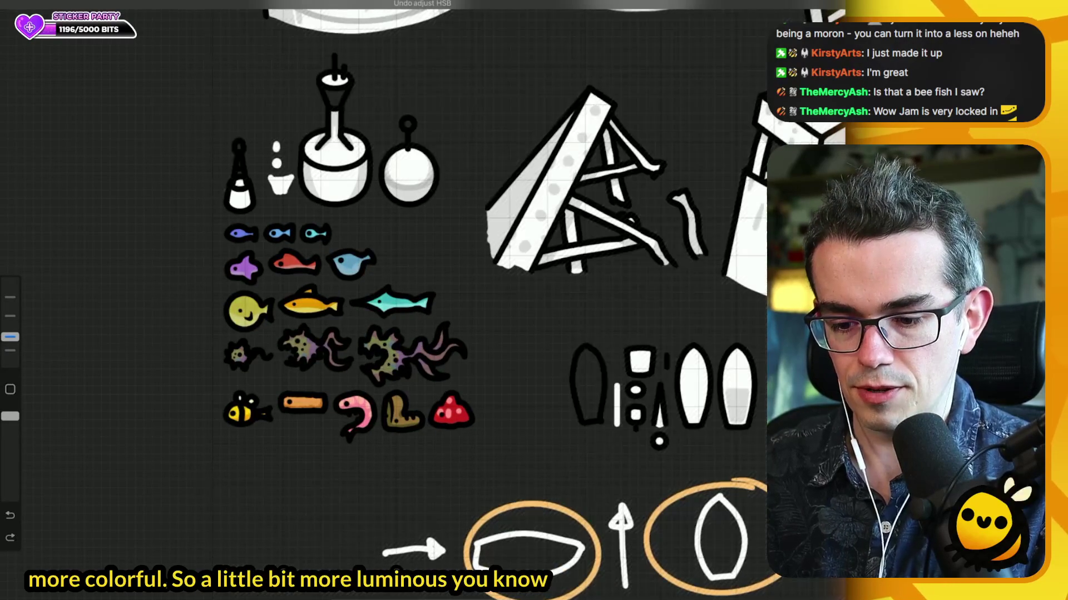
key(ctrl+shift+z)
key(ctrl+z)
key(ctrl+shift+z)
key(ctrl+z)
key(ctrl+shift+z)
key(ctrl+z)
key(ctrl+shift+z)
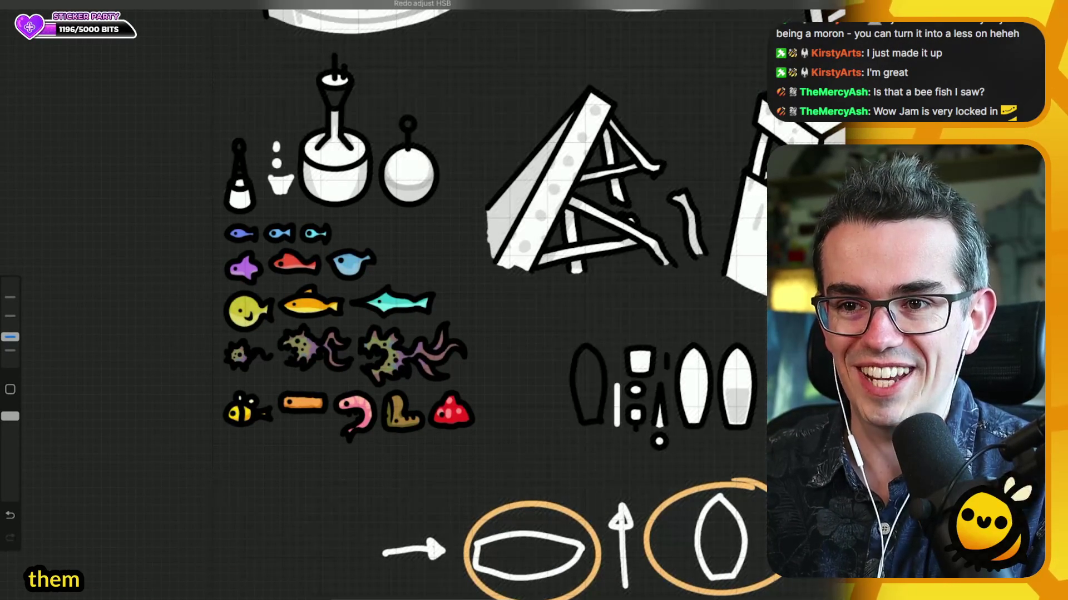
key(ctrl+z)
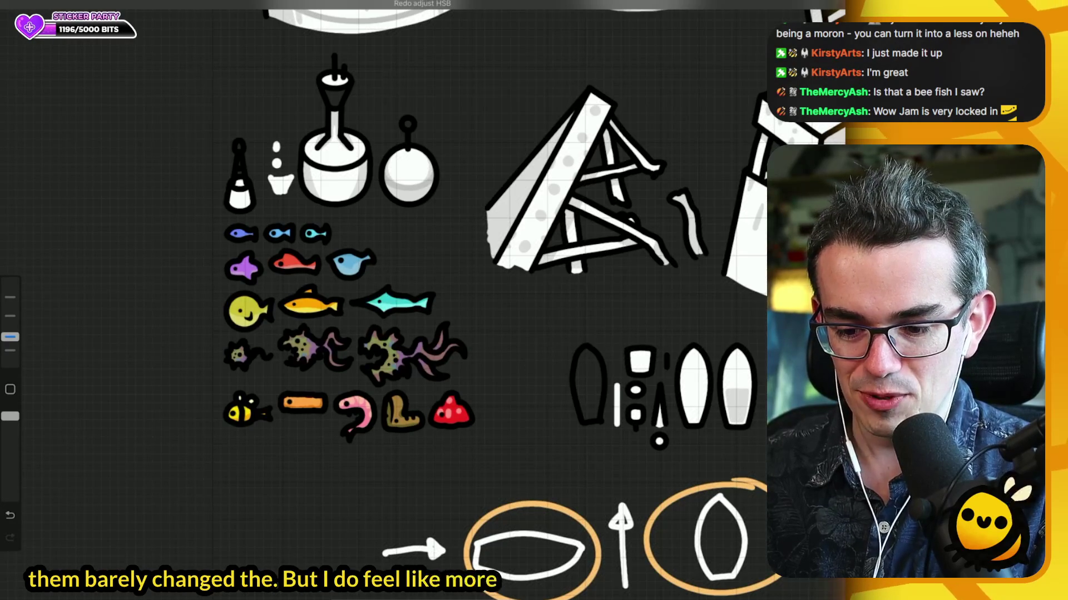
scroll(423, 278, down, 3)
scroll(389, 300, down, 3)
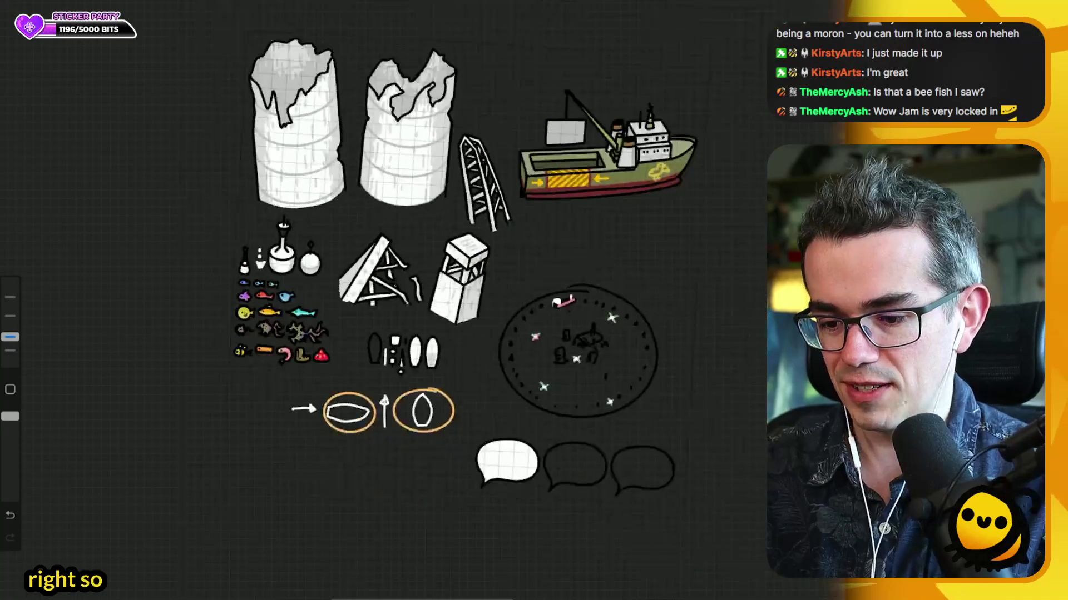
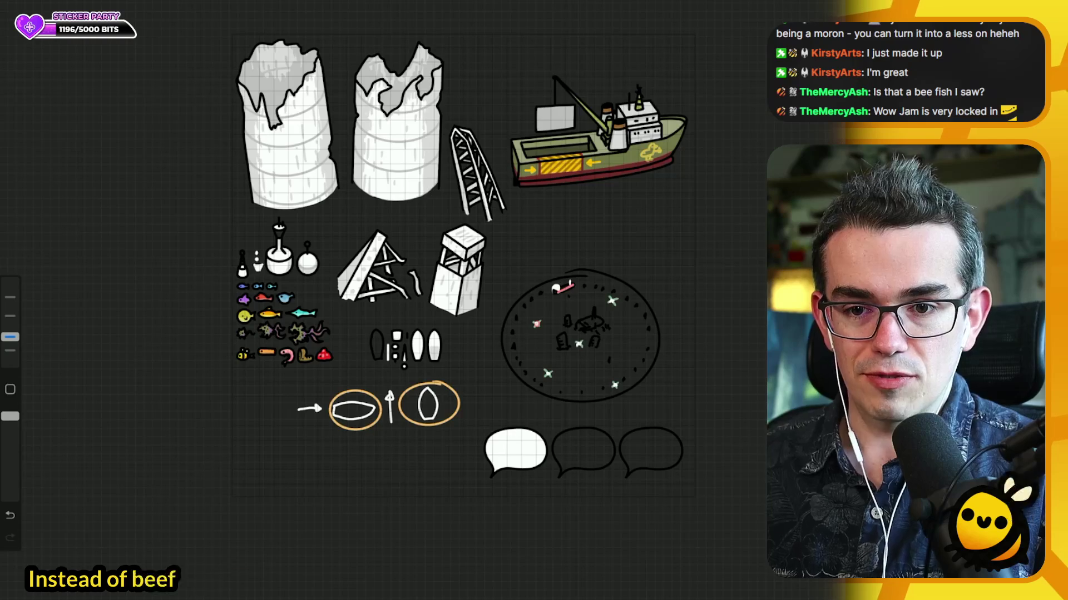
Step: Zoom in and out across the sheet to inspect the towers, boat, fish, map and speech bubbles
scroll(245, 355, up, 10)
scroll(245, 355, down, 5)
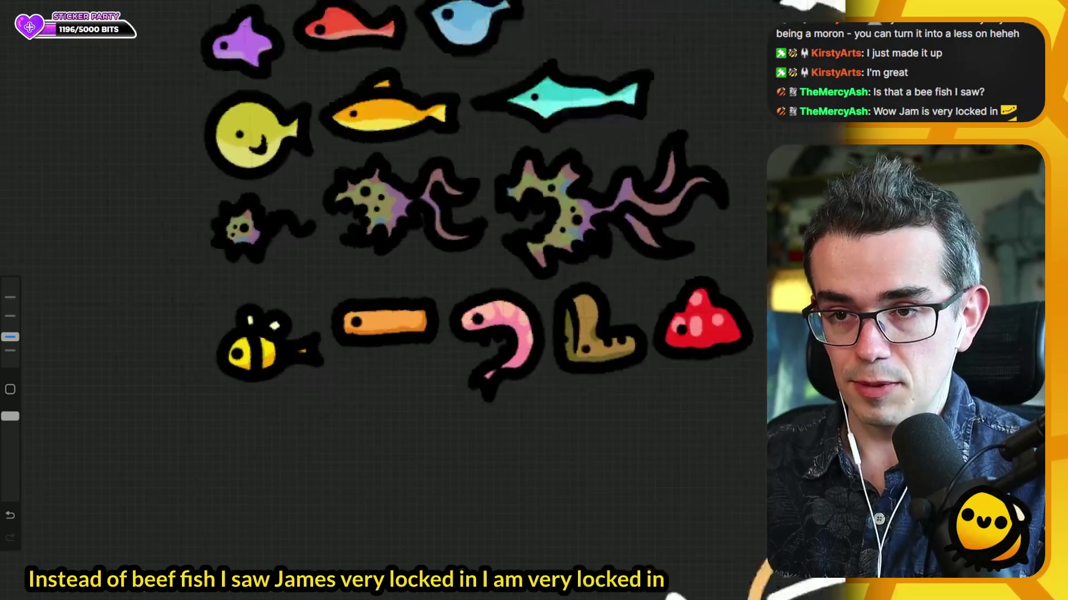
scroll(617, 310, up, 10)
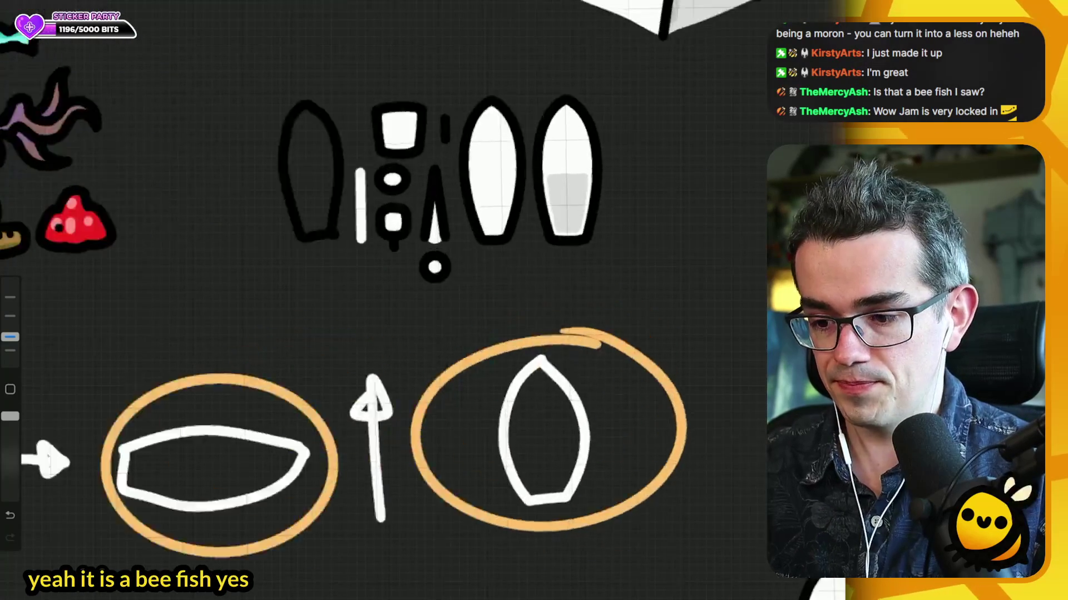
scroll(367, 251, down, 10)
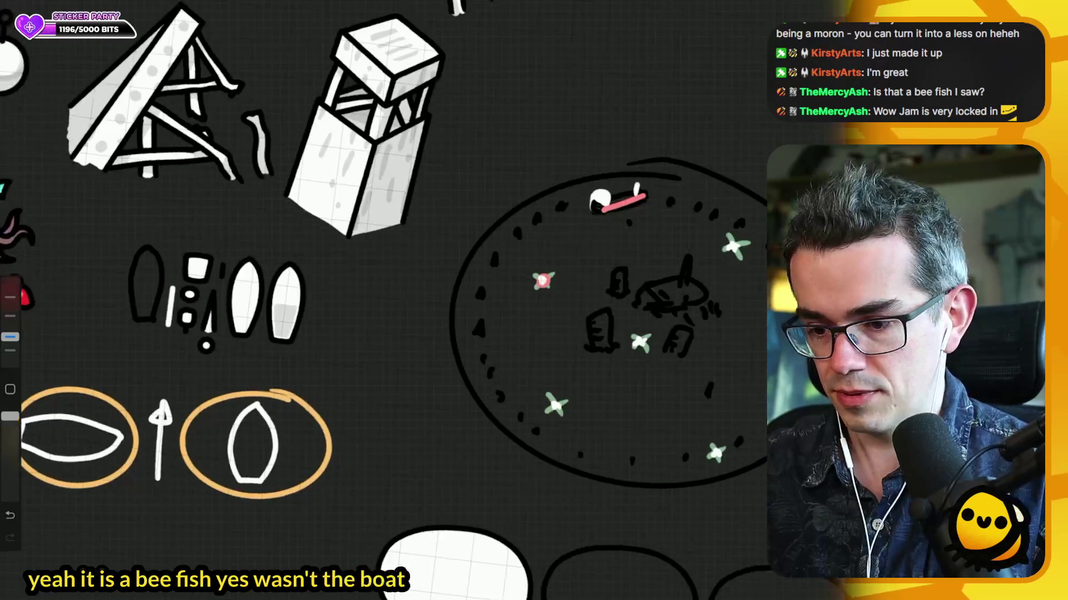
scroll(367, 262, up, 10)
scroll(300, 312, down, 3)
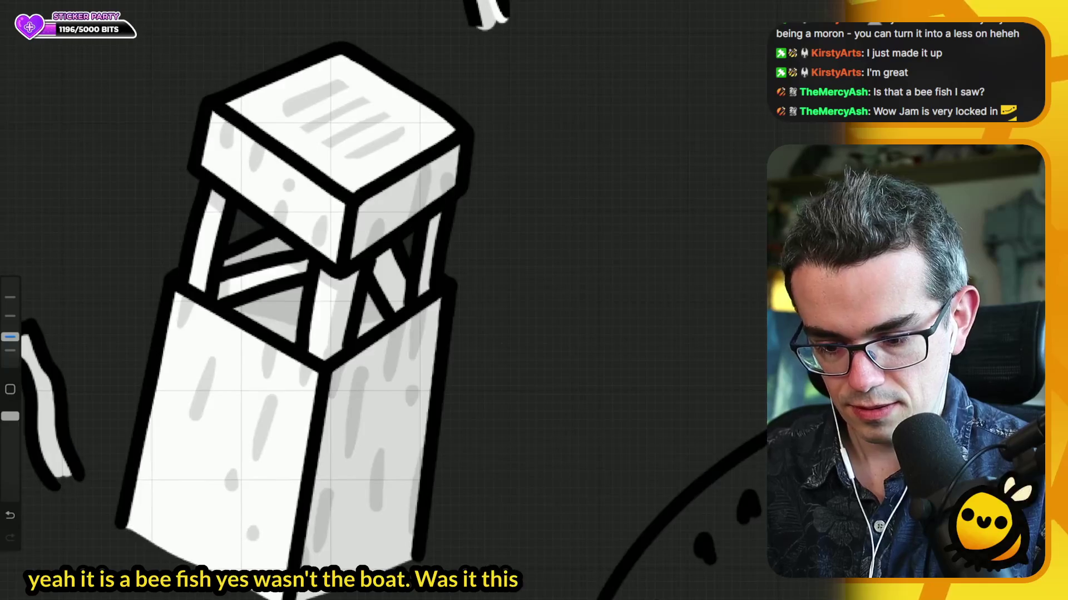
scroll(300, 312, up, 5)
scroll(339, 342, down, 3)
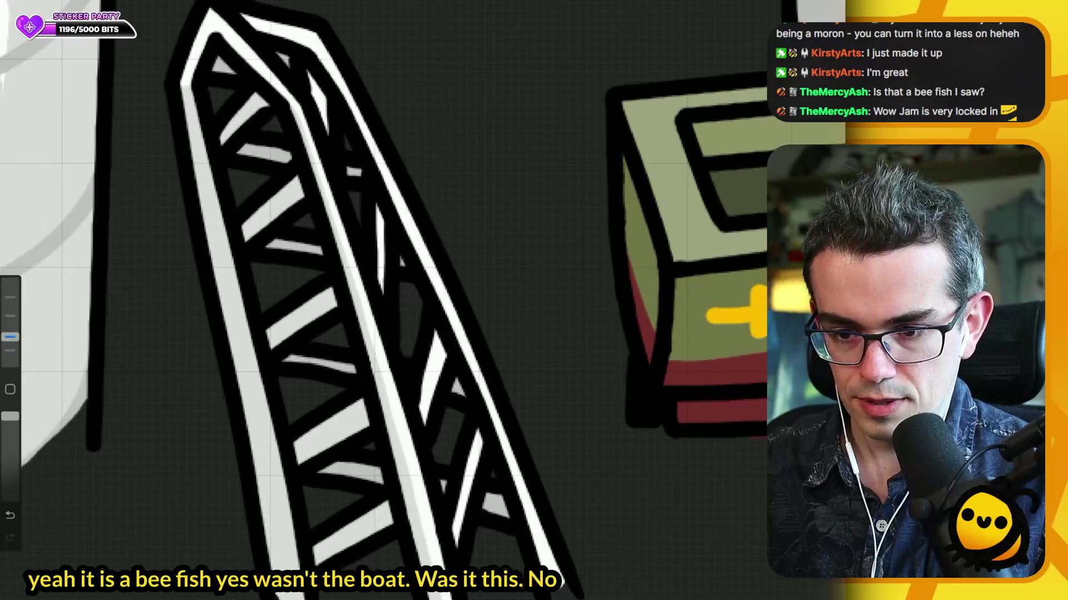
scroll(339, 342, down, 5)
scroll(367, 278, down, 2)
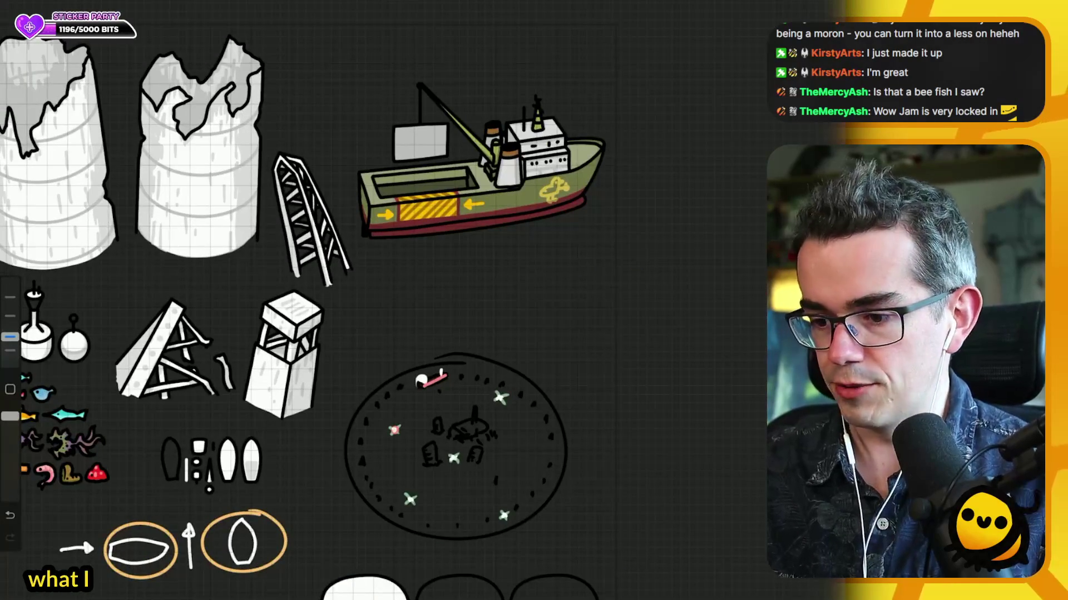
scroll(344, 278, down, 3)
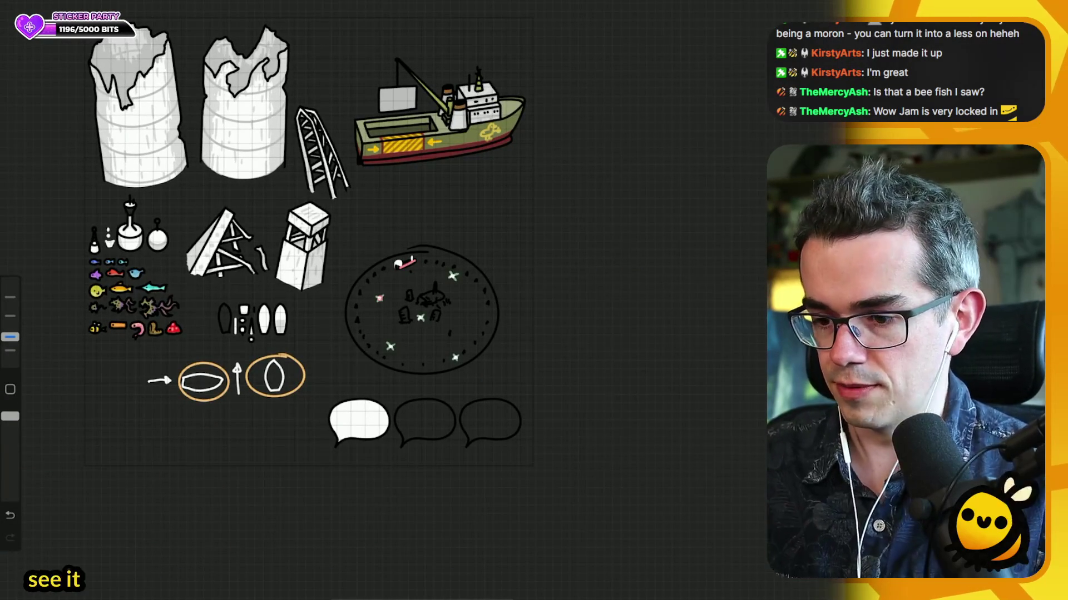
Step: Open the Layers panel beside the fishing boat artwork
key(l)
scroll(368, 112, up, 5)
scroll(345, 302, up, 5)
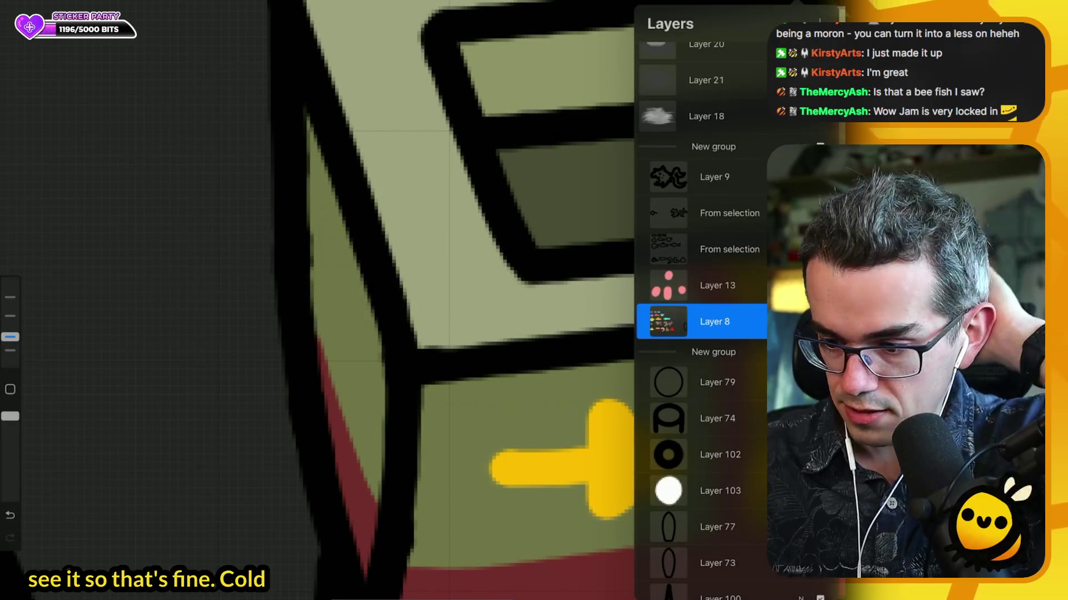
Step: Turn on a yellow Background colour and view the canvas with it
scroll(701, 311, up, 10)
scroll(700, 311, up, 5)
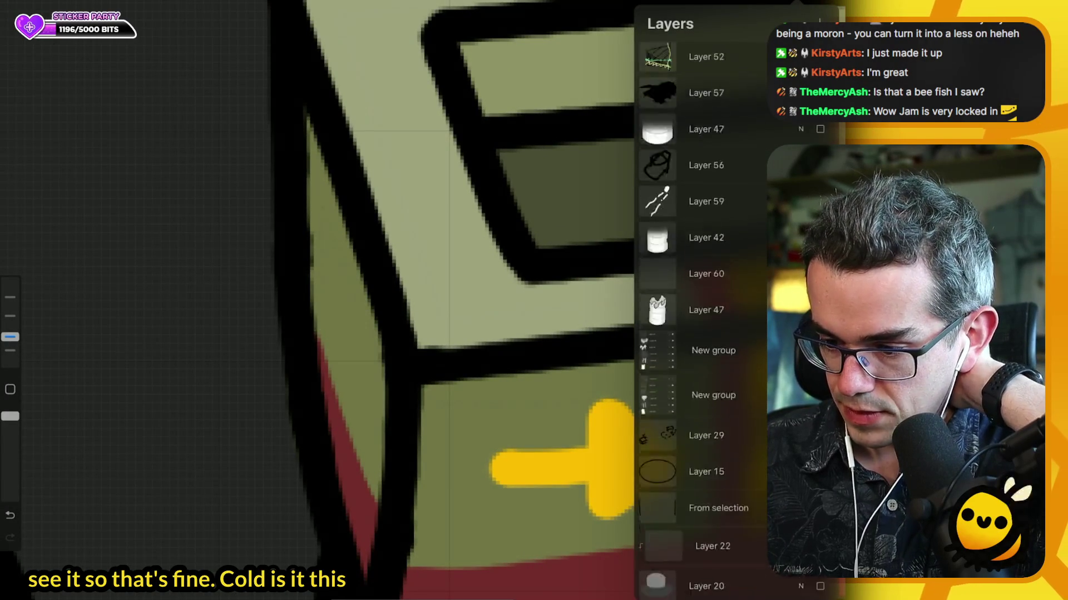
scroll(700, 311, up, 10)
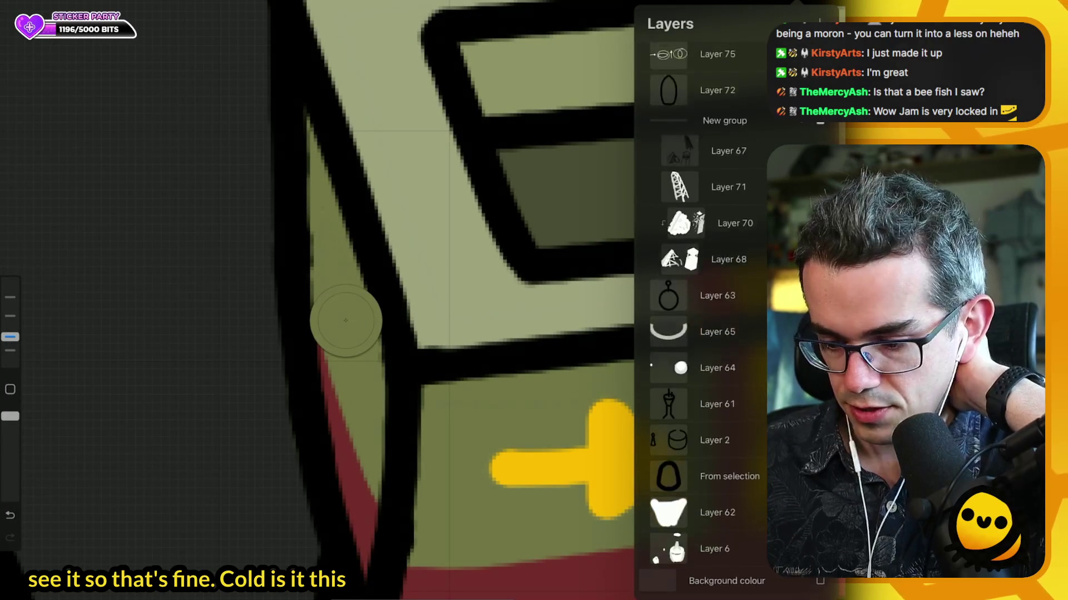
click(819, 581)
click(346, 321)
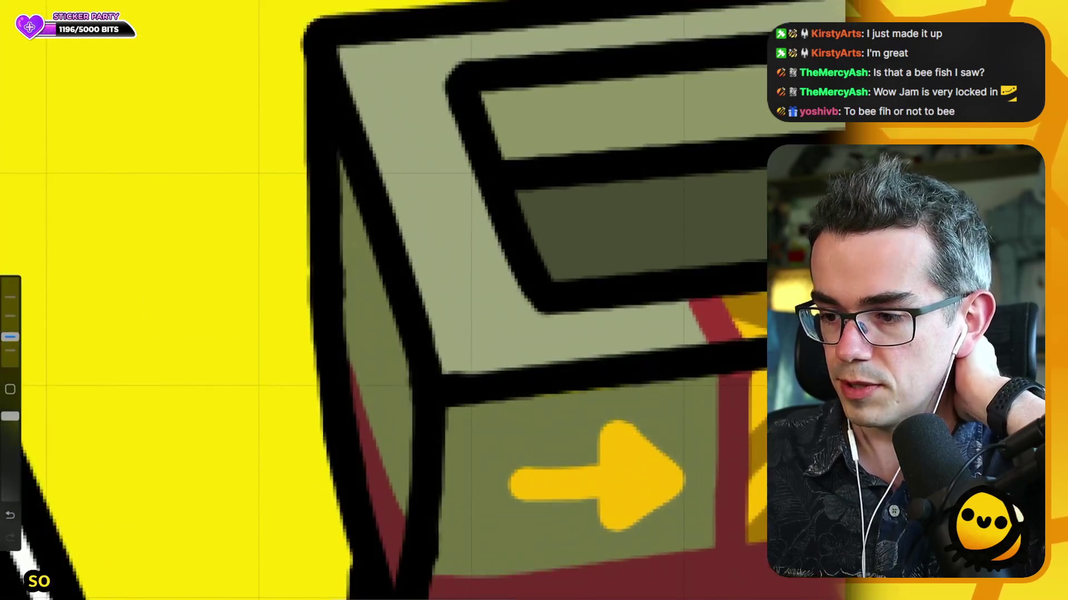
Step: Search the layer list for the boat's colour layer, toggling a layer group's visibility
click(801, 3)
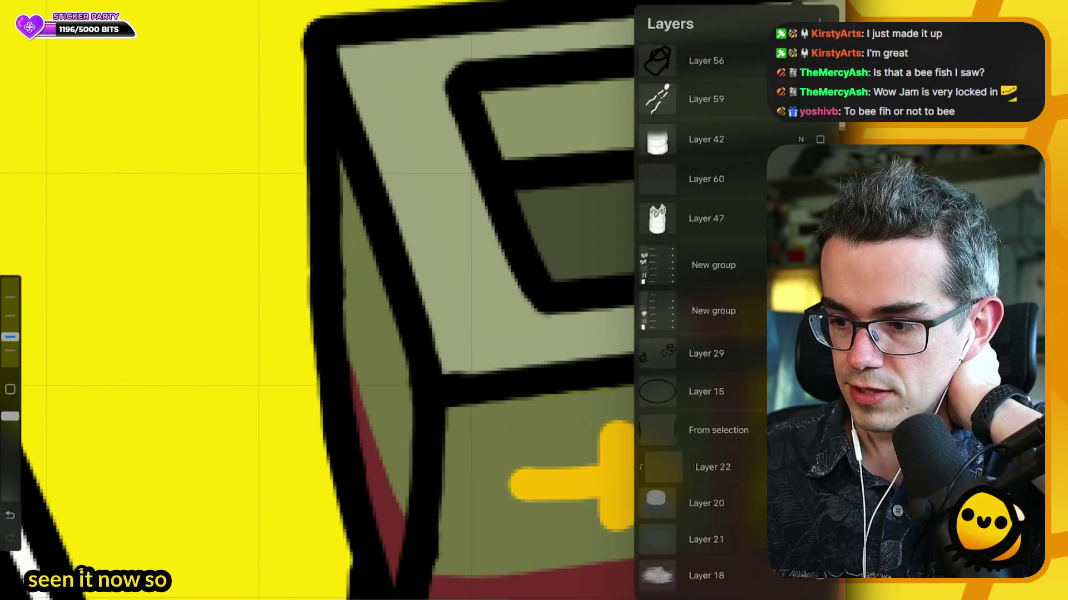
scroll(701, 311, up, 5)
scroll(700, 311, up, 8)
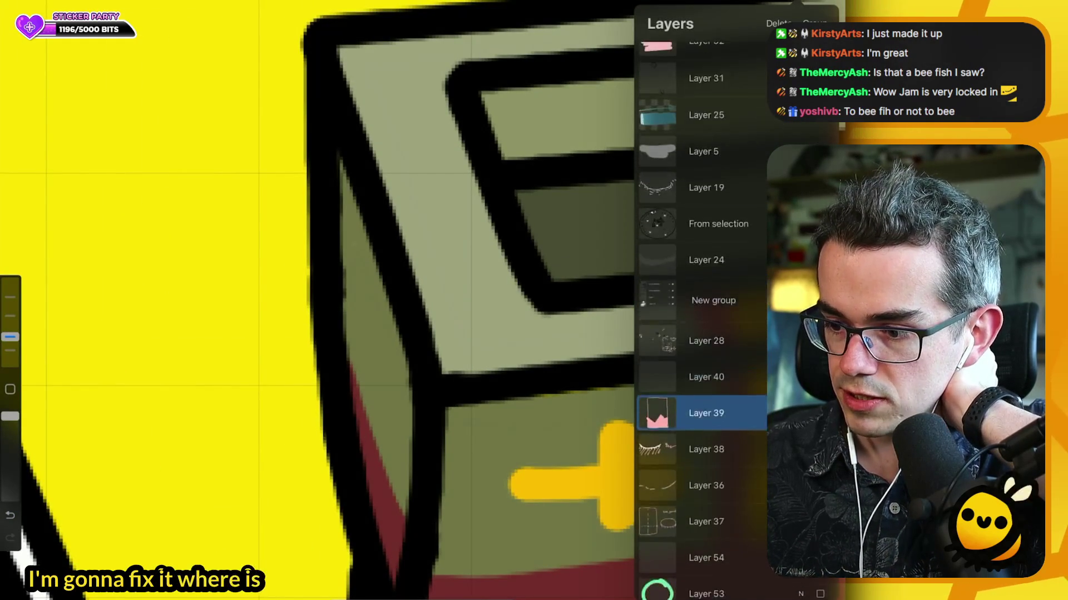
scroll(700, 312, down, 3)
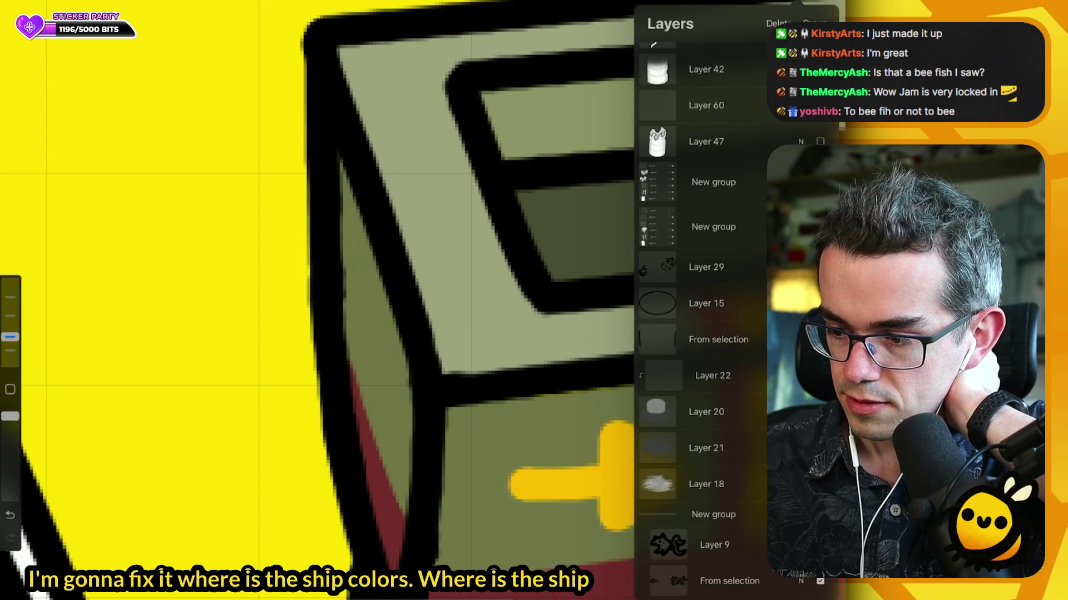
click(820, 181)
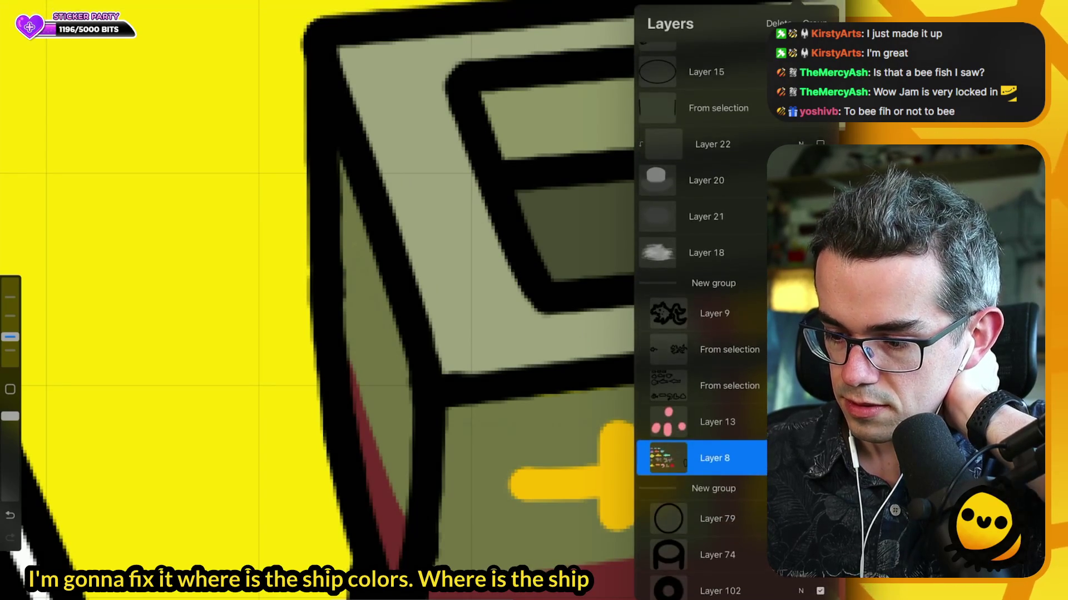
scroll(707, 311, up, 1)
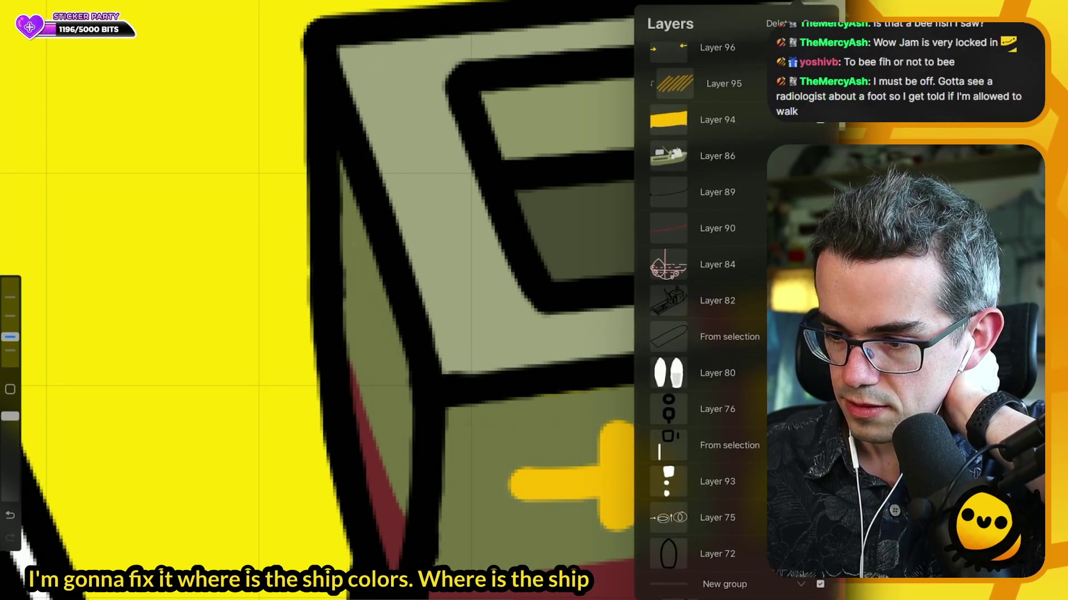
click(796, 7)
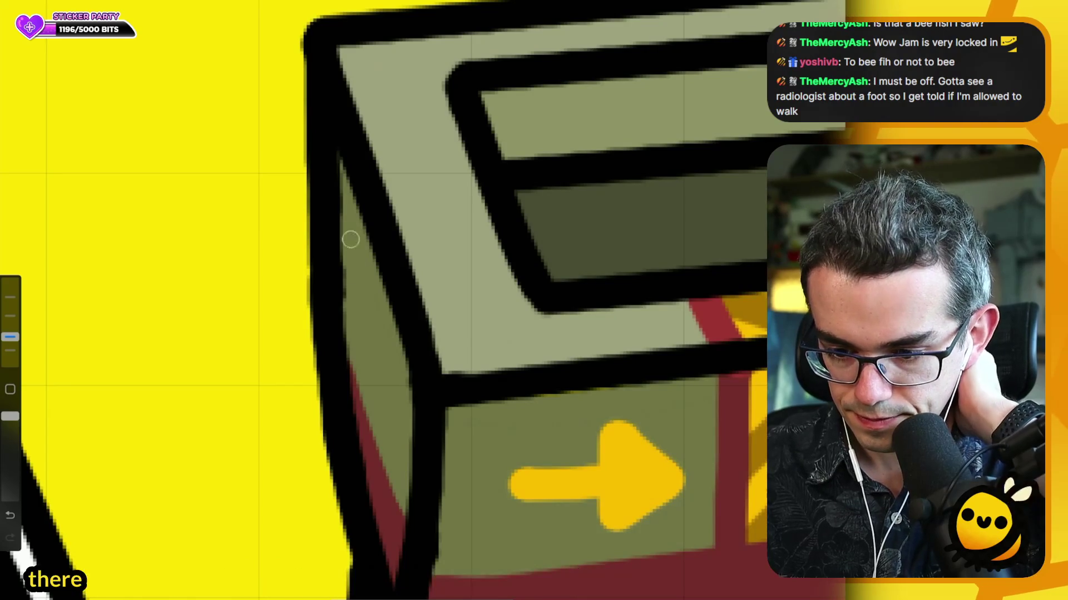
Step: Make Layer 99 the active layer while zoomed on the ship's hazard stripes, then check the ship
scroll(422, 300, down, 5)
scroll(422, 300, up, 5)
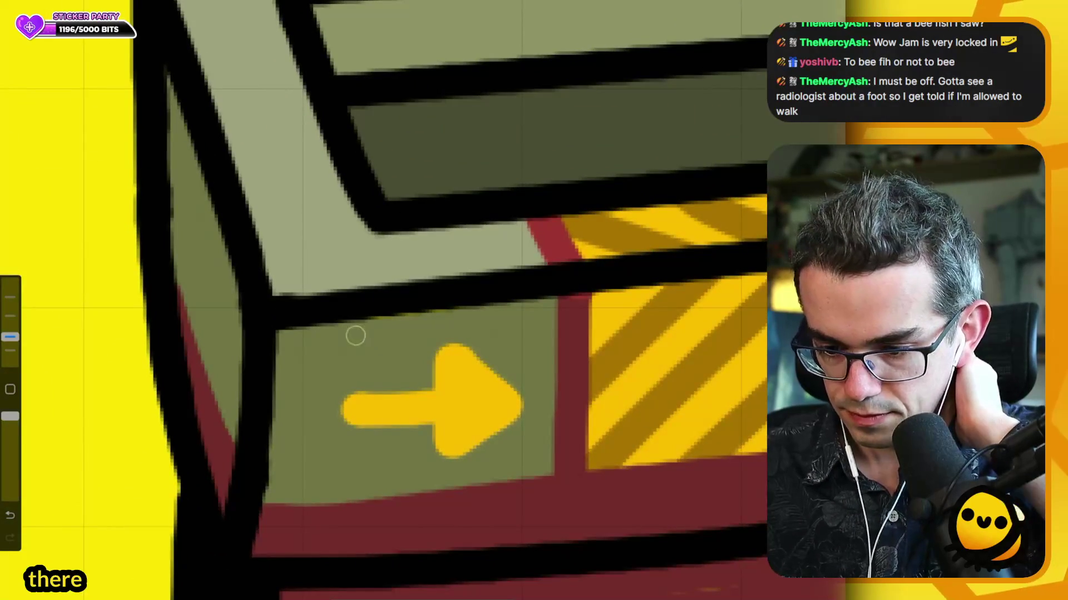
scroll(518, 314, down, 5)
scroll(423, 300, up, 5)
scroll(247, 287, up, 5)
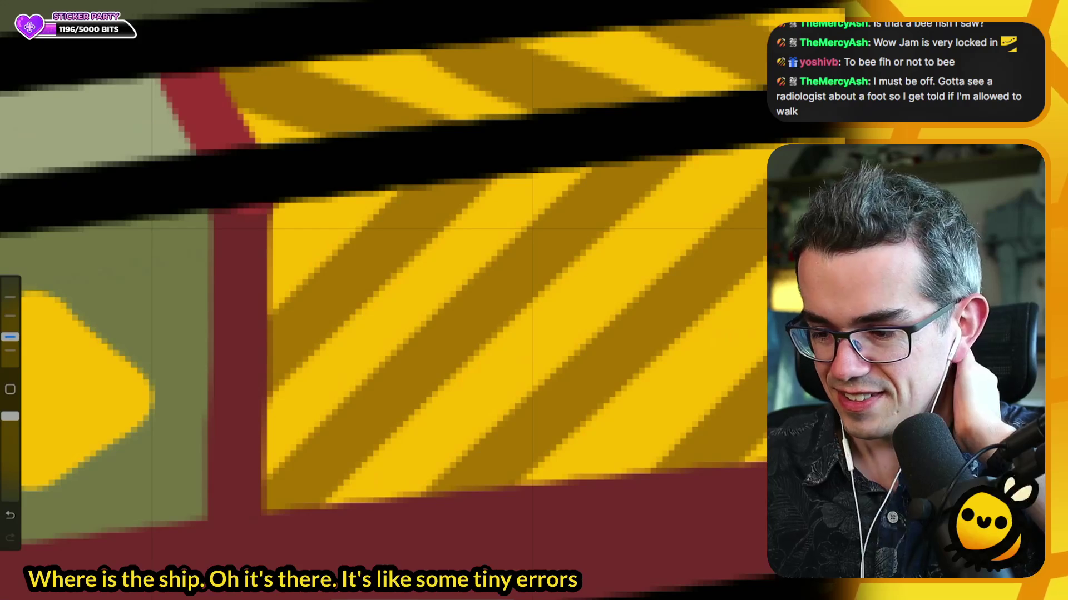
click(814, 13)
scroll(701, 278, up, 2)
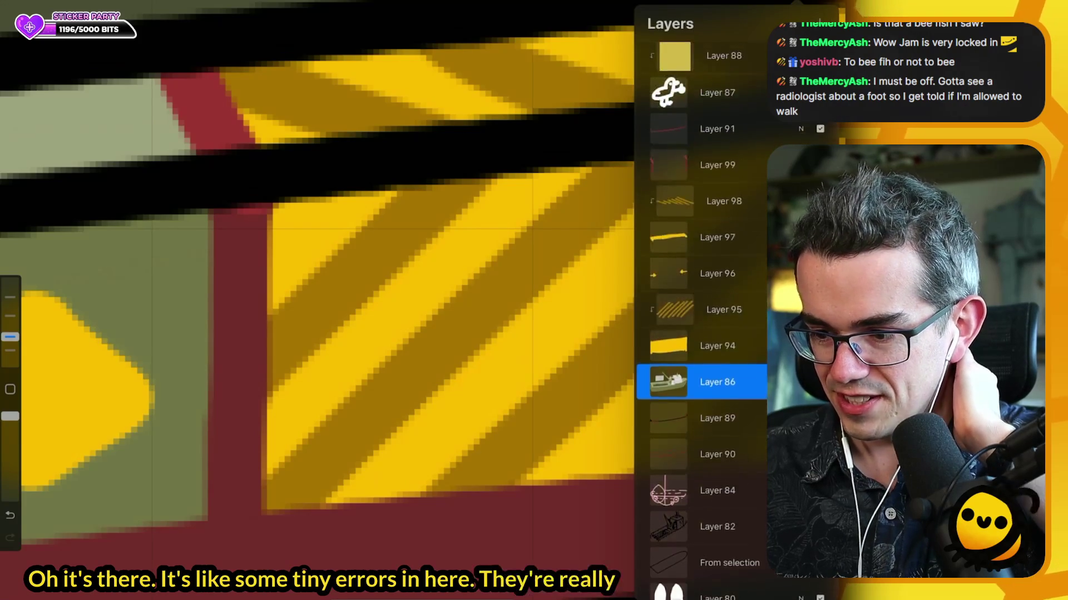
click(717, 161)
click(815, 12)
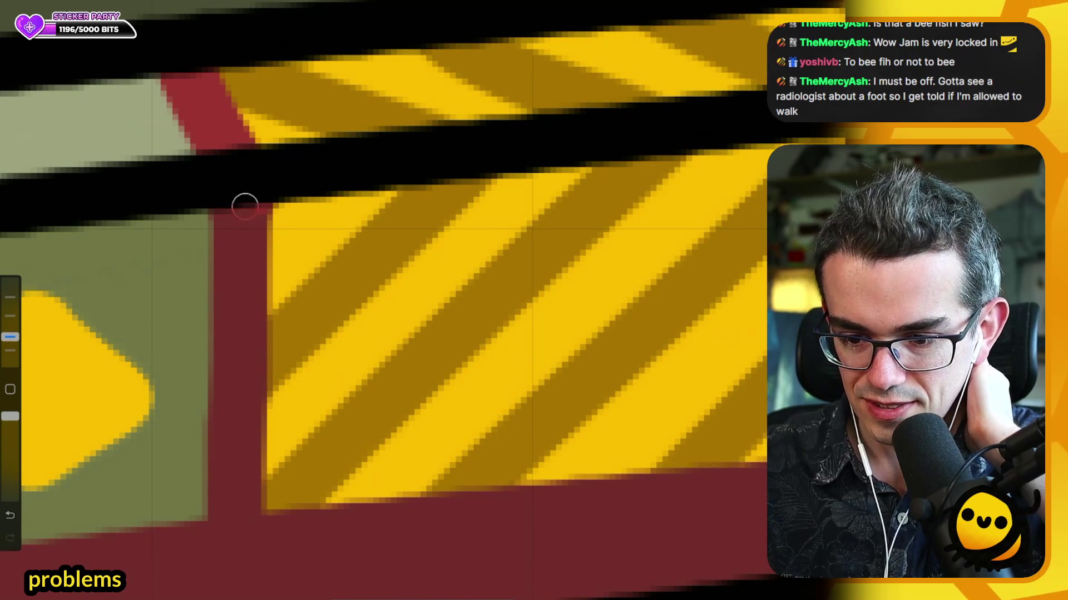
scroll(359, 239, down, 10)
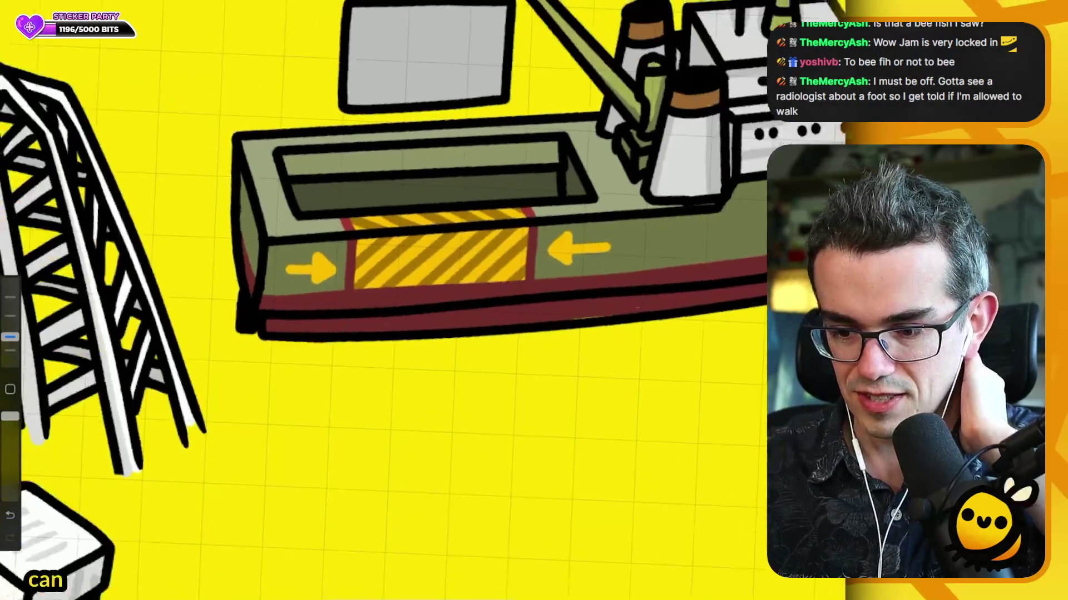
scroll(423, 222, down, 2)
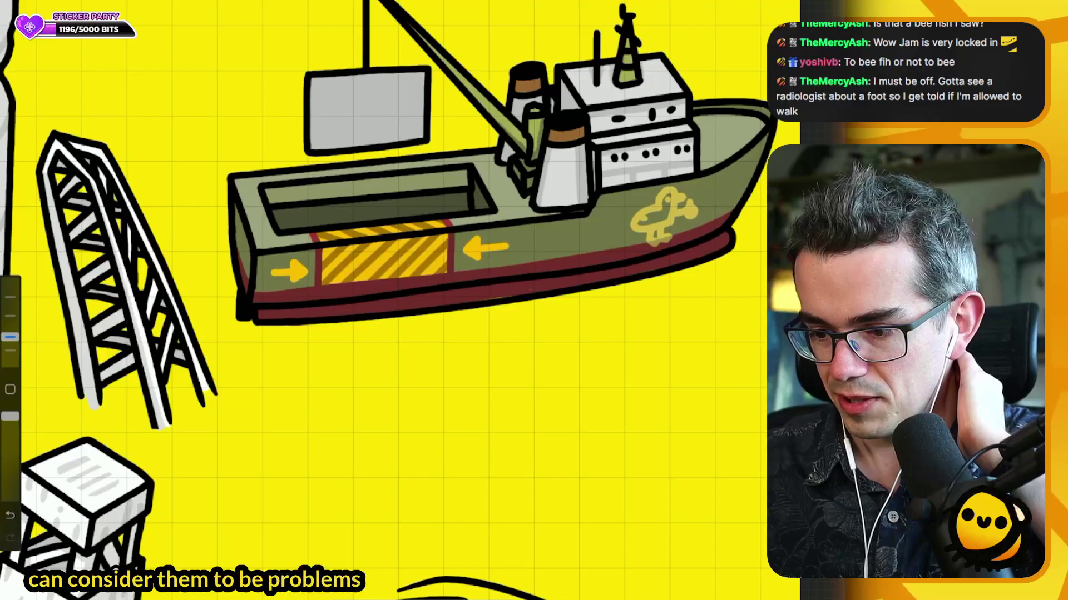
scroll(390, 250, up, 5)
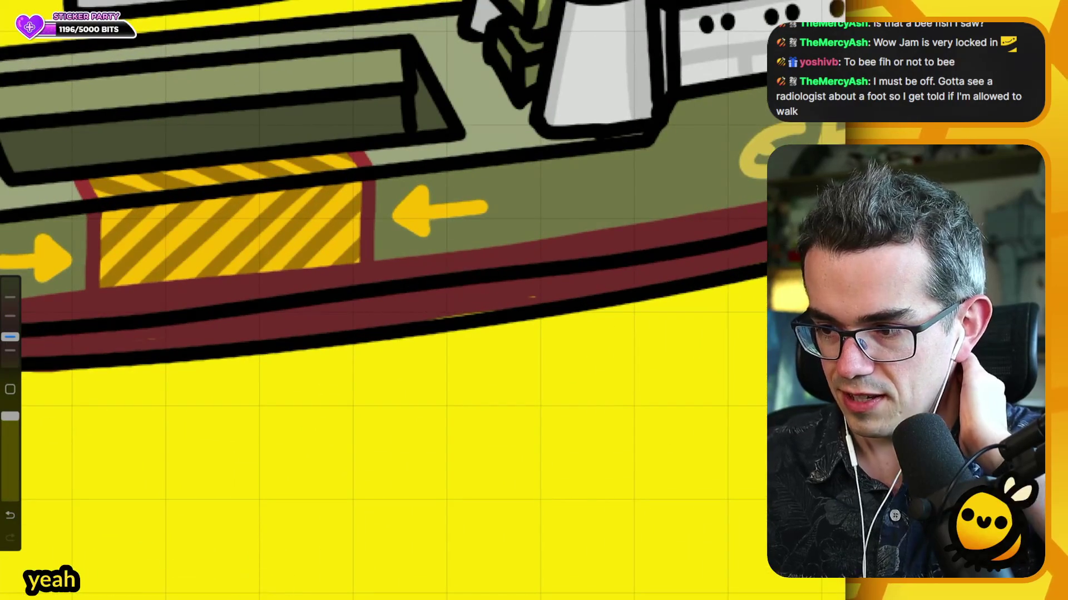
Step: Make Layer 91 the active layer and undo the last paint stroke
click(814, 12)
click(717, 286)
click(814, 12)
click(723, 13)
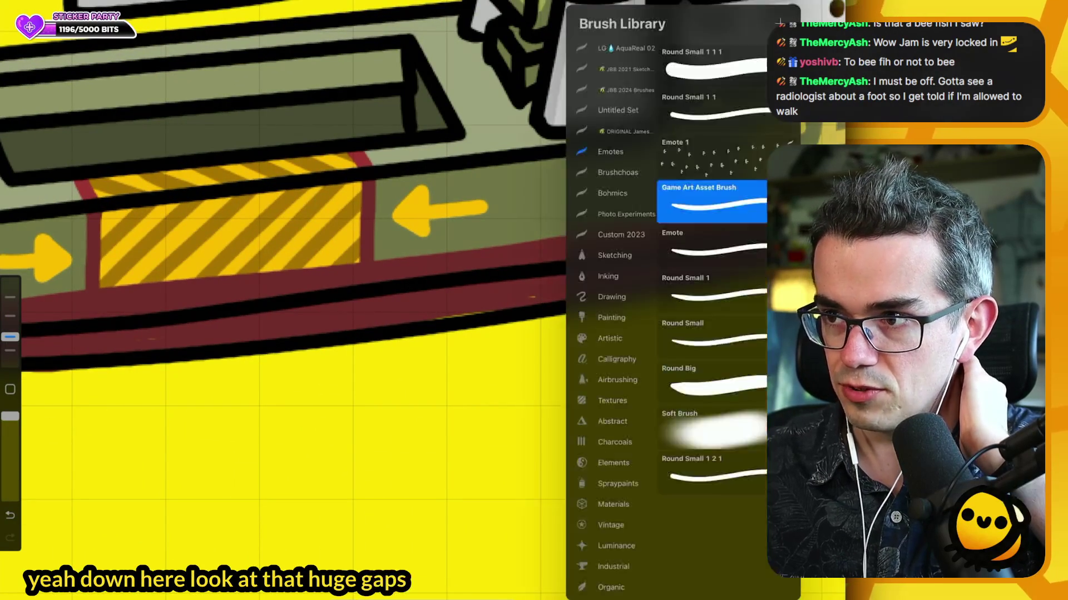
click(723, 13)
key(ctrl+z)
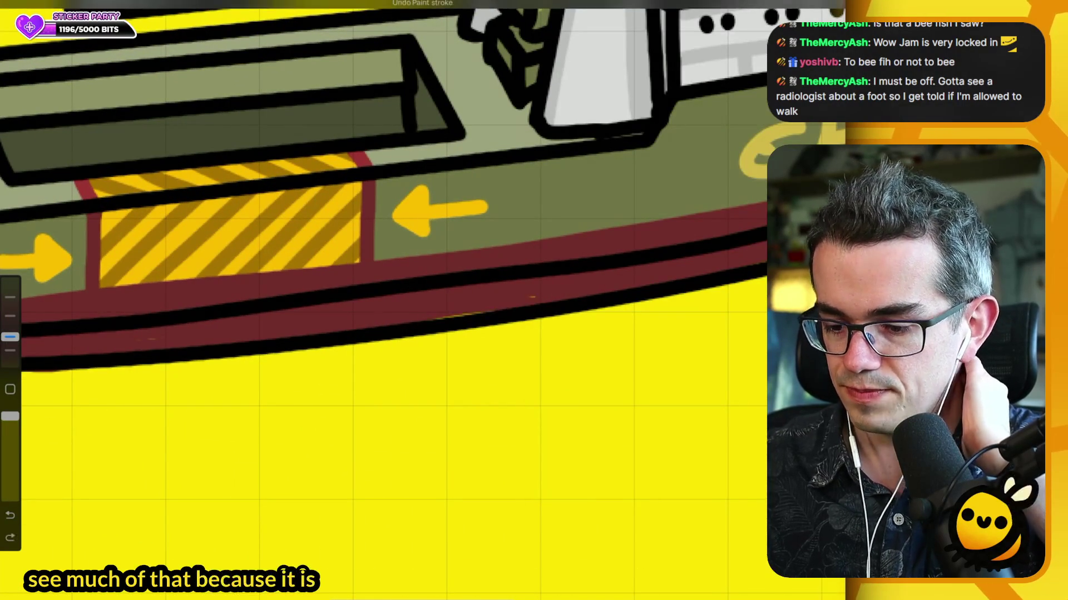
Step: Make Layer 90 the active layer and sample the colour at the ship's bow rim
click(815, 12)
scroll(701, 334, down, 5)
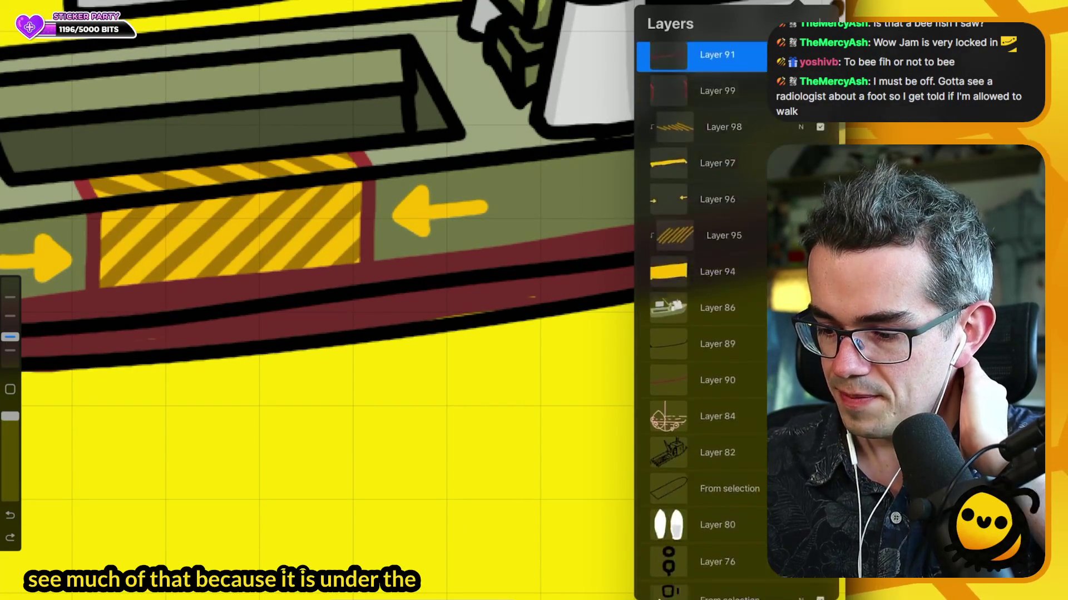
click(717, 360)
click(815, 12)
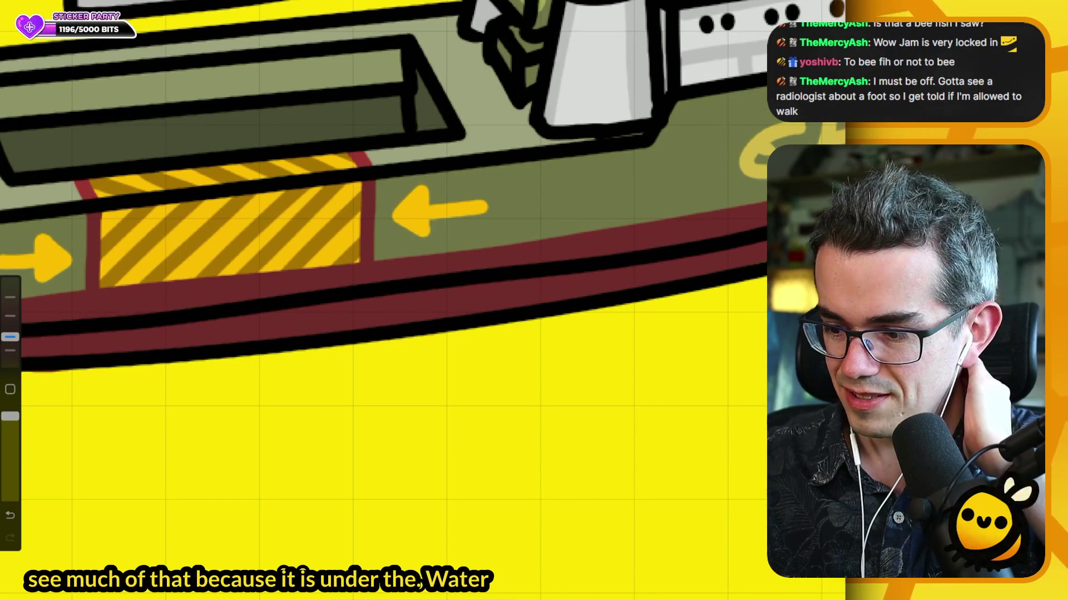
scroll(389, 250, down, 5)
scroll(389, 250, up, 5)
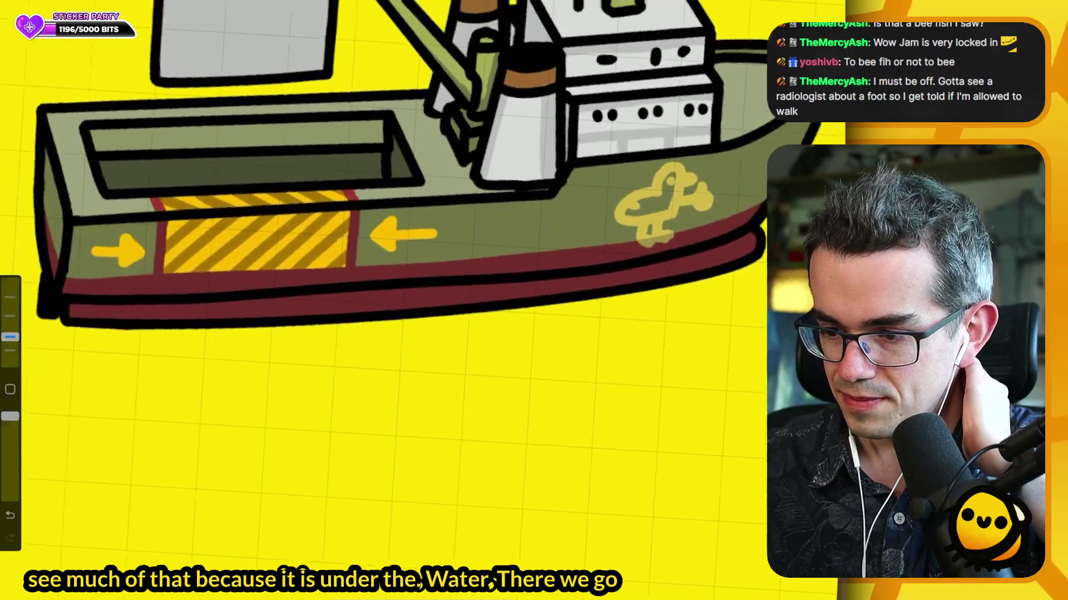
scroll(389, 250, up, 5)
drag(549, 227, 555, 227)
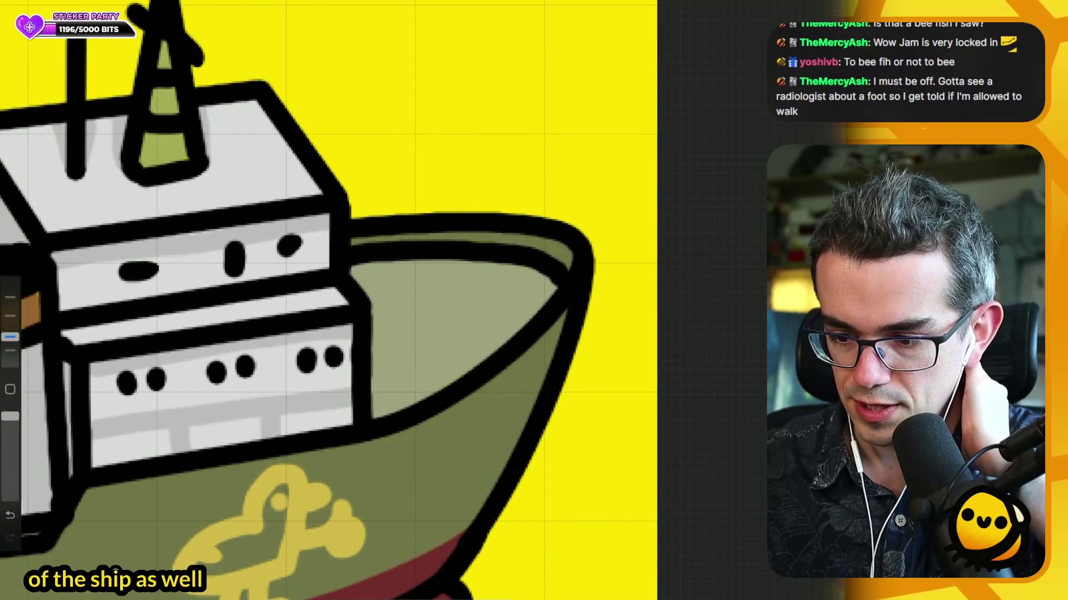
Step: Turn off the yellow background colour and zoom in on the speech bubbles
scroll(322, 300, down, 3)
scroll(323, 300, down, 5)
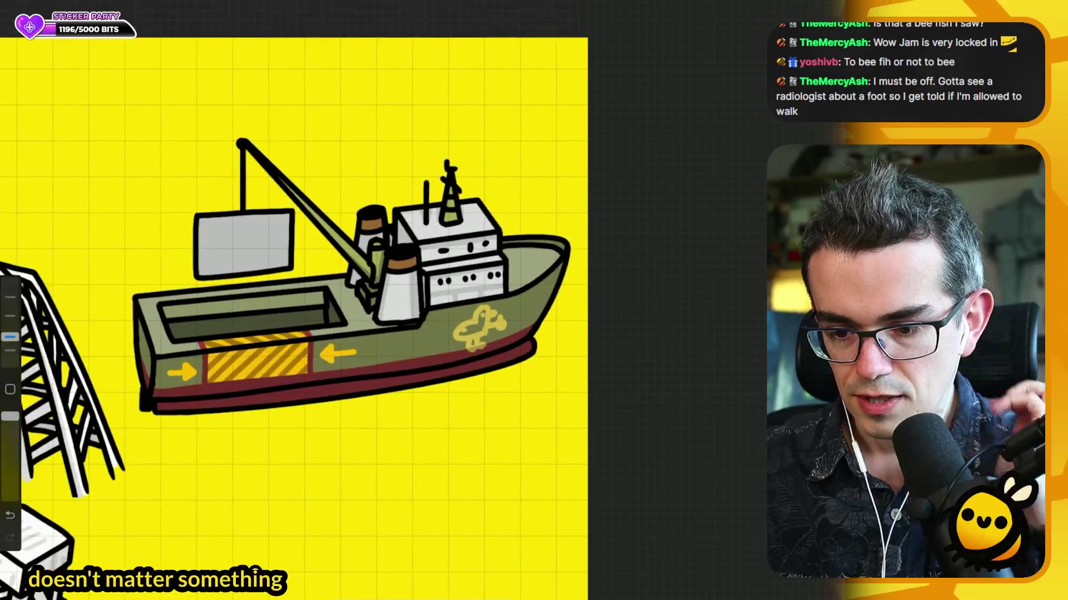
scroll(706, 333, down, 5)
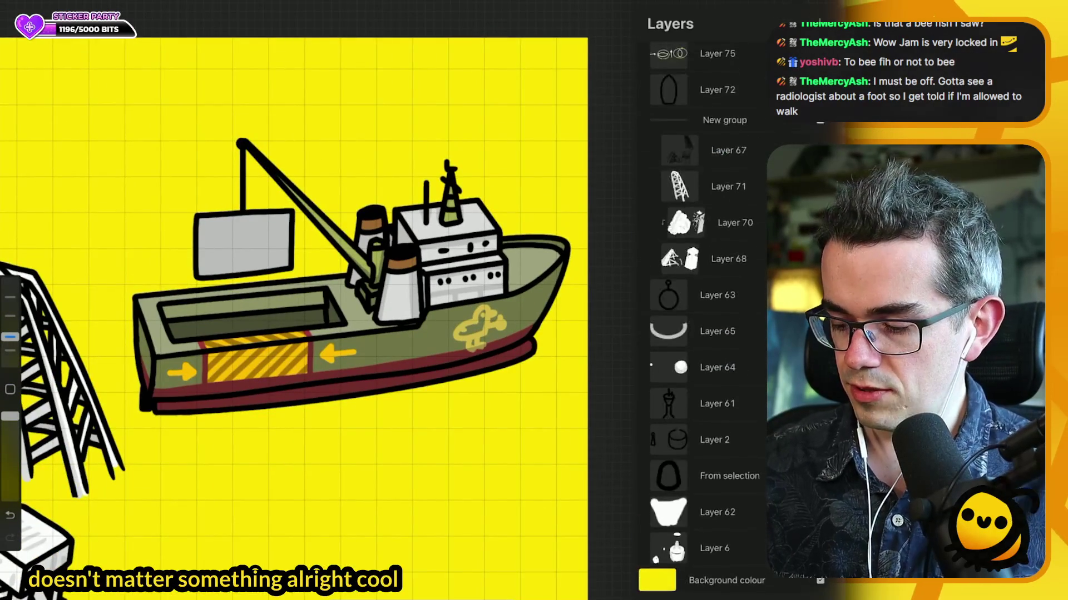
click(820, 587)
scroll(482, 224, down, 5)
scroll(482, 225, up, 5)
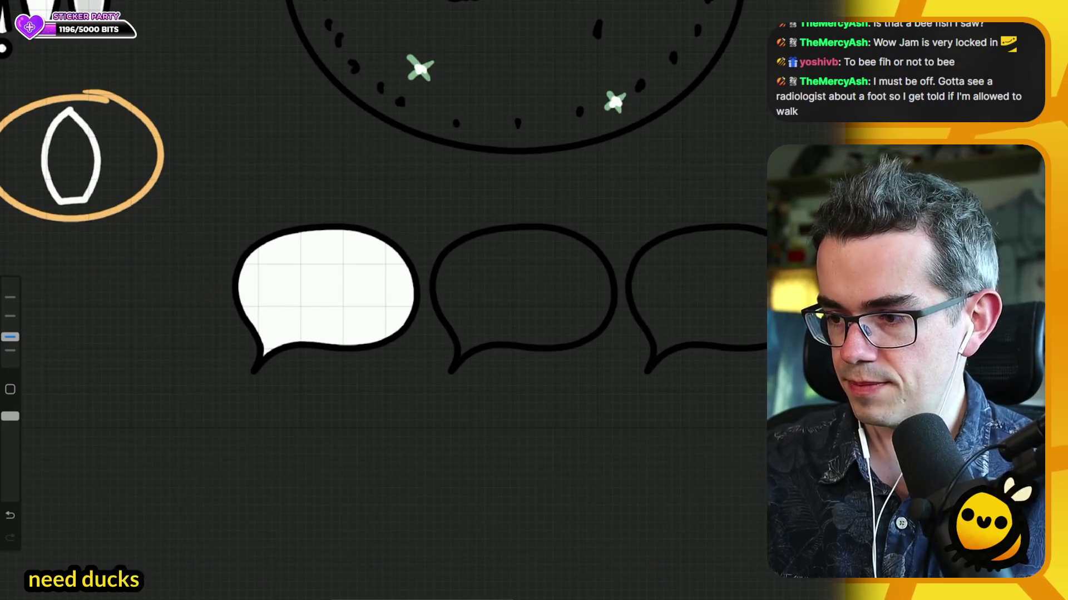
Step: Change the background colour to a neutral grey from the colour history
key(l)
scroll(707, 311, up, 5)
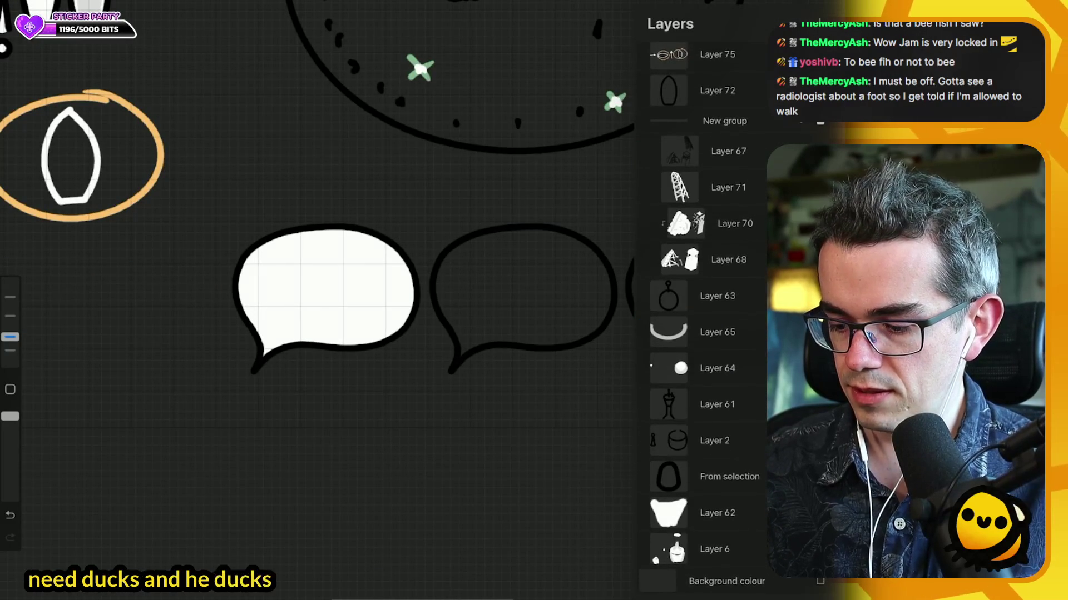
click(657, 581)
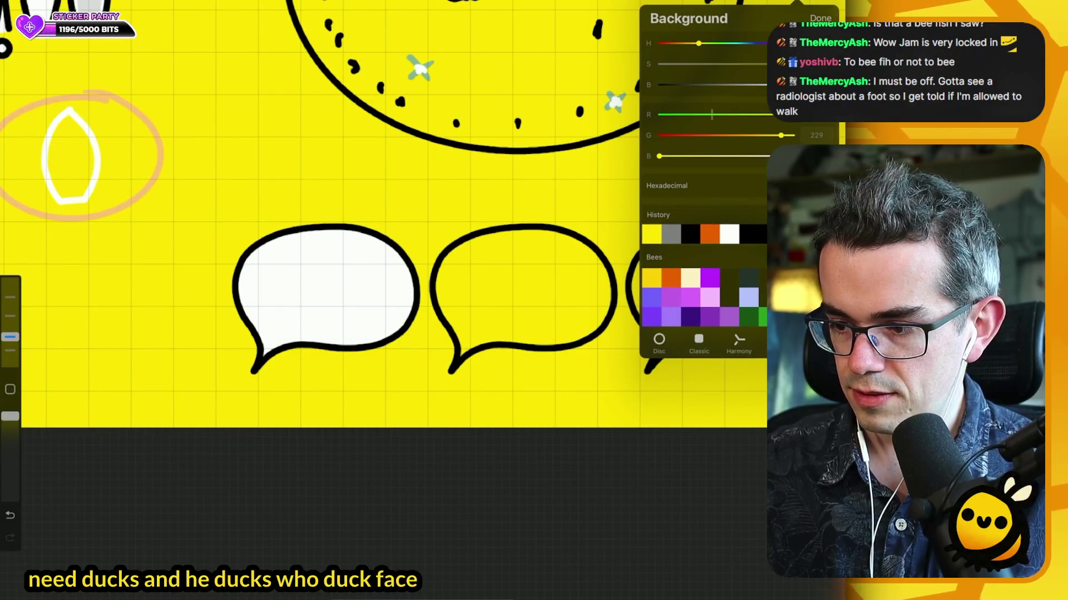
click(671, 235)
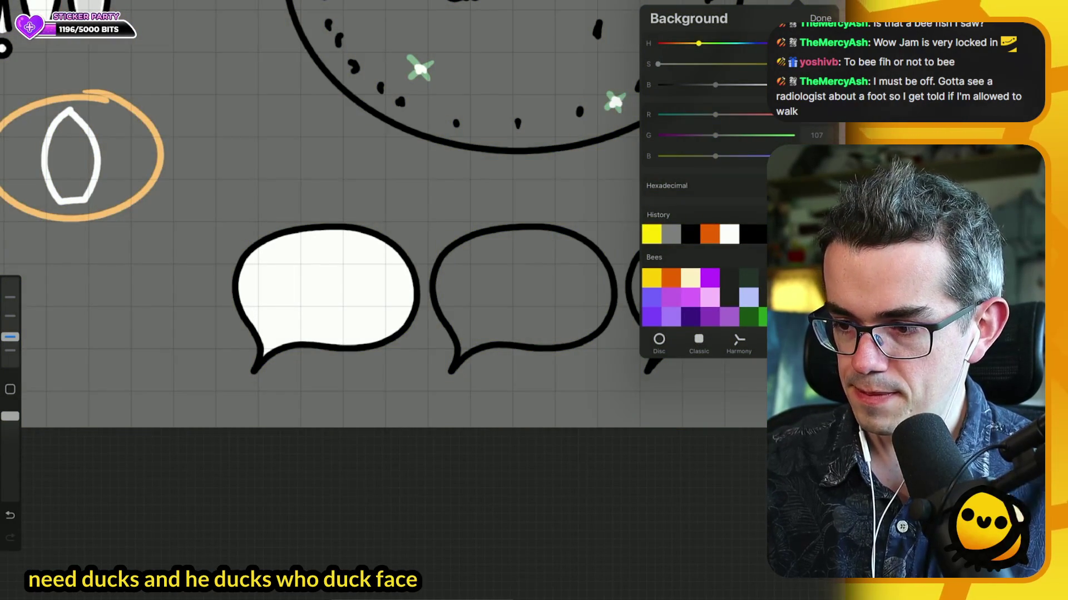
key(Escape)
Step: Select Layer 107, the white bubble fill, and reveal its duplicate option
scroll(701, 312, down, 10)
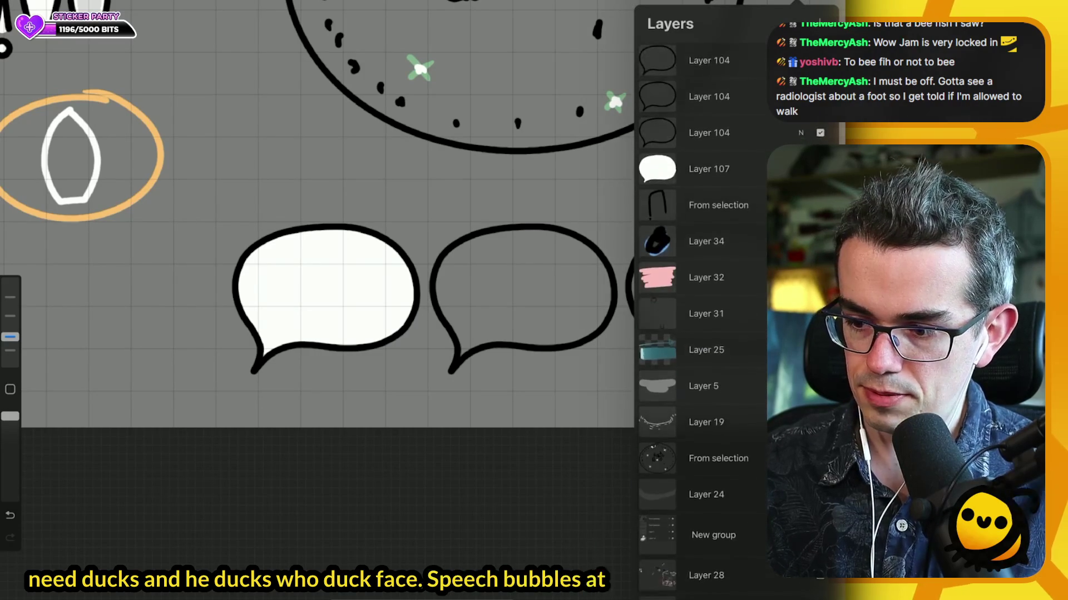
click(709, 169)
drag(739, 168, 656, 168)
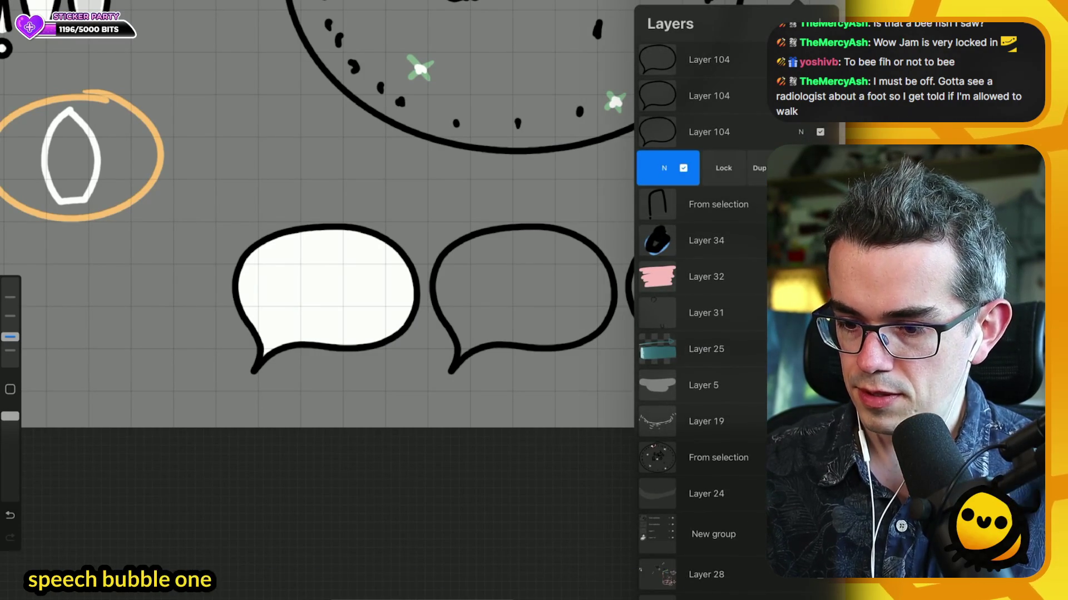
Step: Duplicate Layer 107 and move the white fill copy onto the middle speech bubble
click(709, 168)
key(v)
drag(326, 293, 524, 293)
scroll(524, 293, up, 5)
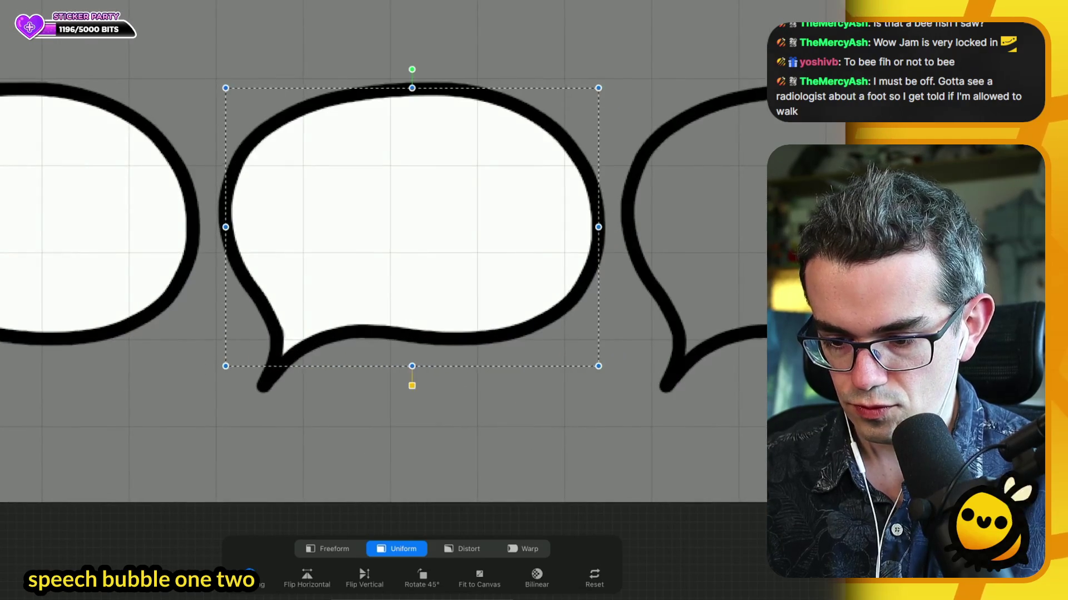
drag(412, 227, 412, 227)
click(799, 11)
Step: Duplicate the white fill layer again and move the copy onto the third bubble
drag(722, 167, 667, 167)
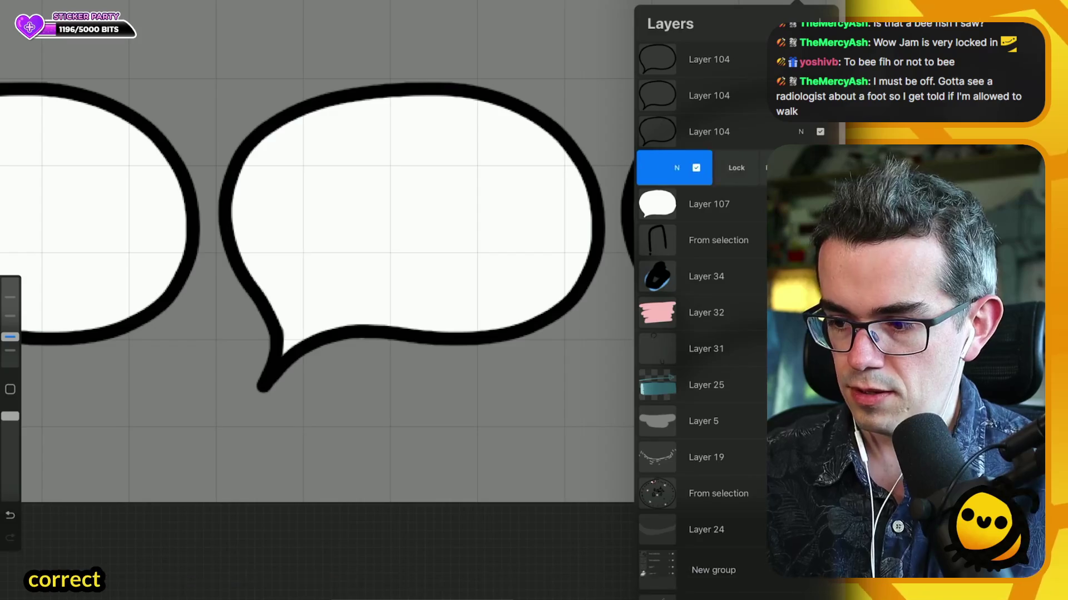
click(759, 168)
click(136, 11)
drag(412, 227, 813, 227)
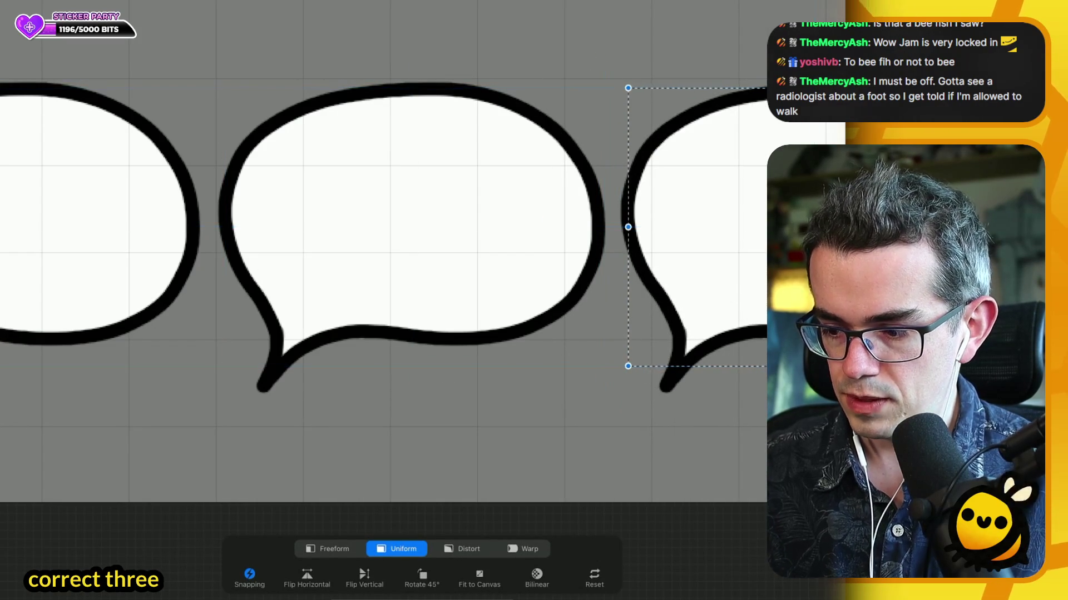
click(799, 3)
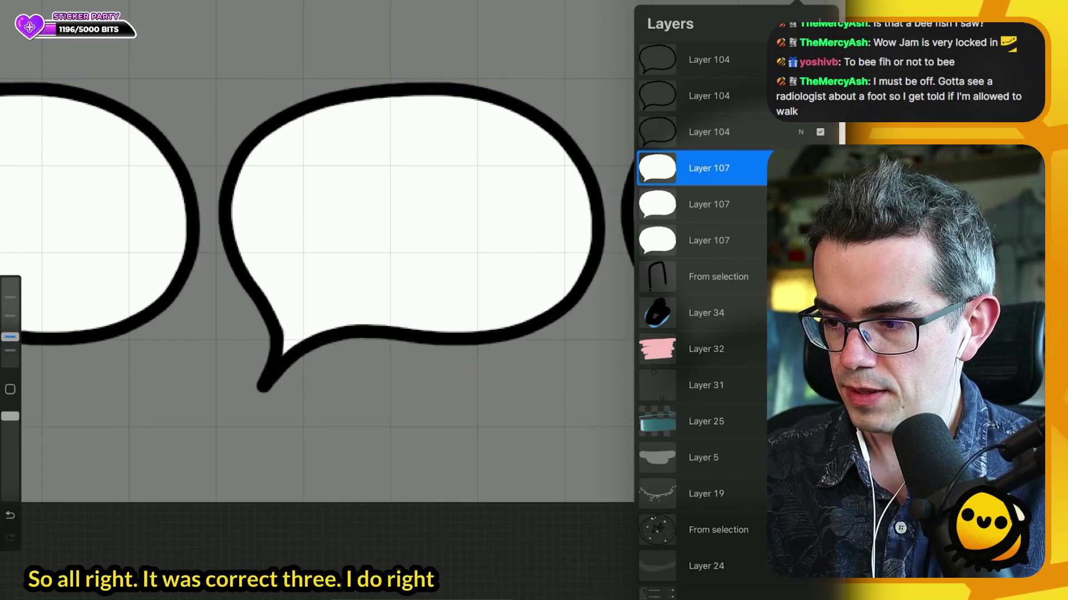
click(836, 2)
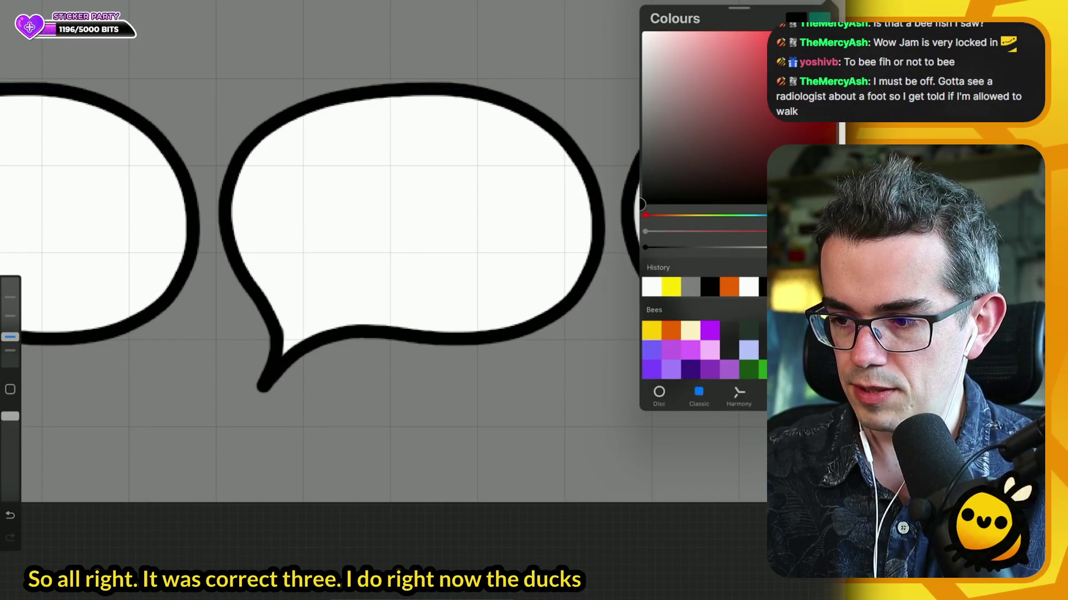
Step: With the Game Art Asset Brush, draw the rounded arch of the duck's head in the bubble
click(686, 3)
scroll(389, 278, down, 3)
scroll(344, 278, up, 5)
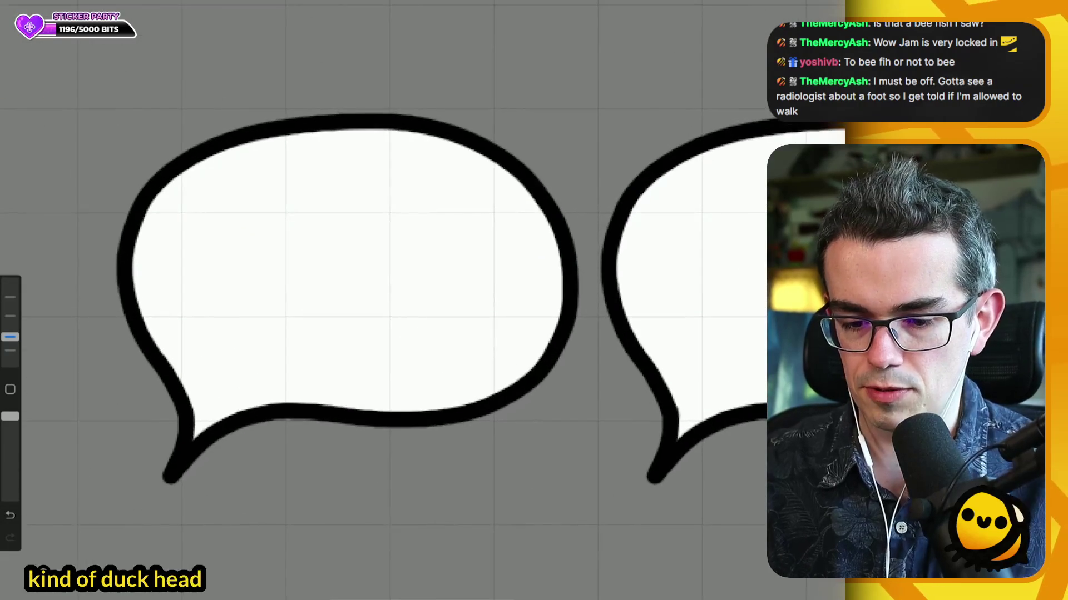
click(305, 339)
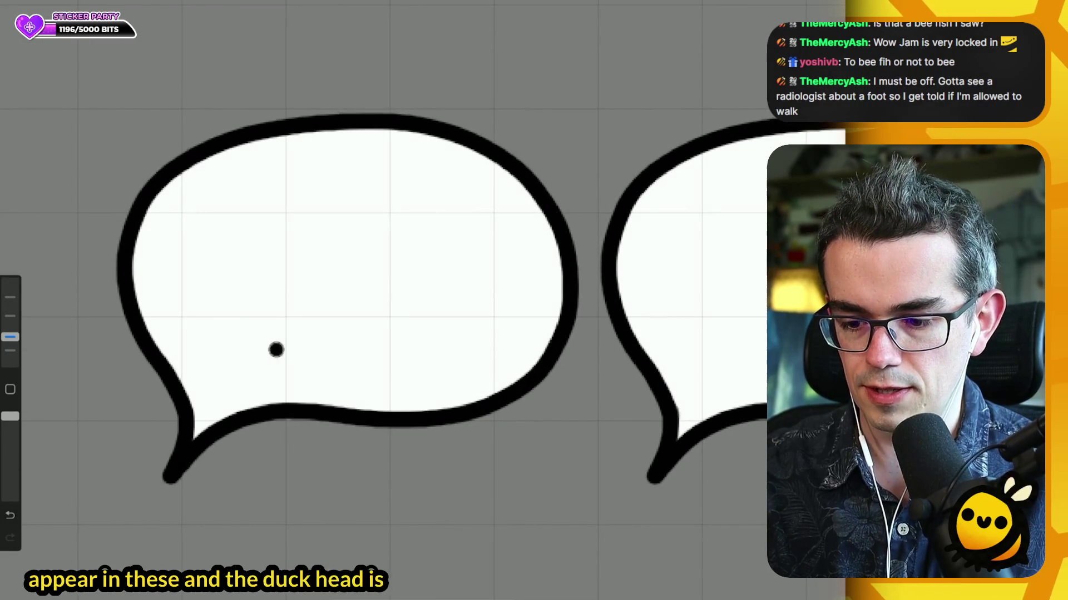
mouse_move(250, 340)
mouse_down()
mouse_move(240, 257)
mouse_move(308, 198)
mouse_move(340, 316)
mouse_up()
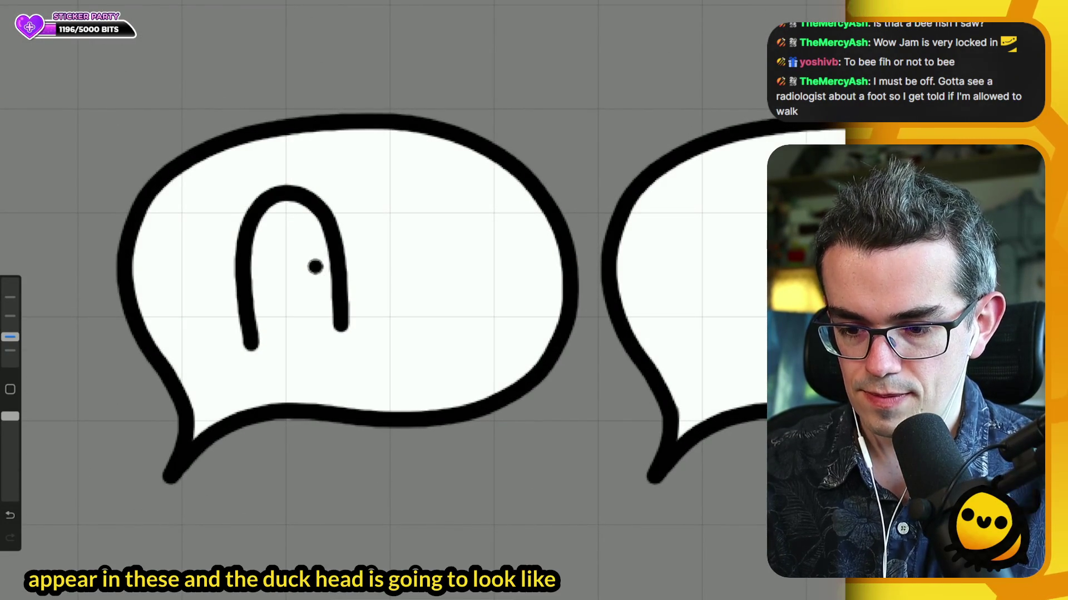
Step: Erase a gap in the head's right side with an enlarged tool, then shrink it back
drag(10, 336, 10, 322)
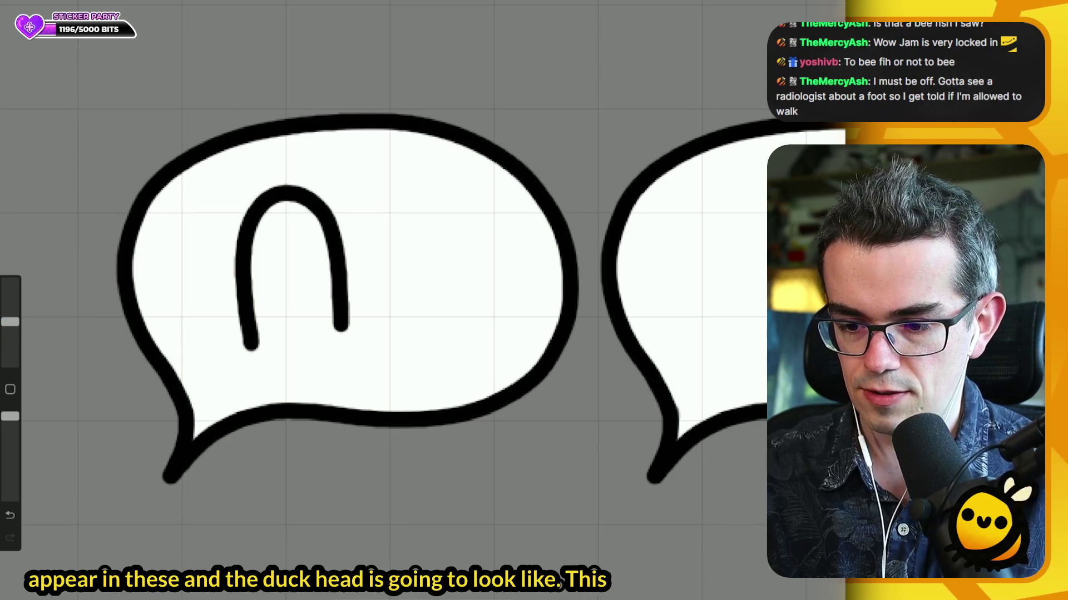
drag(320, 271, 371, 269)
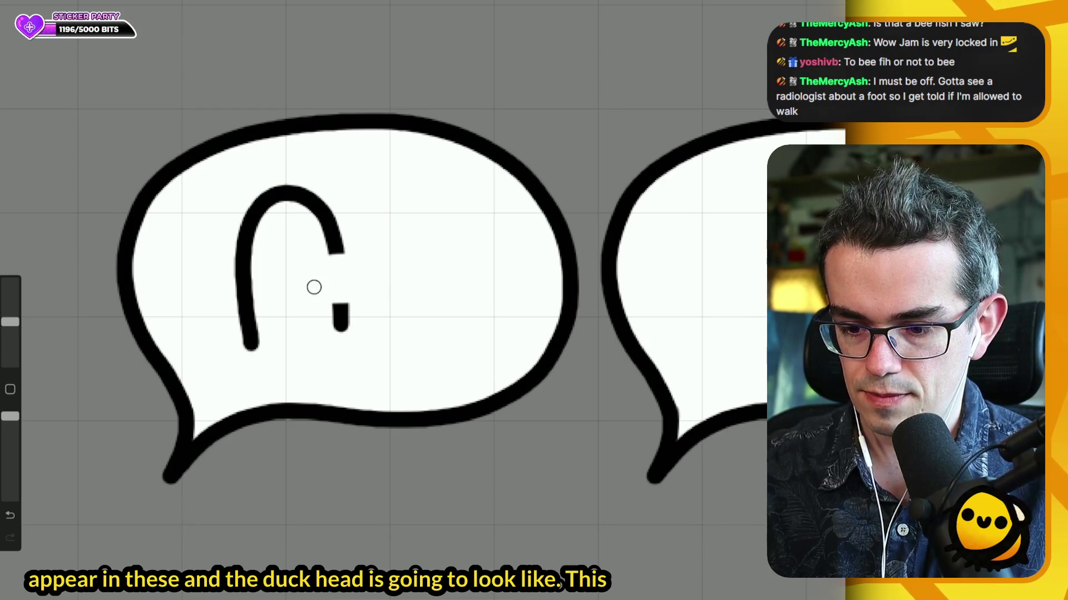
drag(10, 322, 10, 337)
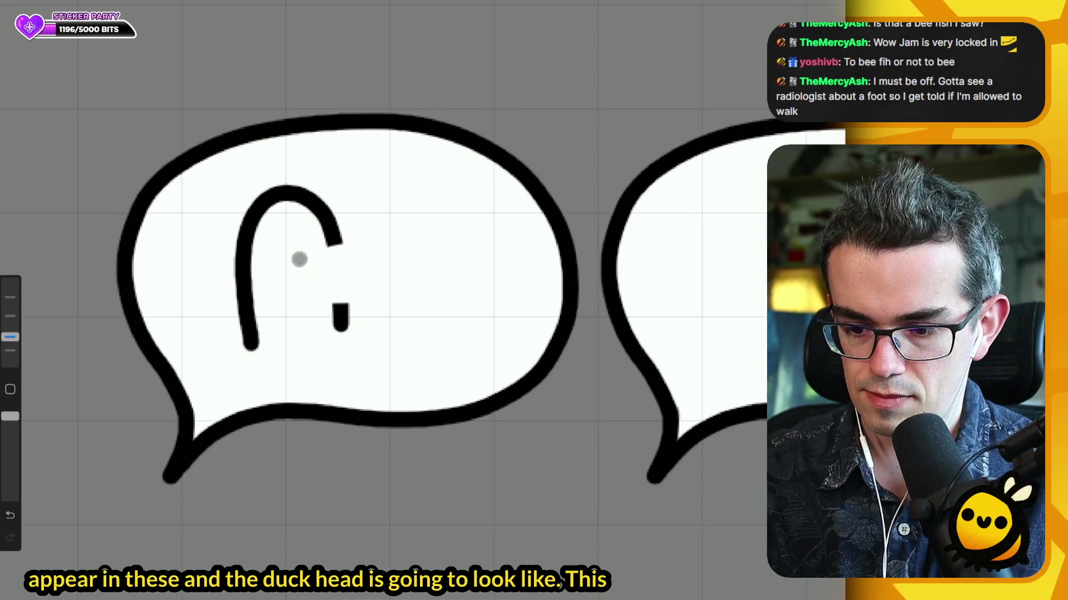
Step: Draw the duck's looping beak, undo the stray strokes, and add an eye dot
mouse_move(307, 253)
mouse_down()
mouse_move(387, 243)
mouse_move(312, 278)
mouse_move(379, 307)
mouse_move(295, 302)
mouse_move(340, 356)
mouse_up()
key(ctrl+z)
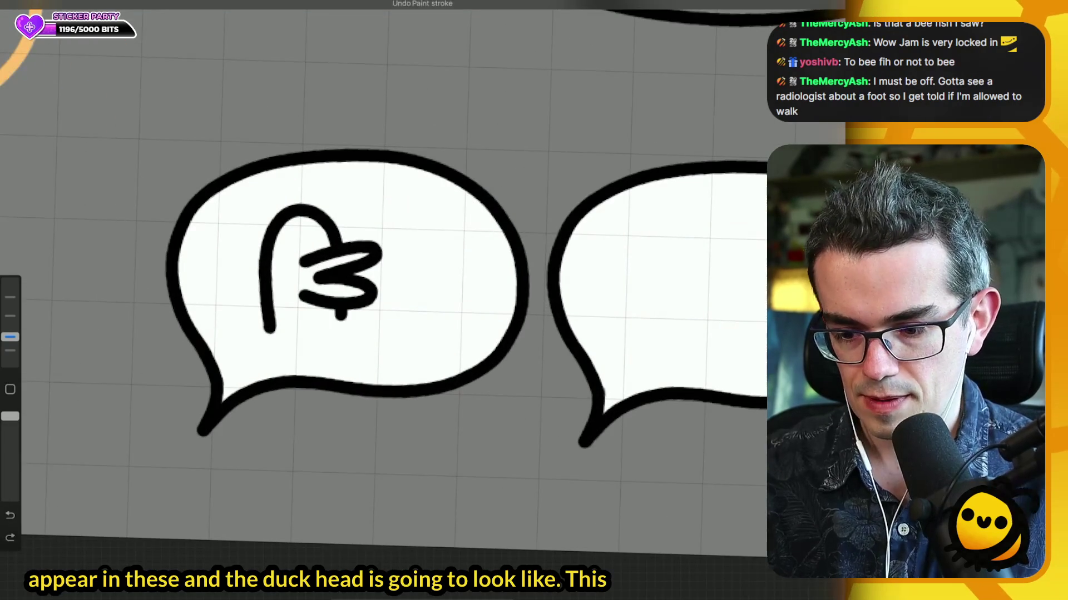
drag(340, 305, 339, 334)
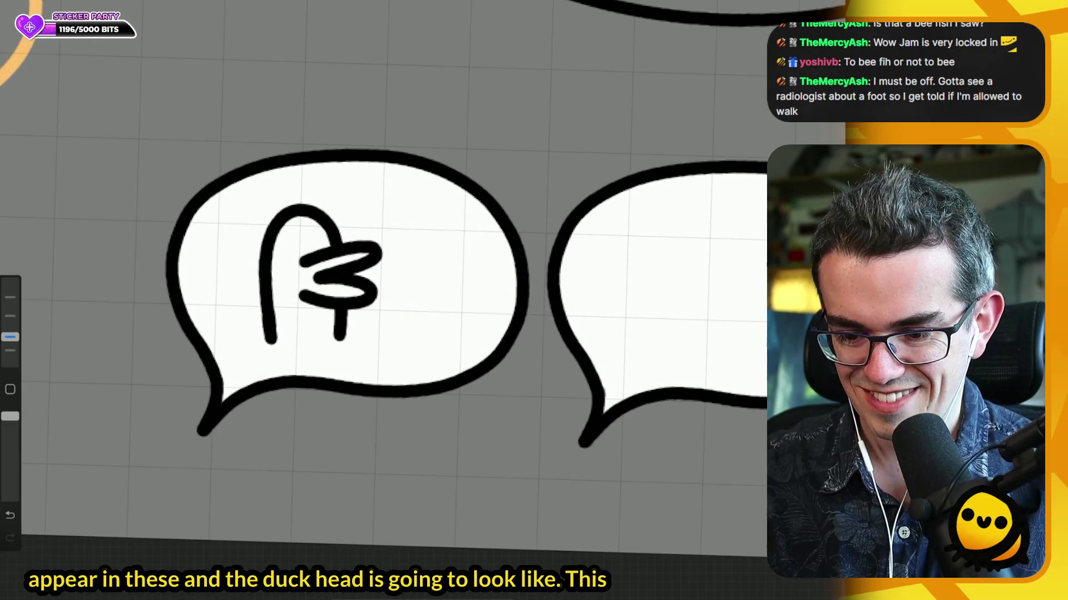
key(ctrl+z)
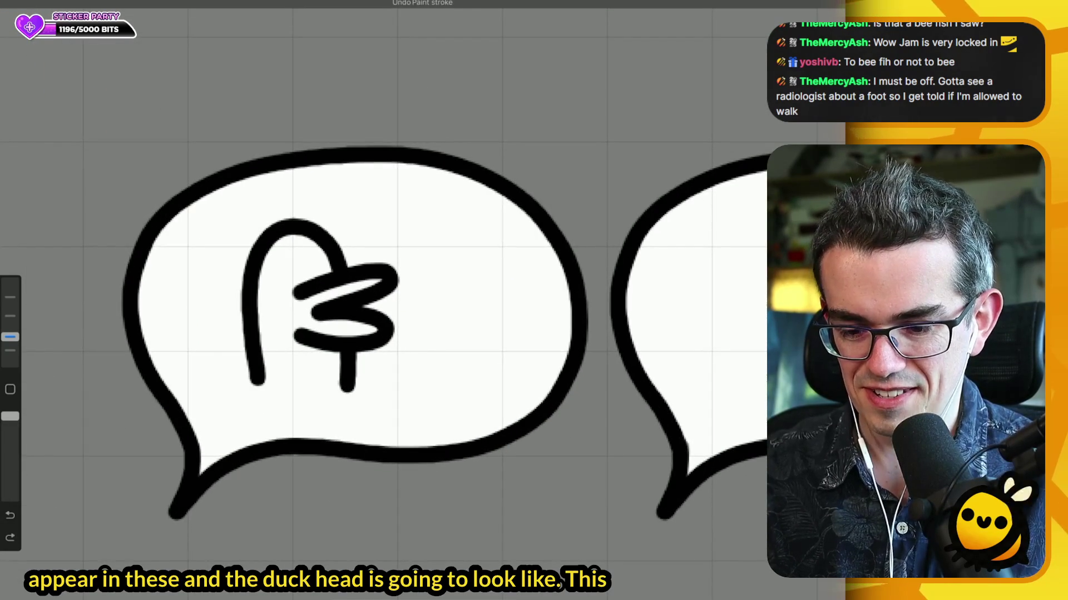
click(275, 285)
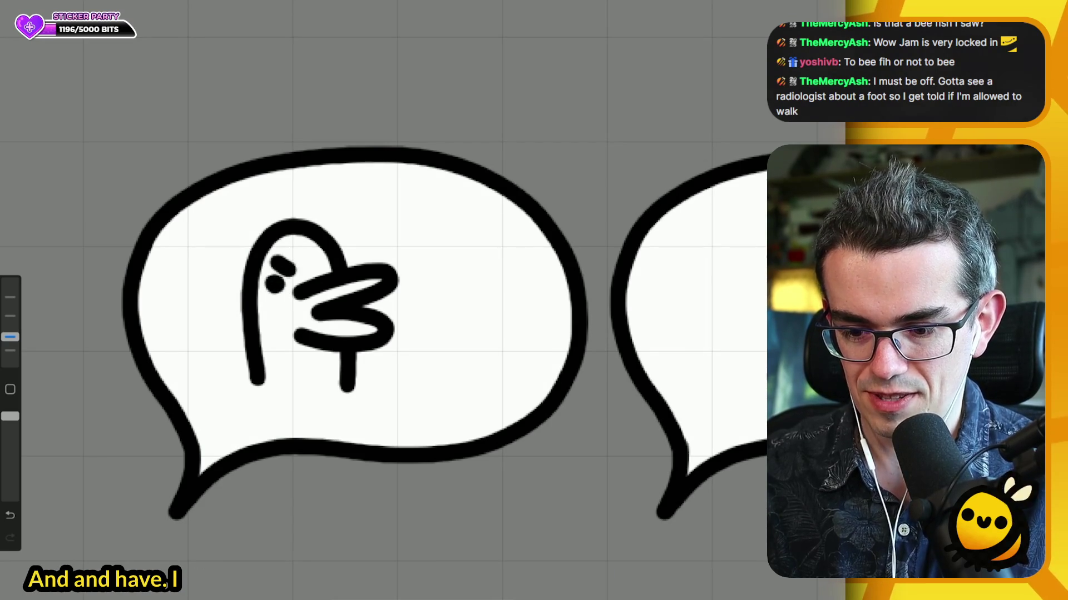
scroll(356, 311, down, 5)
scroll(356, 311, up, 5)
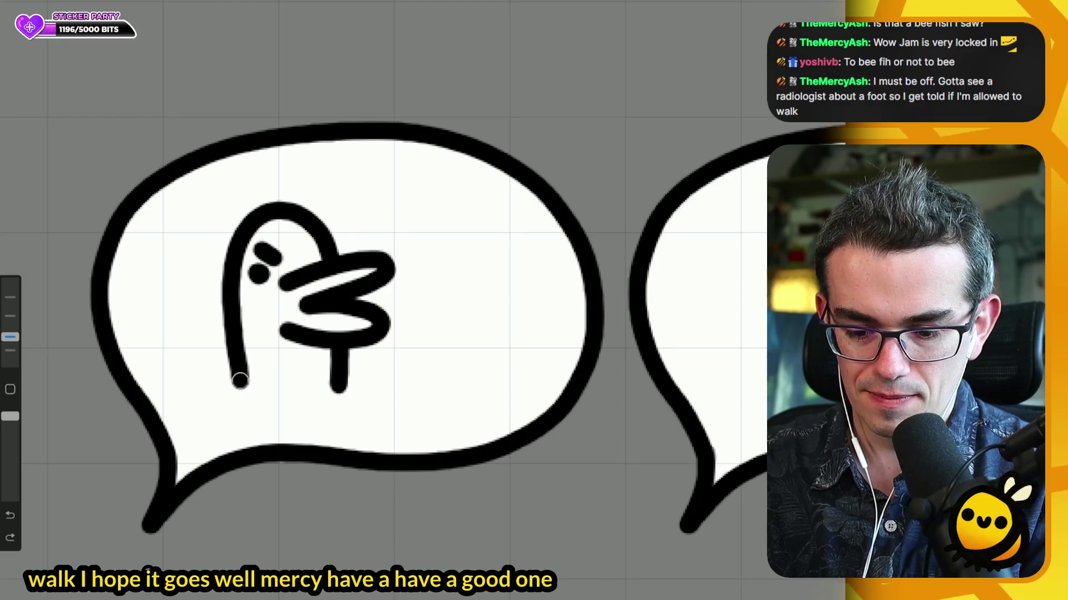
Step: Undo the last stroke and begin drawing the rounded hand beside the duck
key(ctrl+z)
key(ctrl+z)
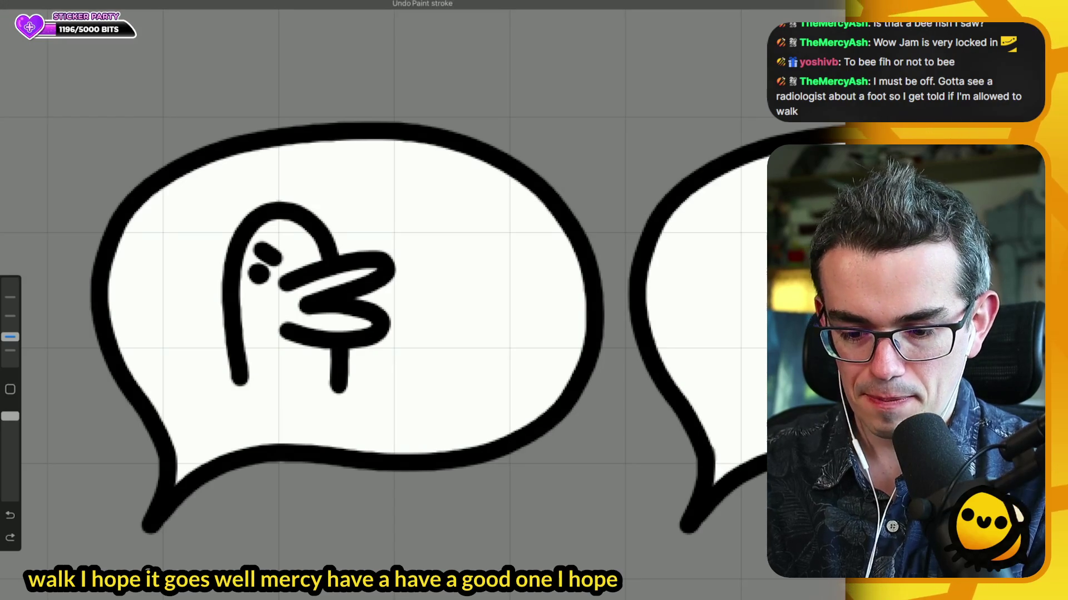
scroll(389, 300, down, 5)
scroll(389, 300, up, 5)
scroll(344, 289, up, 1)
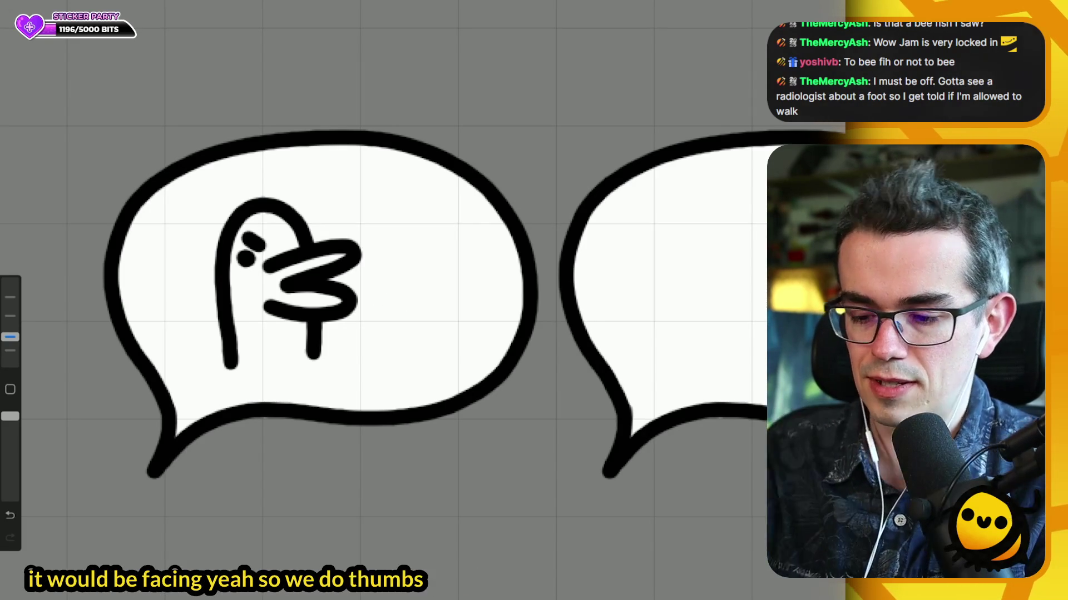
mouse_move(396, 266)
mouse_down()
mouse_move(392, 333)
mouse_move(416, 331)
mouse_up()
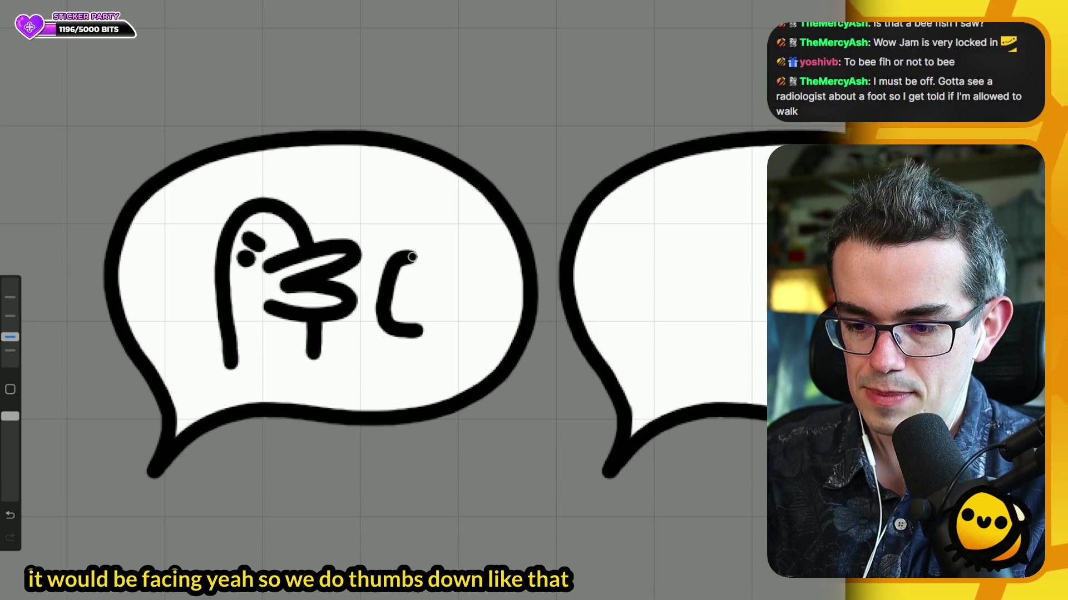
drag(409, 257, 446, 283)
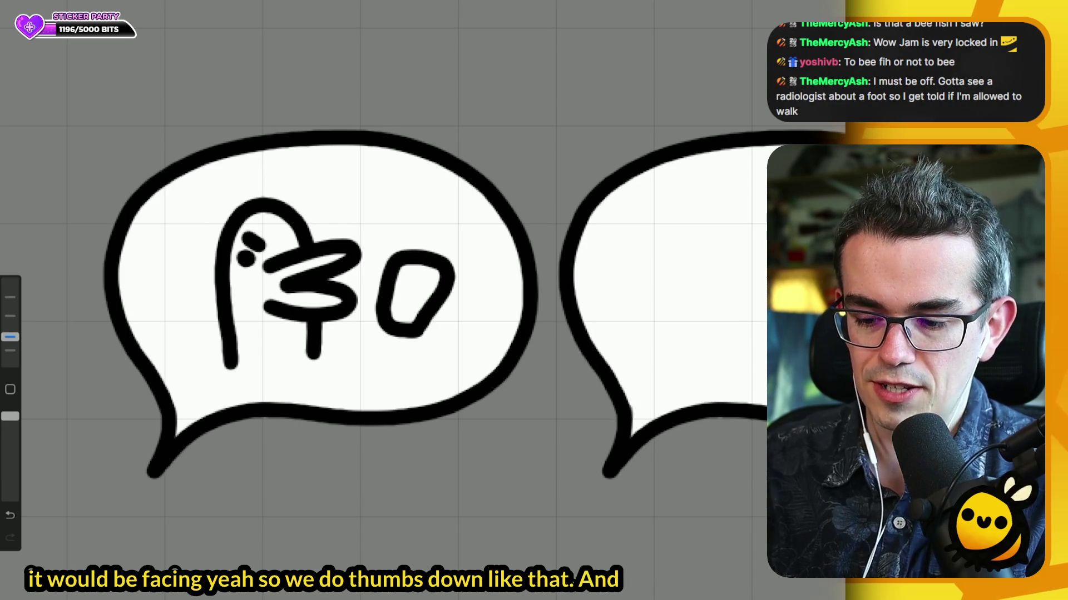
Step: Close the hand into a loop, add the downward thumb and a curved stroke on its right
key(ctrl+z)
mouse_move(421, 332)
mouse_down()
mouse_move(441, 281)
mouse_move(388, 272)
mouse_up()
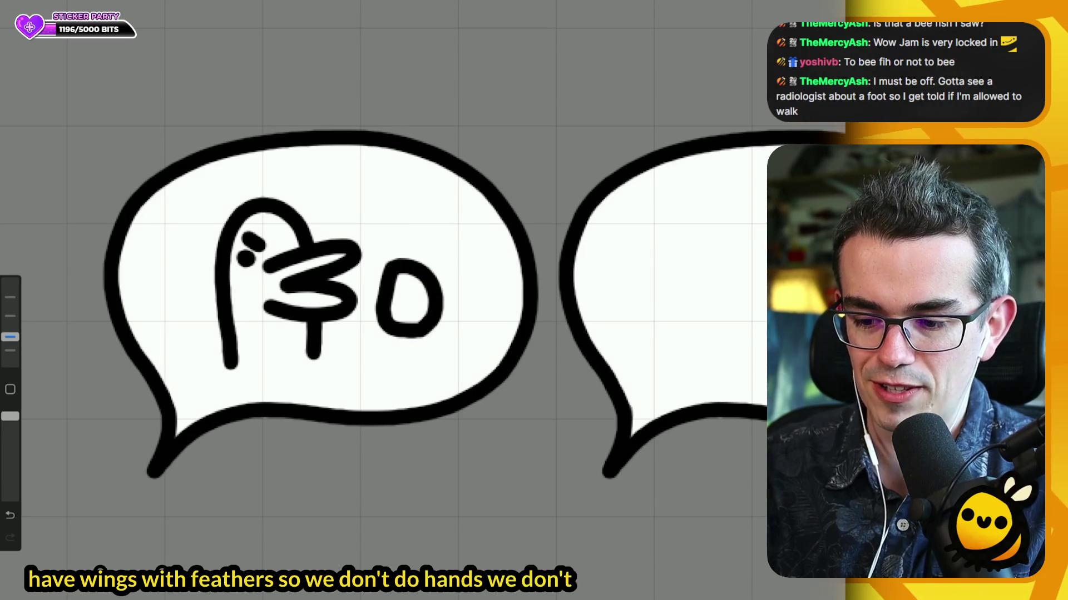
mouse_move(404, 333)
mouse_down()
mouse_move(409, 385)
mouse_move(427, 330)
mouse_up()
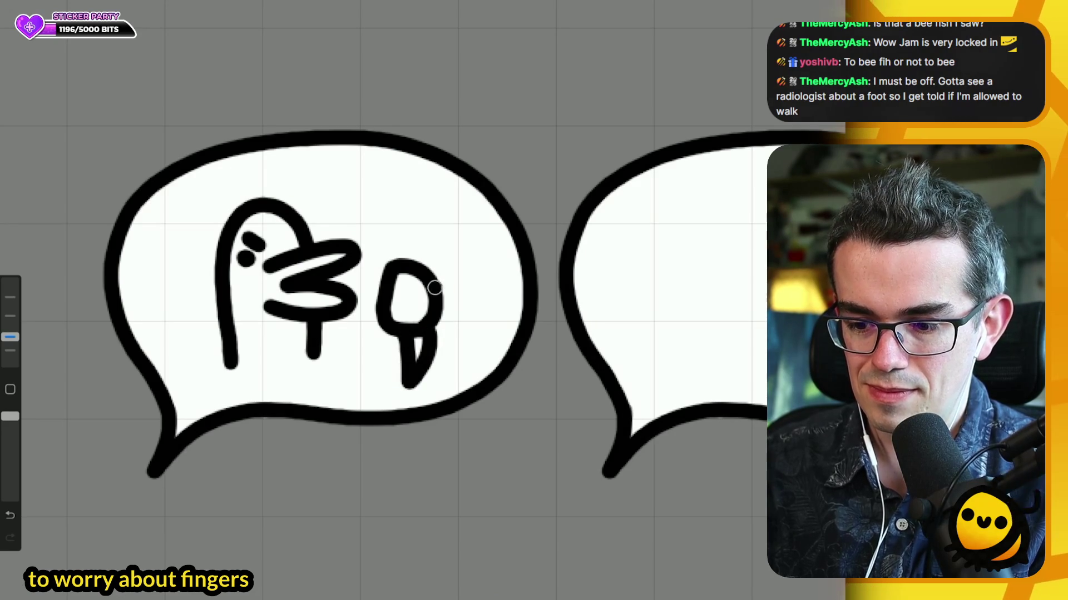
drag(436, 289, 478, 389)
key(ctrl+z)
drag(443, 288, 471, 320)
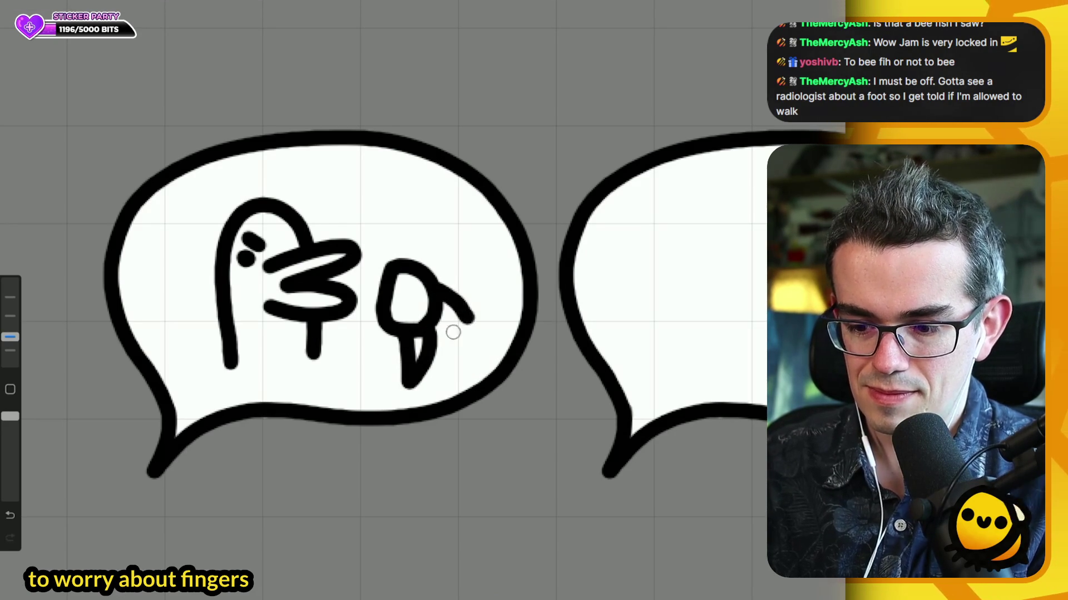
scroll(319, 278, down, 10)
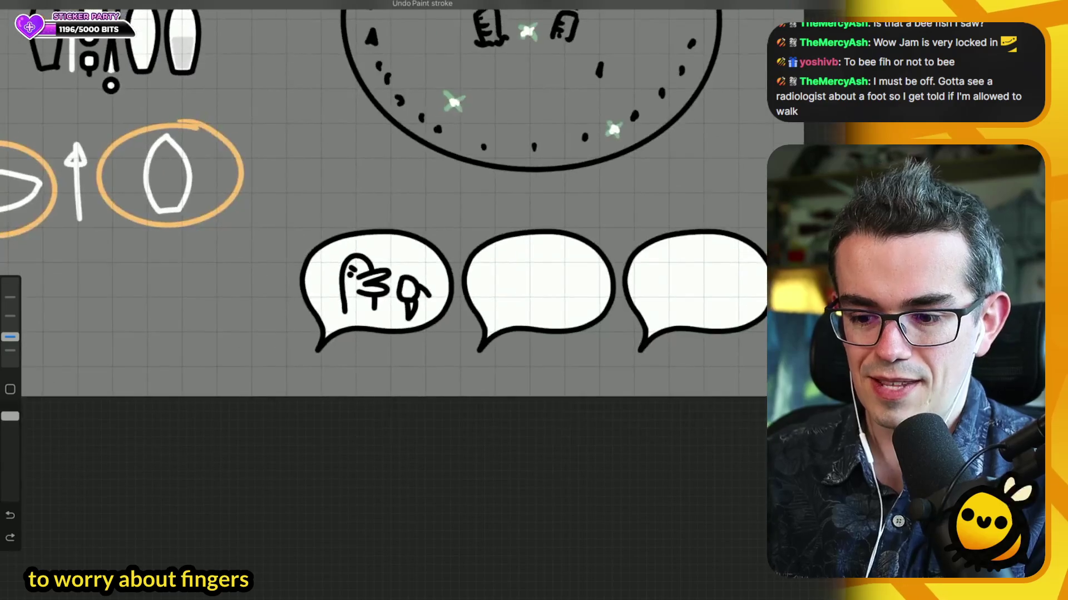
key(ctrl+shift+z)
scroll(390, 270, up, 10)
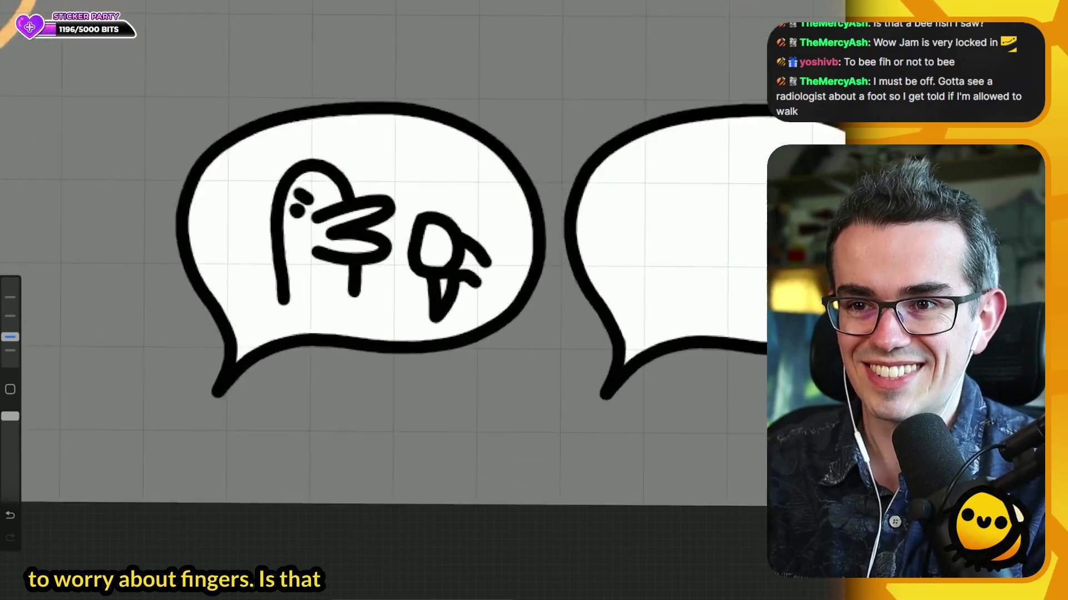
Step: Redraw the hand right of the duck as a closed fist with a hooked thumb
key(ctrl+z)
key(ctrl+z)
key(ctrl+z)
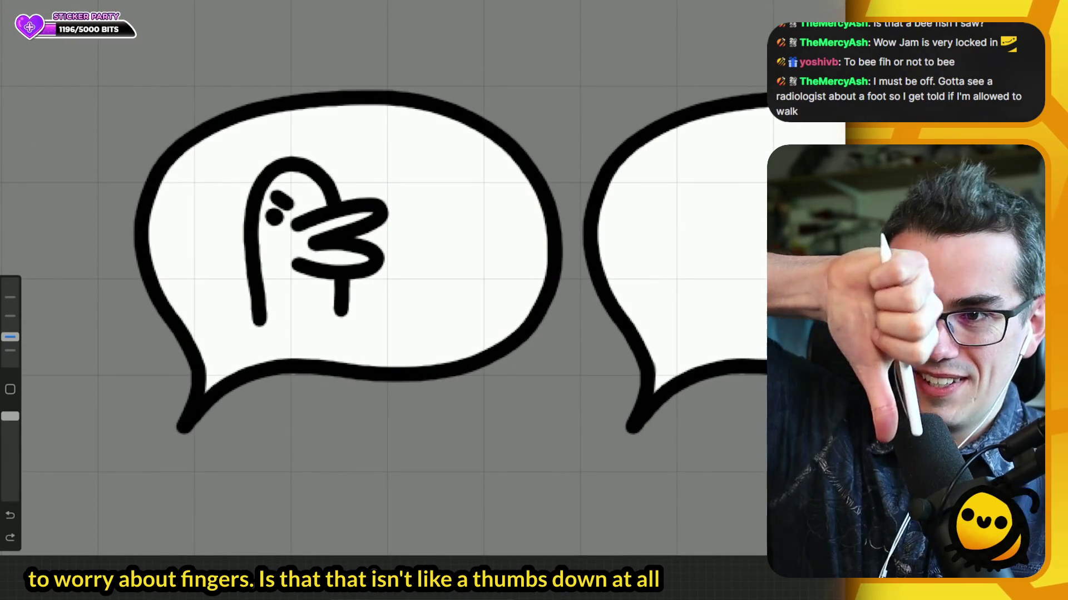
click(423, 233)
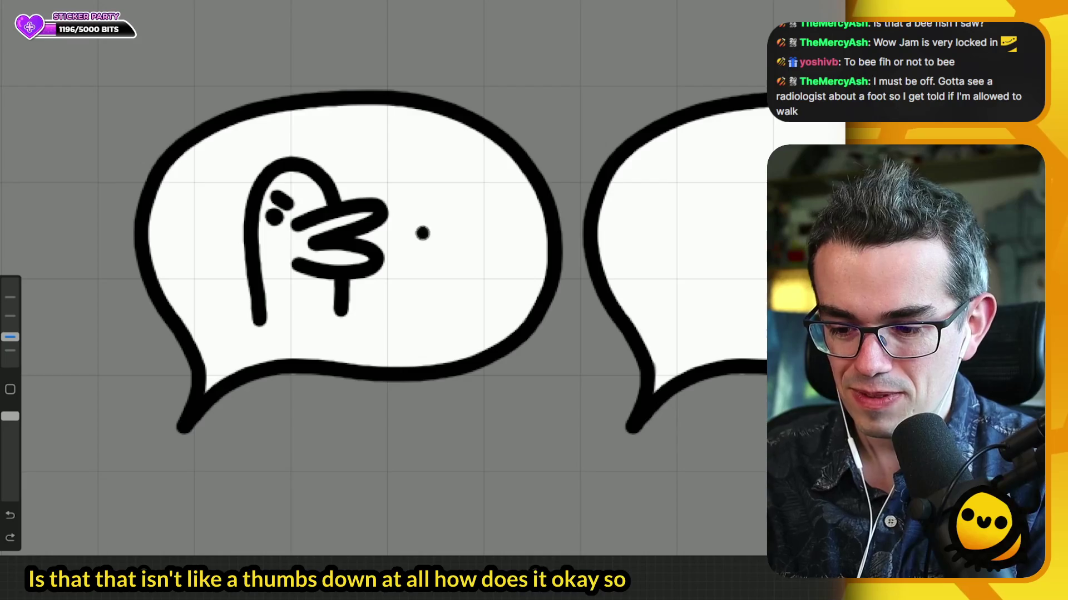
drag(418, 232, 483, 231)
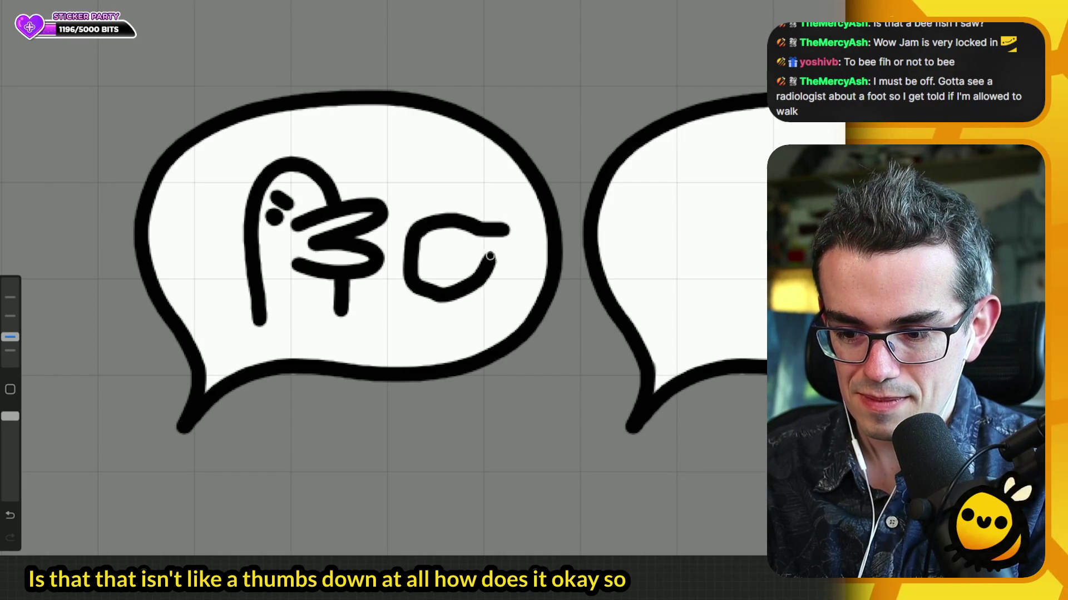
key(ctrl+z)
drag(444, 297, 474, 236)
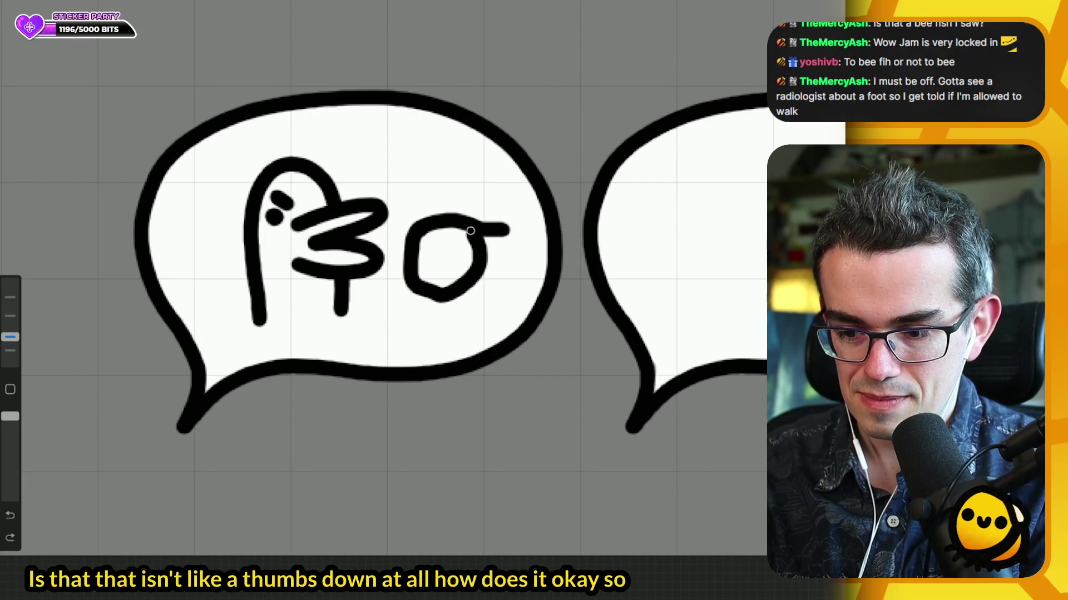
mouse_move(445, 303)
mouse_down()
mouse_move(447, 336)
mouse_move(469, 287)
mouse_move(512, 273)
mouse_up()
Step: Lasso the new hand and nudge it slightly left and up
scroll(333, 250, down, 3)
scroll(334, 250, up, 3)
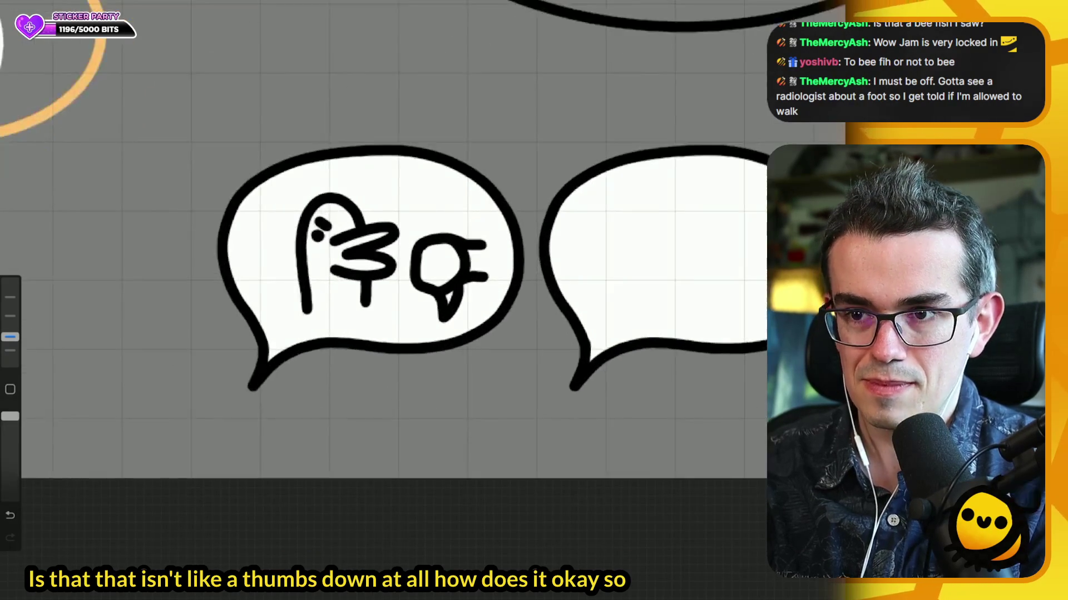
scroll(356, 250, down, 3)
scroll(356, 250, up, 3)
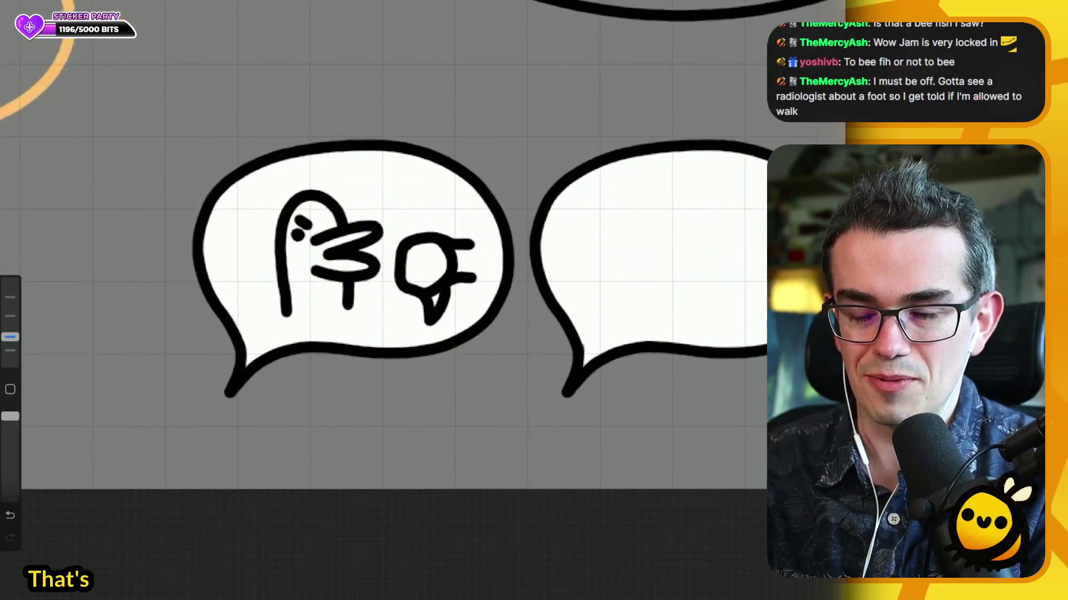
key(s)
mouse_move(400, 329)
mouse_down()
mouse_move(472, 311)
mouse_move(456, 216)
mouse_up()
key(v)
mouse_move(435, 278)
mouse_down()
mouse_move(422, 271)
mouse_move(442, 267)
mouse_up()
key(b)
Step: Try adding finger lines inside the fist, undoing the strokes that don't work
scroll(428, 282, down, 5)
scroll(395, 272, up, 10)
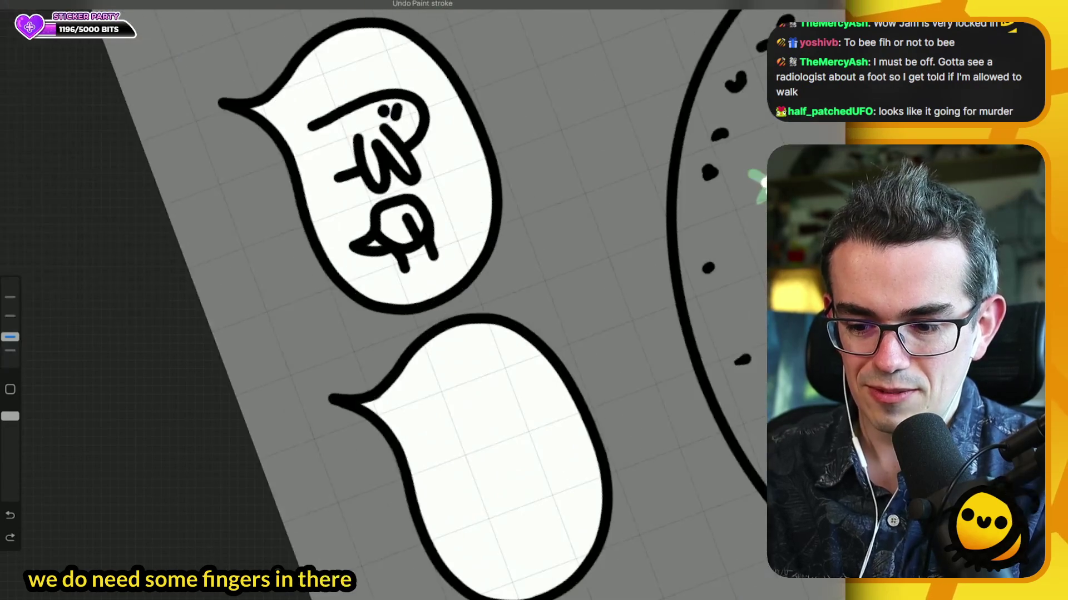
drag(338, 293, 353, 225)
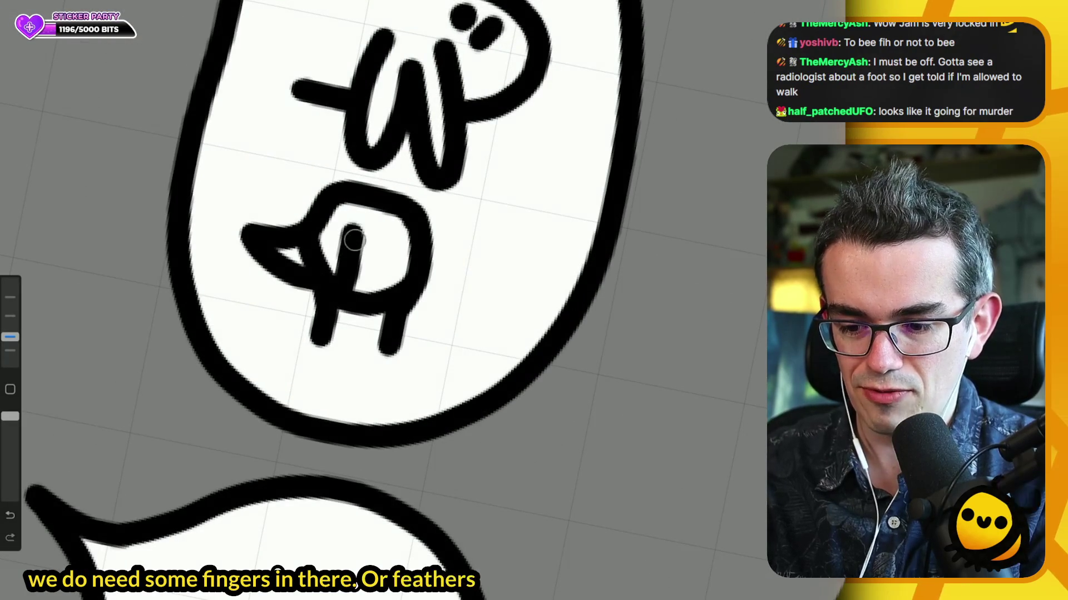
drag(364, 294, 387, 251)
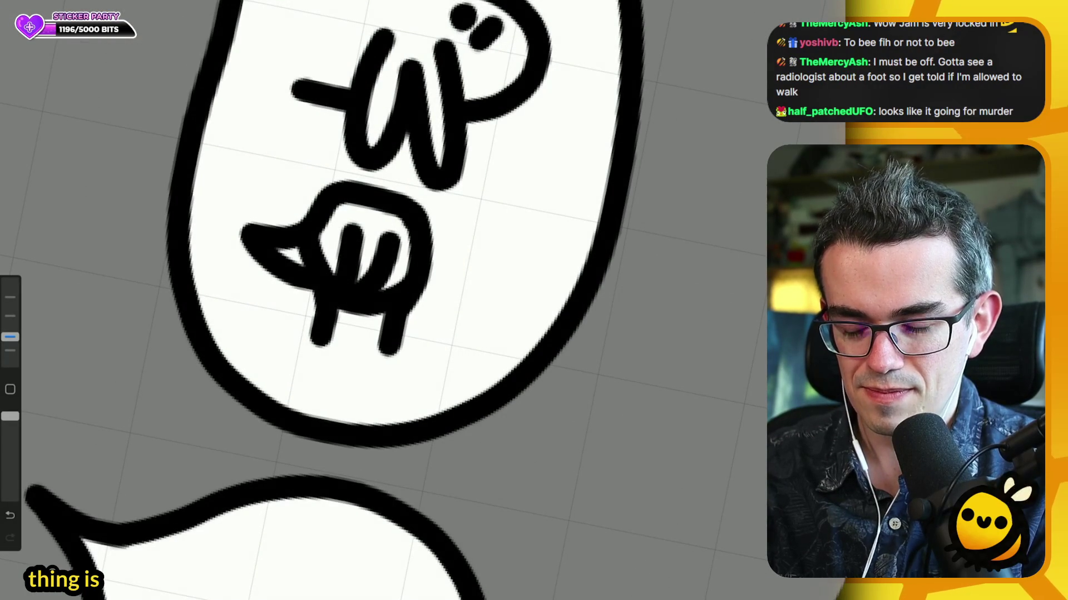
key(ctrl+z)
drag(365, 288, 385, 246)
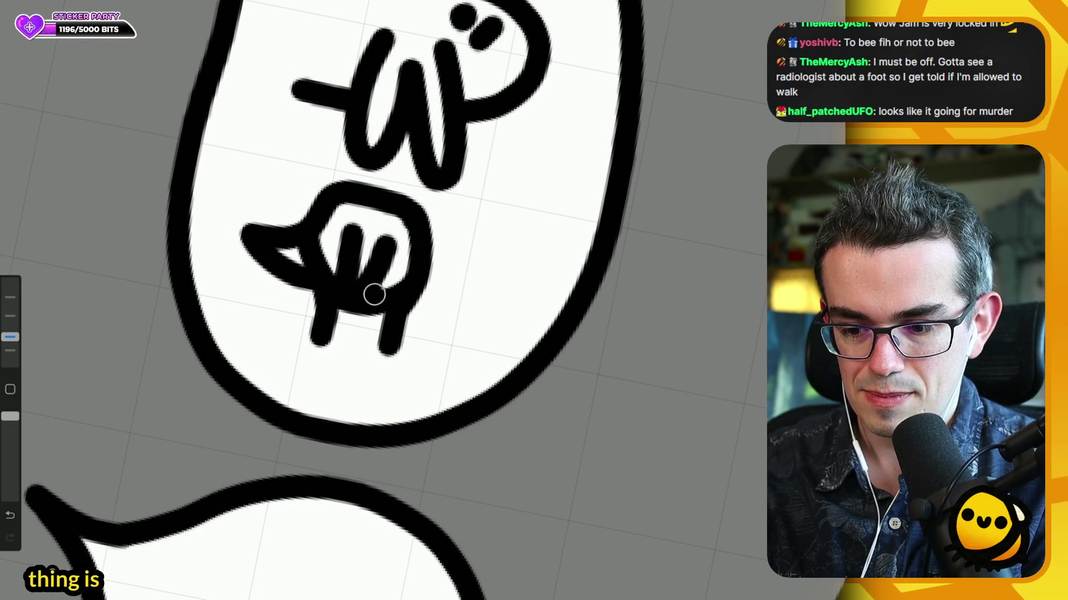
scroll(384, 300, down, 10)
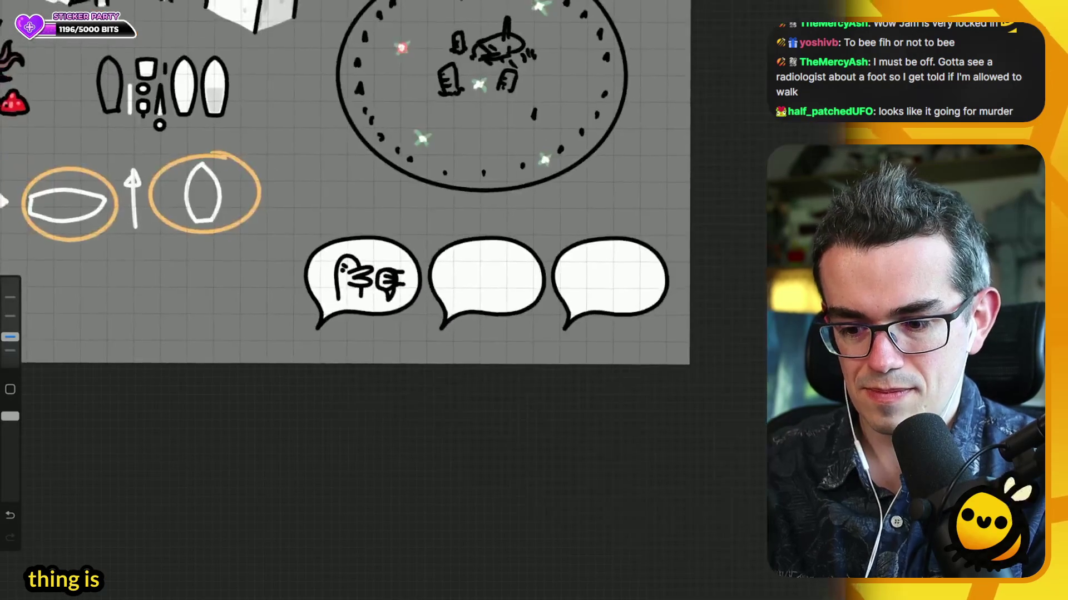
key(ctrl+z)
scroll(384, 267, up, 3)
scroll(383, 267, down, 3)
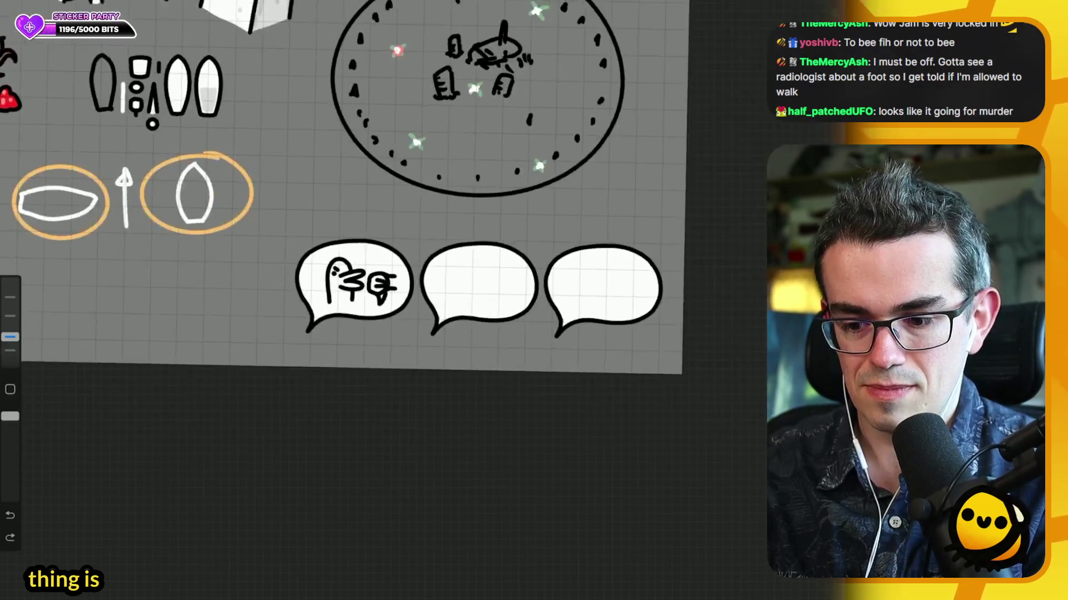
scroll(384, 266, up, 5)
scroll(478, 258, down, 5)
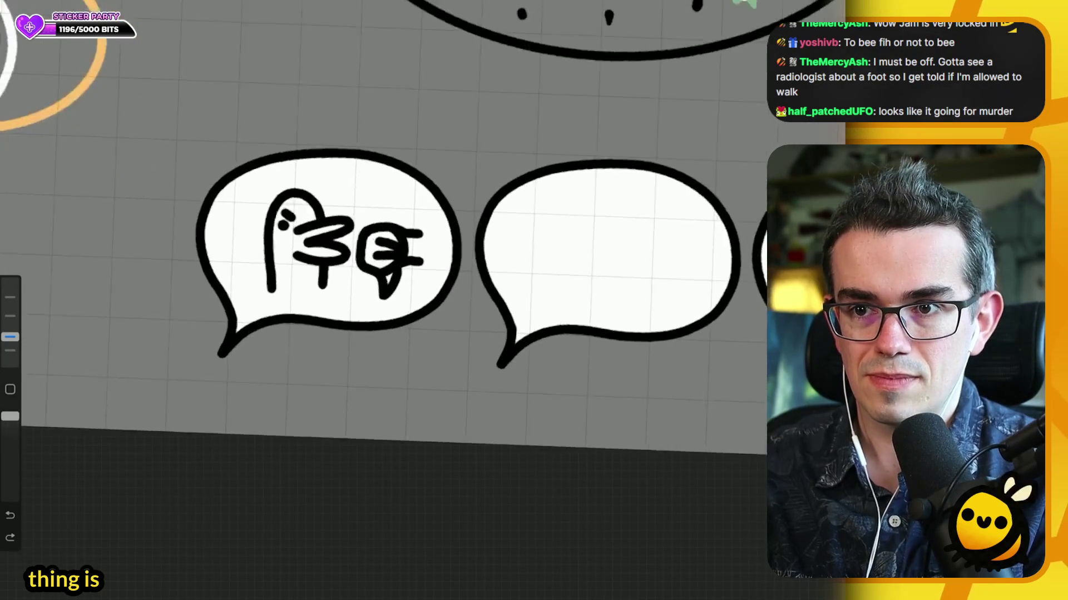
scroll(745, 266, up, 2)
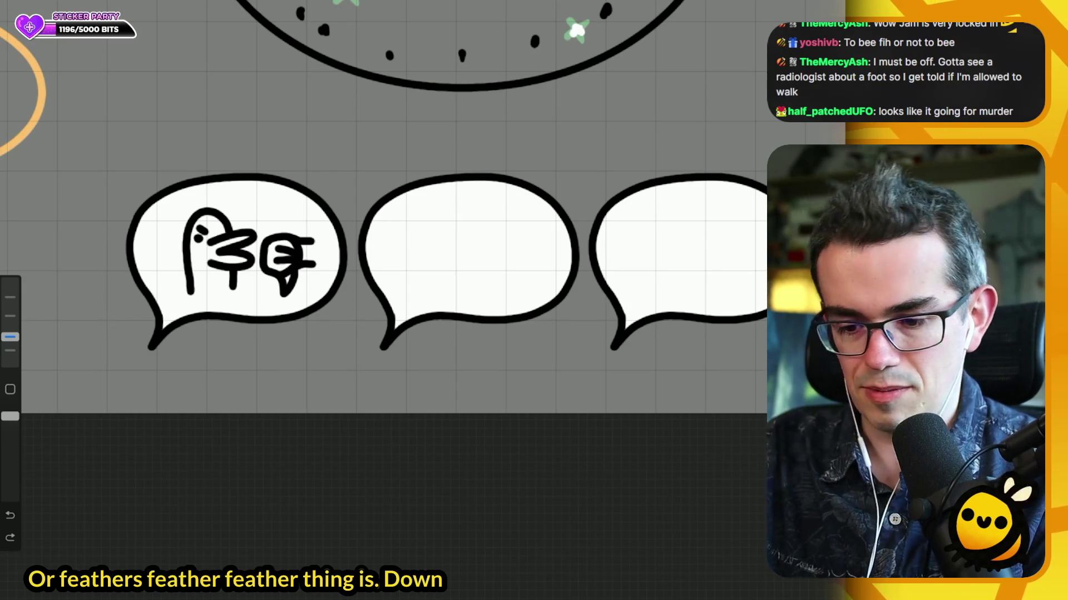
Step: Redraw the hand as a round fist reshaped into a thumbs-down, using a thinner brush
drag(290, 239, 320, 261)
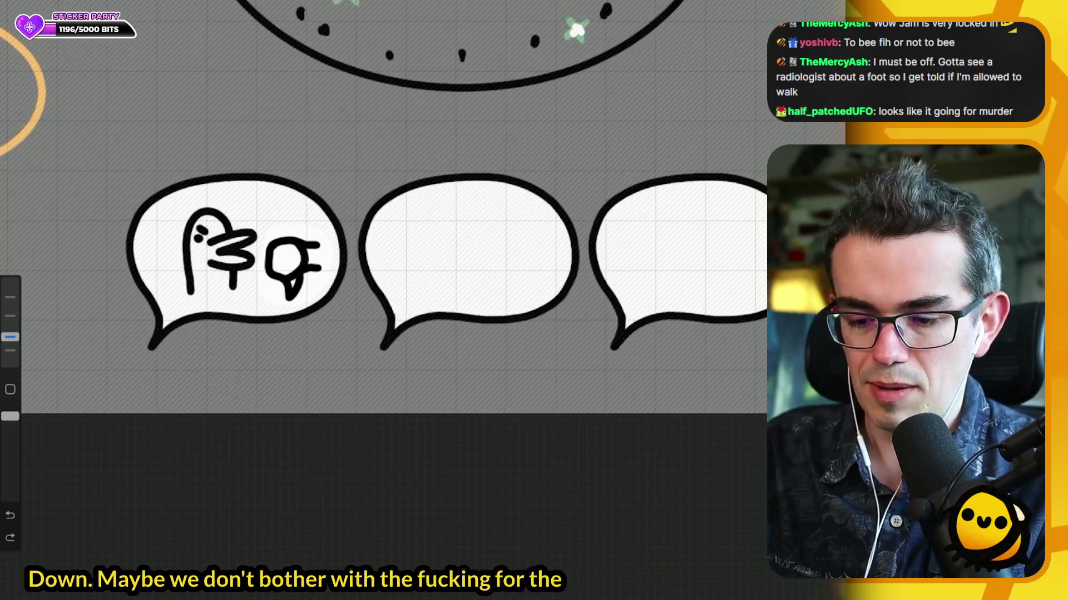
scroll(225, 250, up, 3)
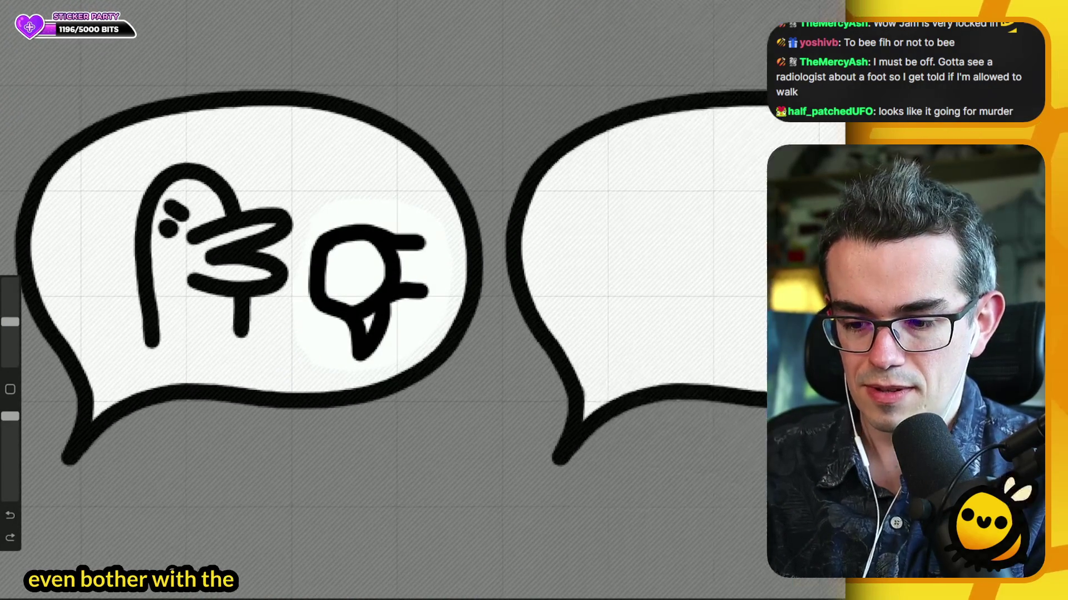
mouse_move(397, 256)
mouse_down()
mouse_move(377, 262)
mouse_move(370, 339)
mouse_up()
drag(10, 322, 10, 337)
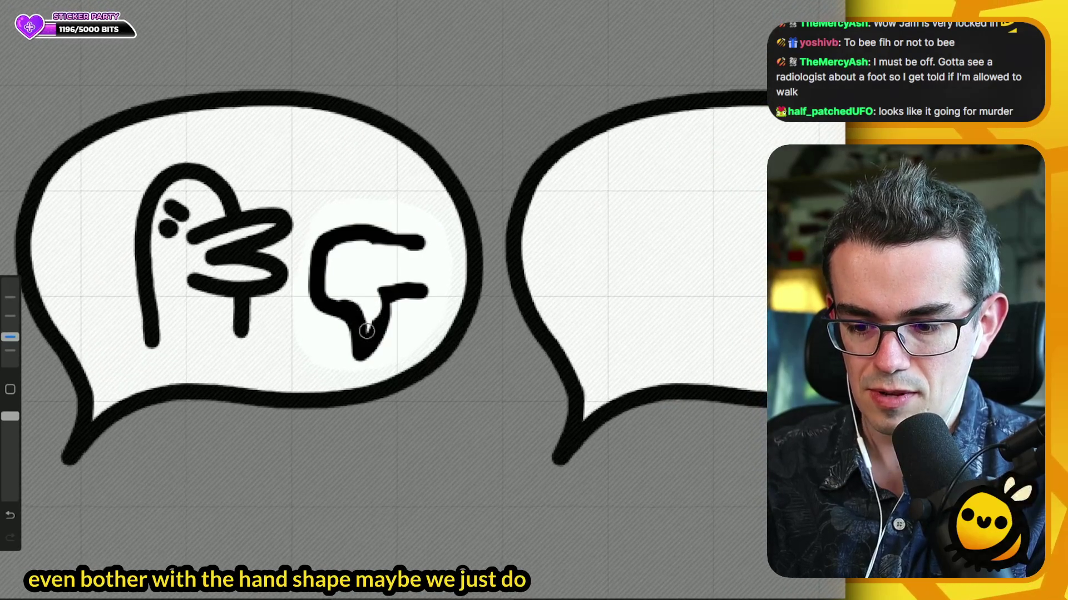
scroll(389, 289, down, 5)
scroll(395, 300, up, 3)
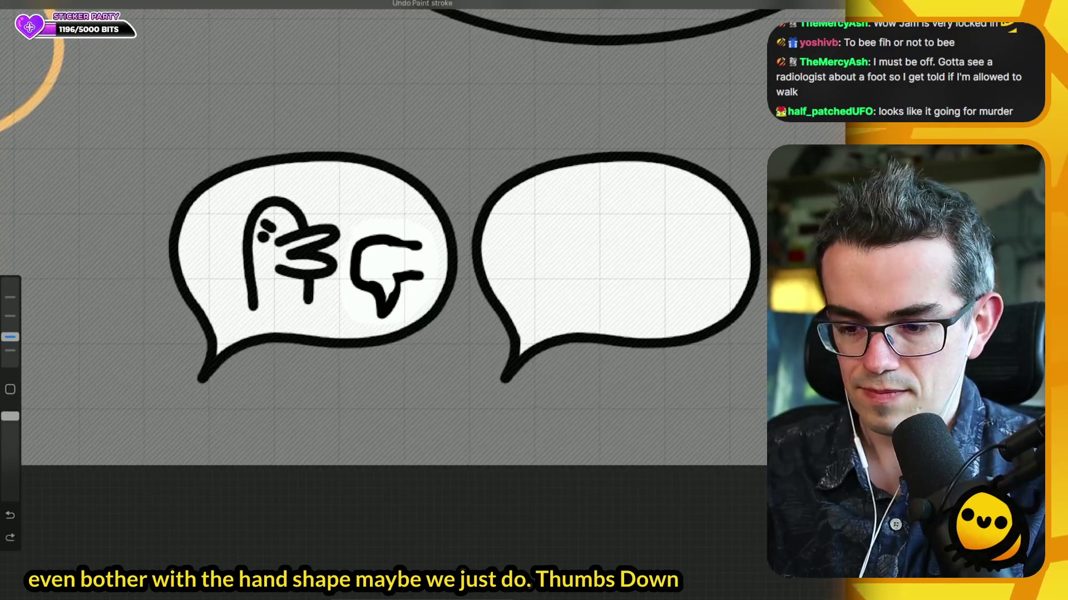
key(ctrl+z)
Step: Erase the thumbs-down's lower point, undo the G-shaped stroke, and extend the hand's top rightward
key(e)
mouse_move(400, 273)
mouse_down()
mouse_move(383, 311)
mouse_move(417, 272)
mouse_up()
key(v)
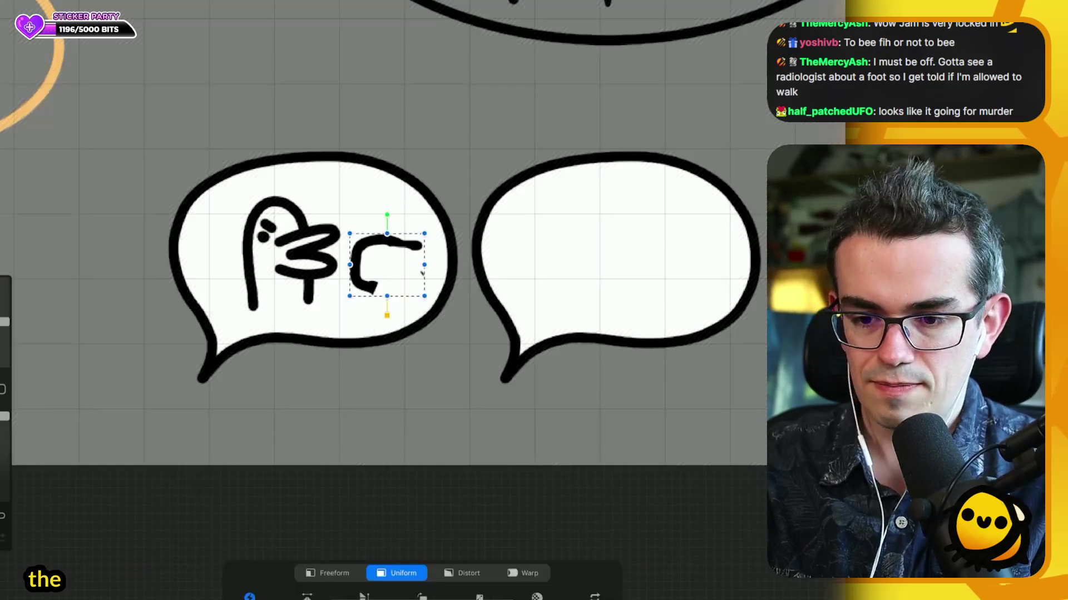
key(b)
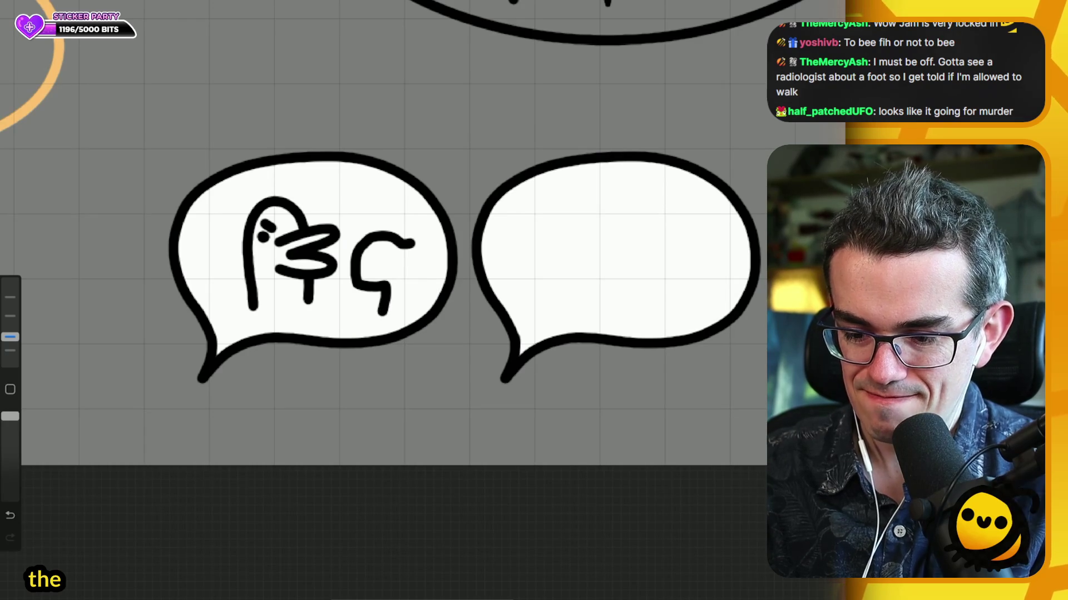
key(ctrl+z)
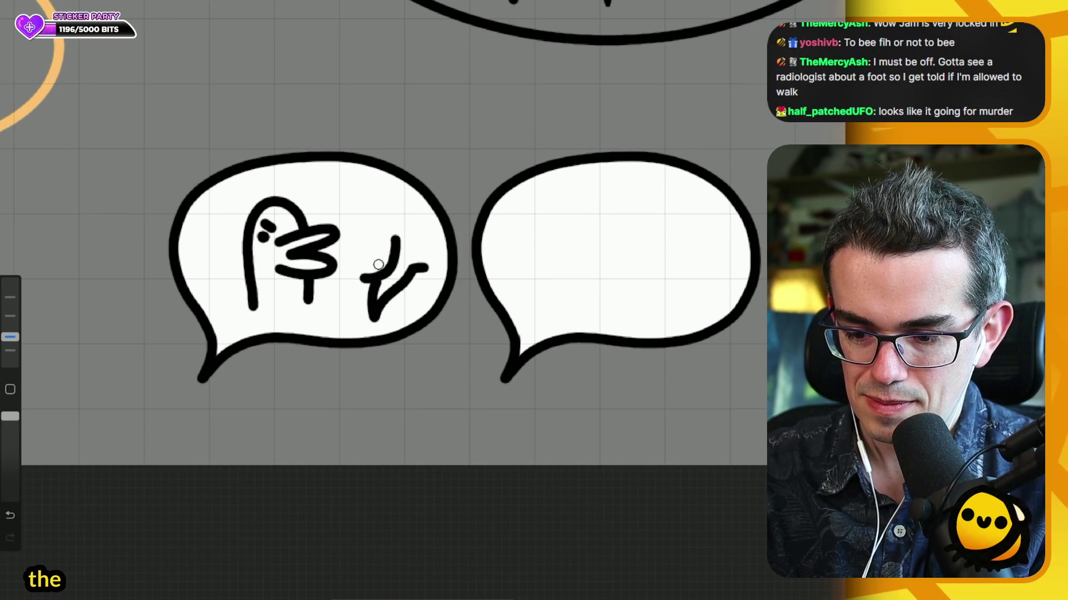
drag(395, 232, 417, 241)
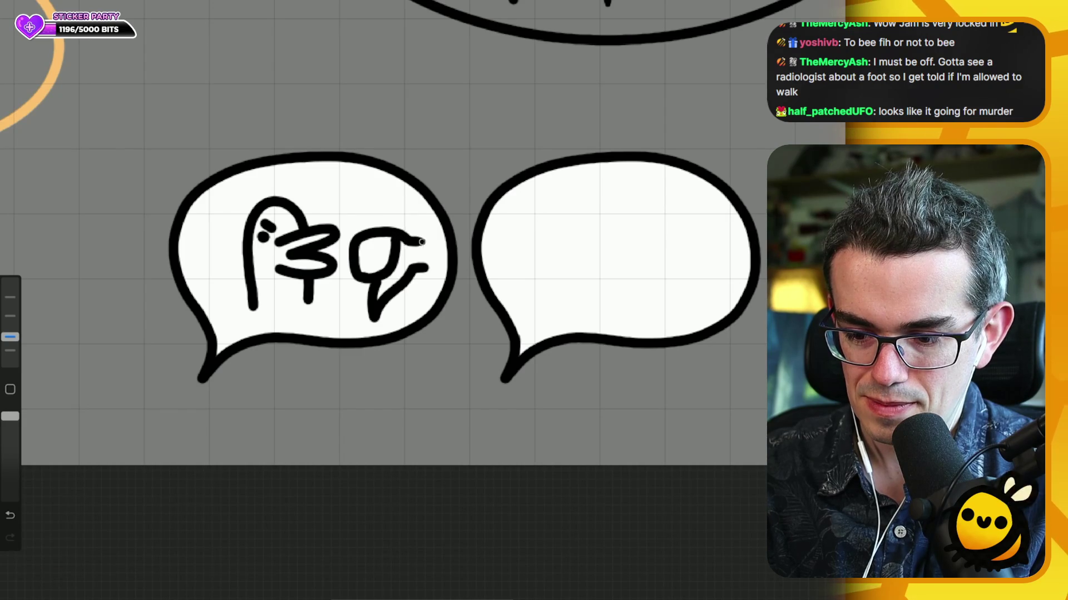
scroll(389, 251, down, 5)
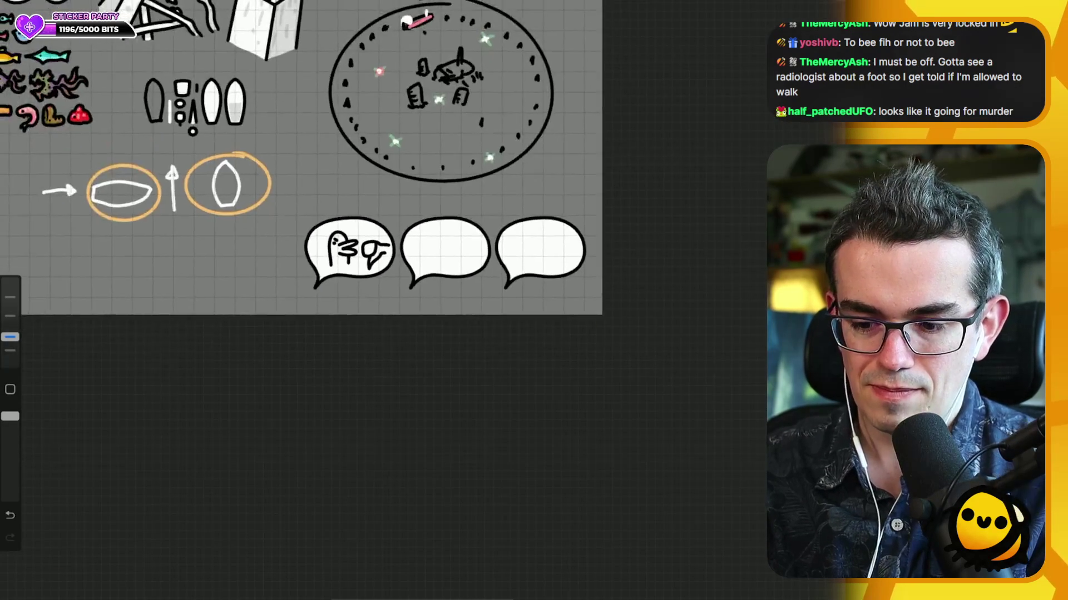
Step: Erase part of the hand's stroke and shift the drawing slightly left in the bubble
scroll(389, 251, up, 5)
mouse_move(403, 242)
mouse_down()
mouse_move(367, 245)
mouse_move(411, 254)
mouse_up()
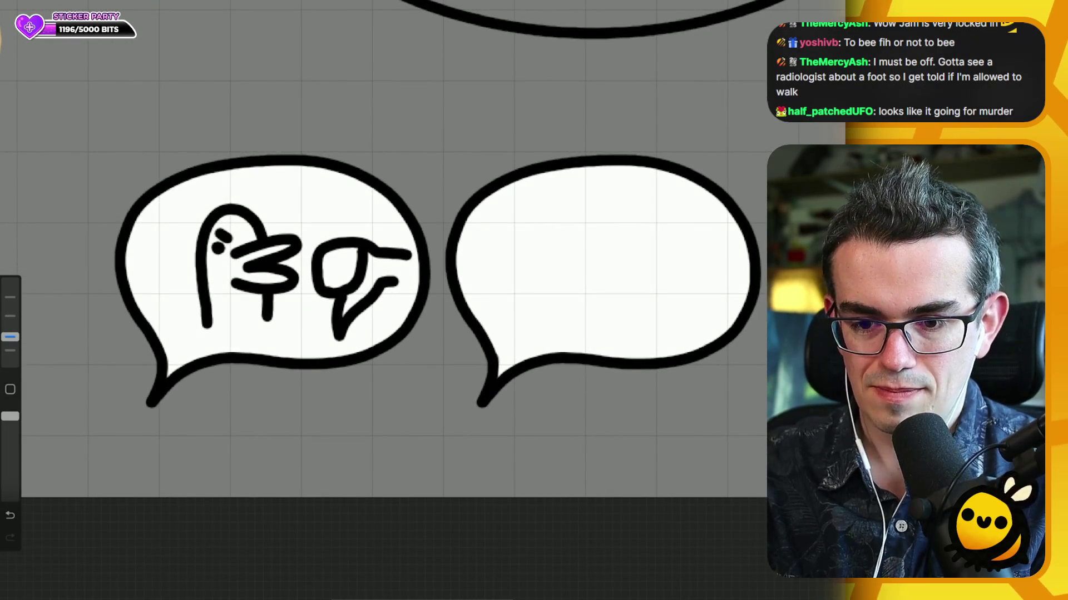
key(v)
drag(303, 272, 284, 270)
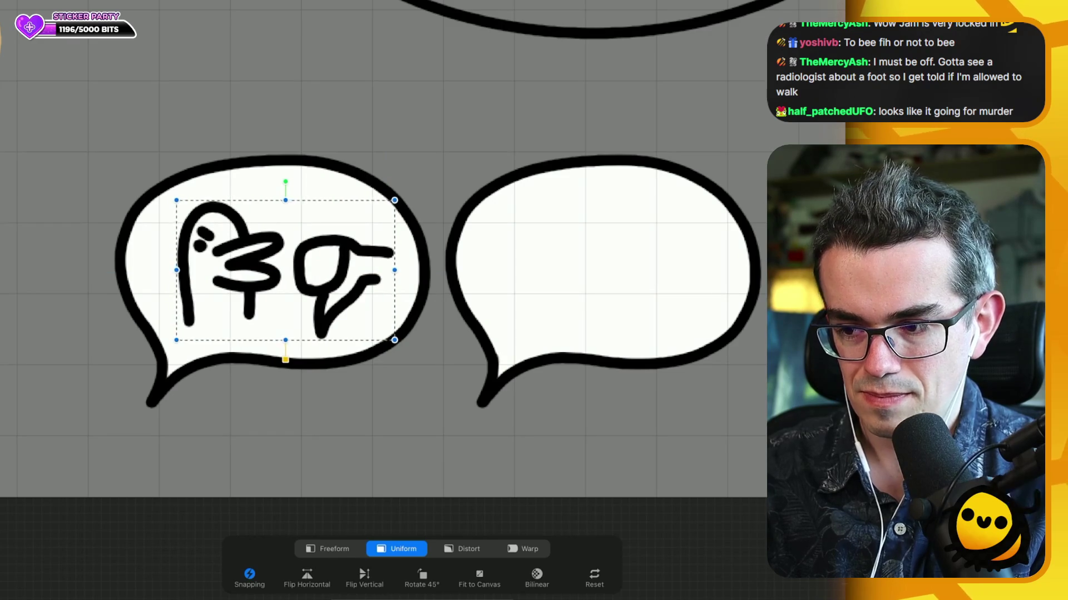
Step: Lasso the thumbs-down hand and resize and reposition it
key(s)
drag(297, 212, 287, 320)
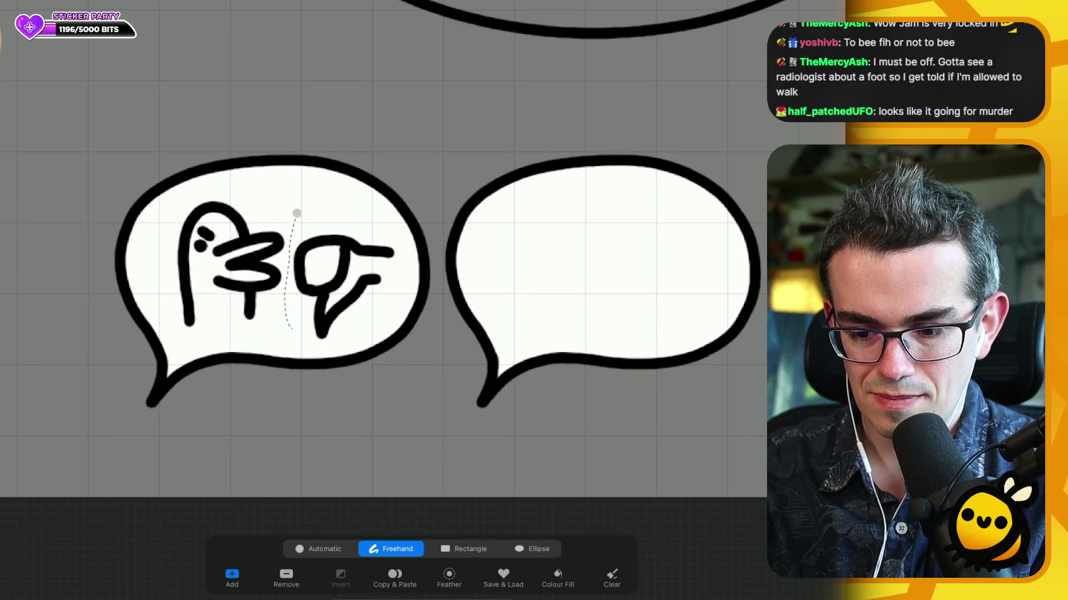
key(ctrl+z)
mouse_move(291, 239)
mouse_down()
mouse_move(291, 320)
mouse_move(365, 341)
mouse_up()
drag(395, 228, 333, 209)
key(v)
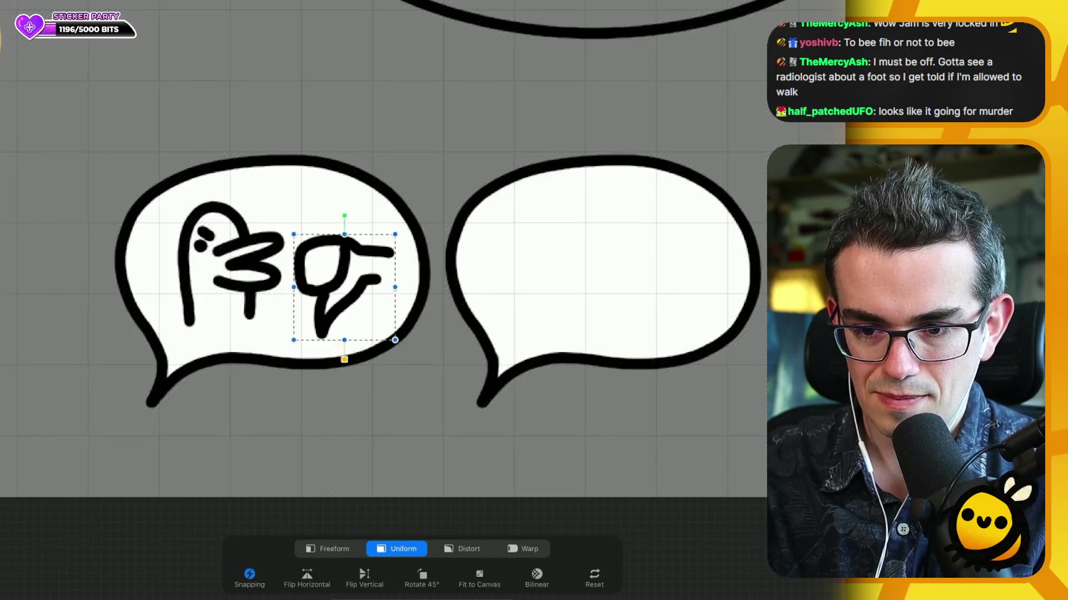
key(Return)
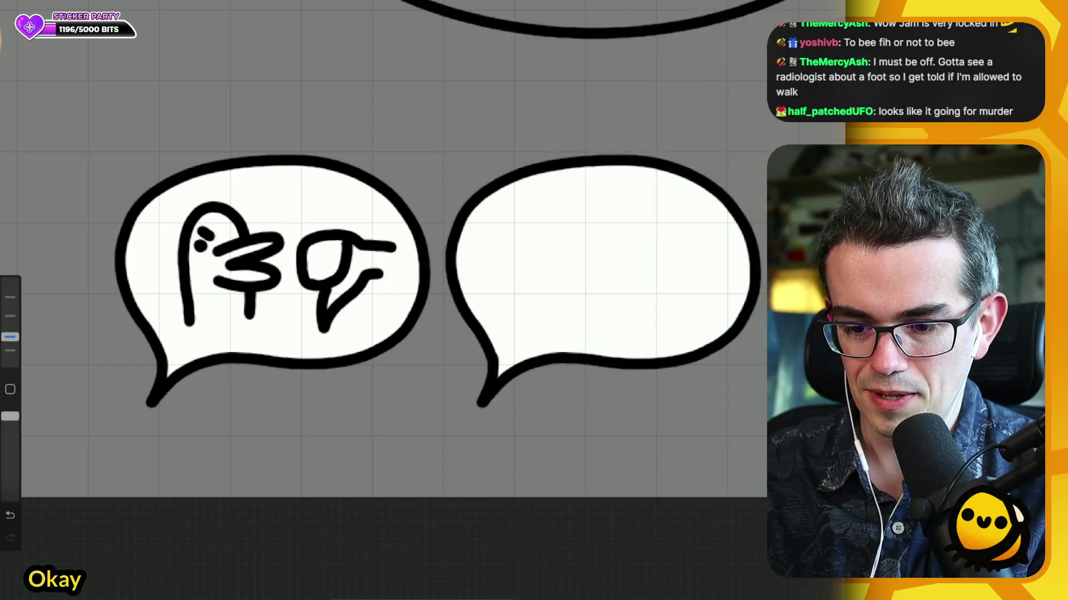
Step: Scale the duck and thumbs-down down together so they fit inside the bubble
scroll(384, 250, down, 5)
scroll(383, 250, up, 2)
key(v)
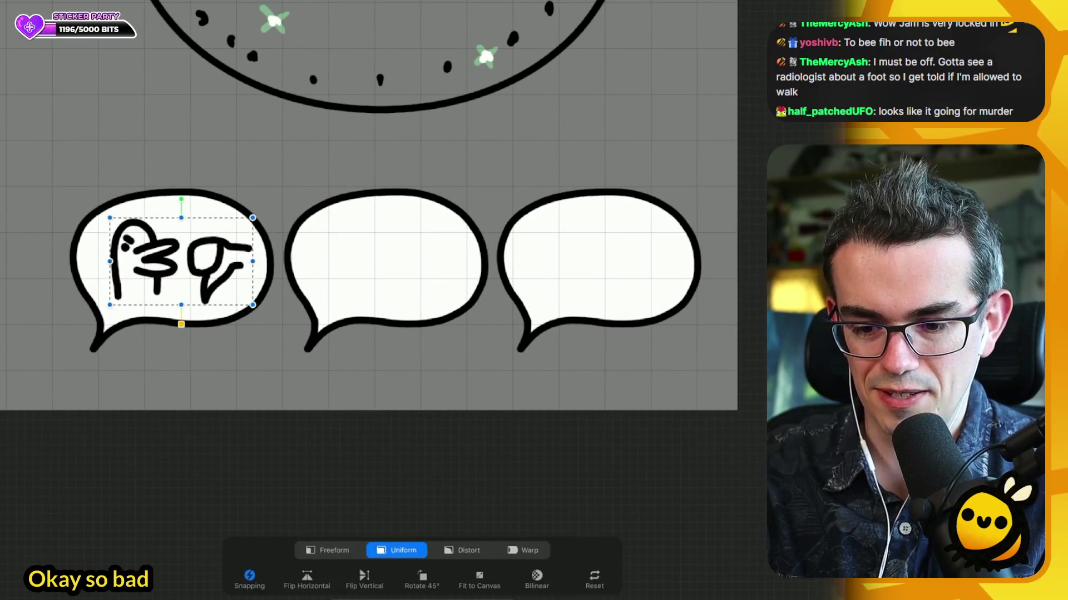
key(Return)
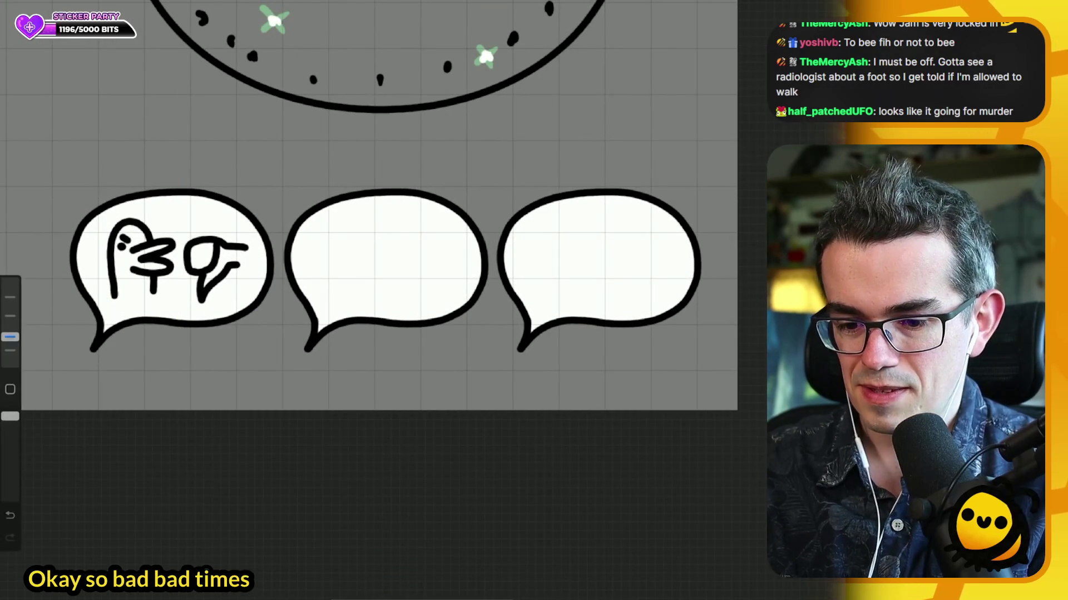
scroll(384, 250, up, 2)
scroll(339, 319, down, 1)
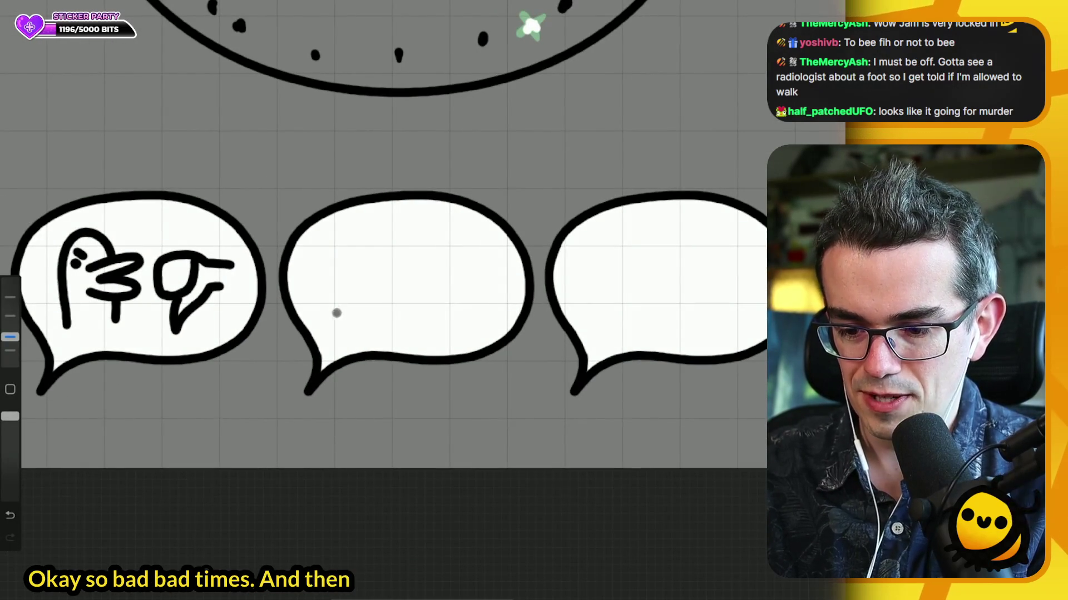
Step: Sketch the duck's head arch in the middle bubble, undoing and erasing stray strokes
drag(338, 294, 338, 243)
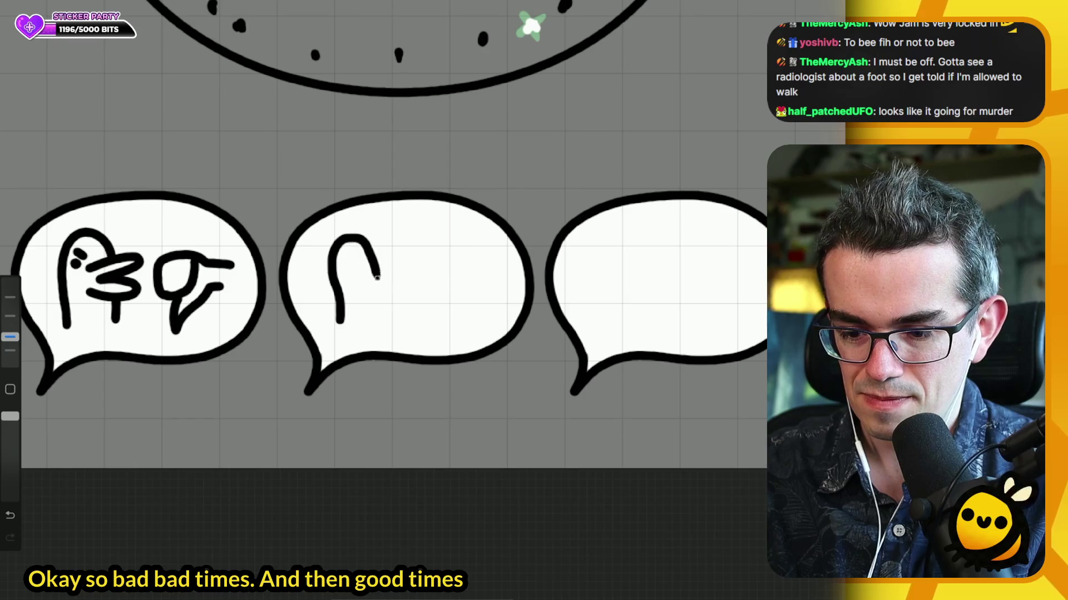
key(ctrl+z)
mouse_move(337, 318)
mouse_down()
mouse_move(336, 281)
mouse_move(383, 276)
mouse_move(384, 320)
mouse_move(334, 240)
mouse_move(392, 315)
mouse_up()
key(ctrl+z)
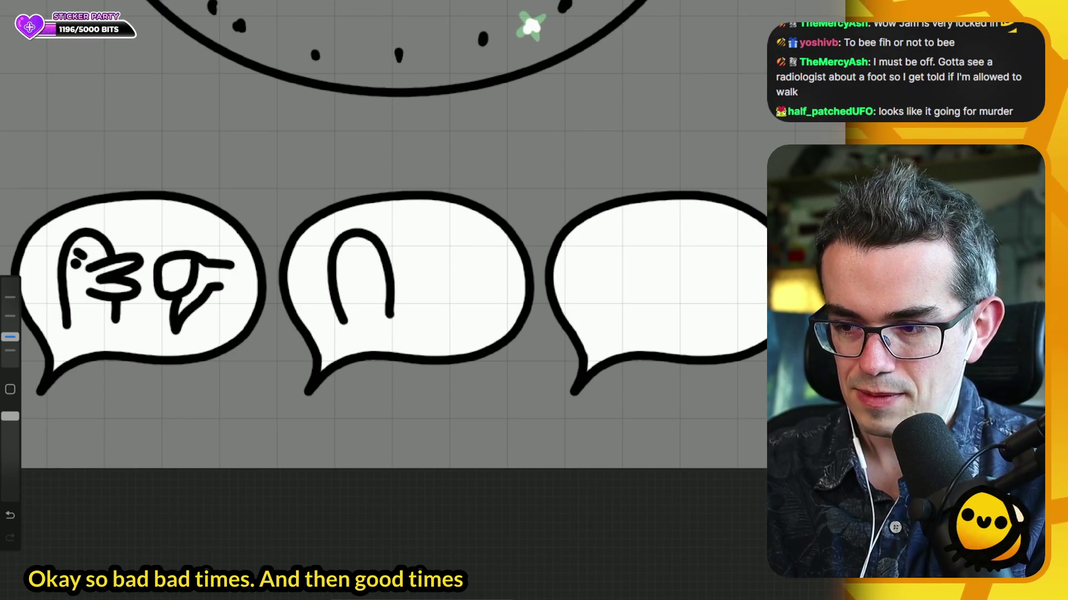
drag(388, 262, 383, 281)
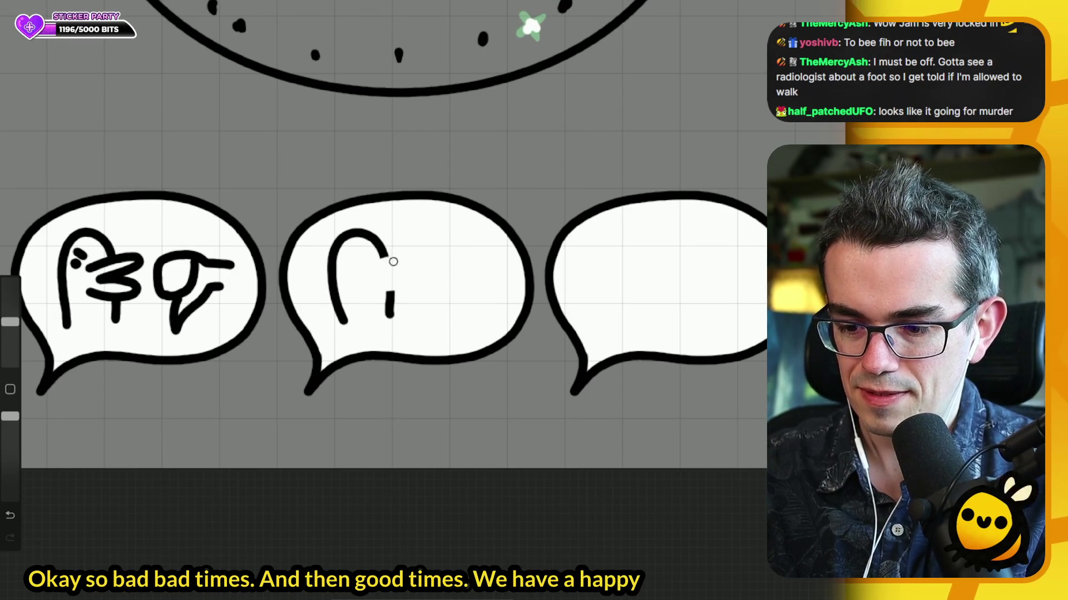
click(685, 3)
click(367, 264)
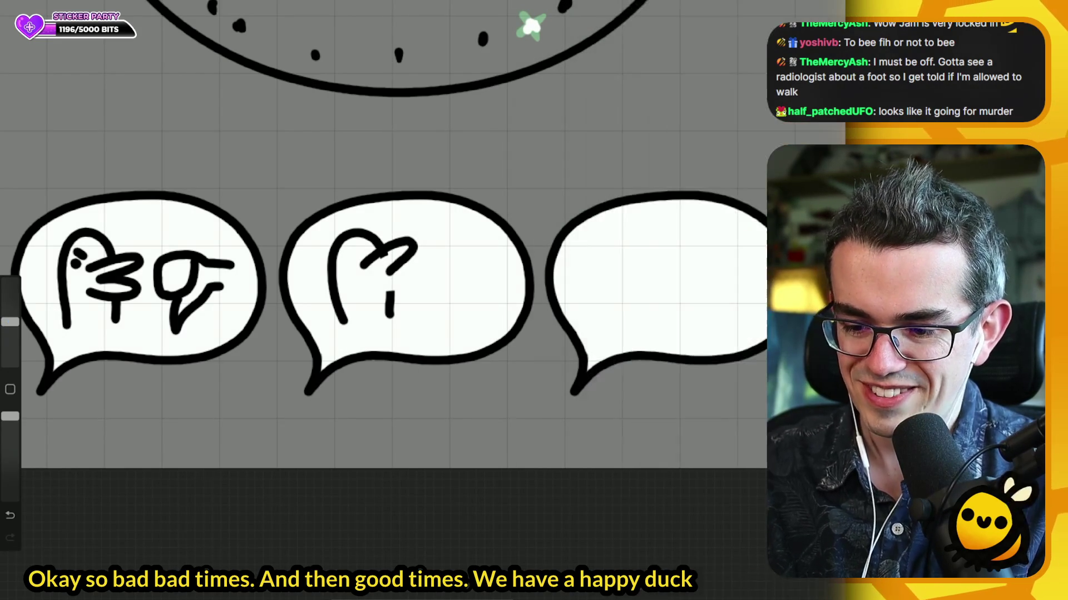
key(ctrl+z)
click(685, 3)
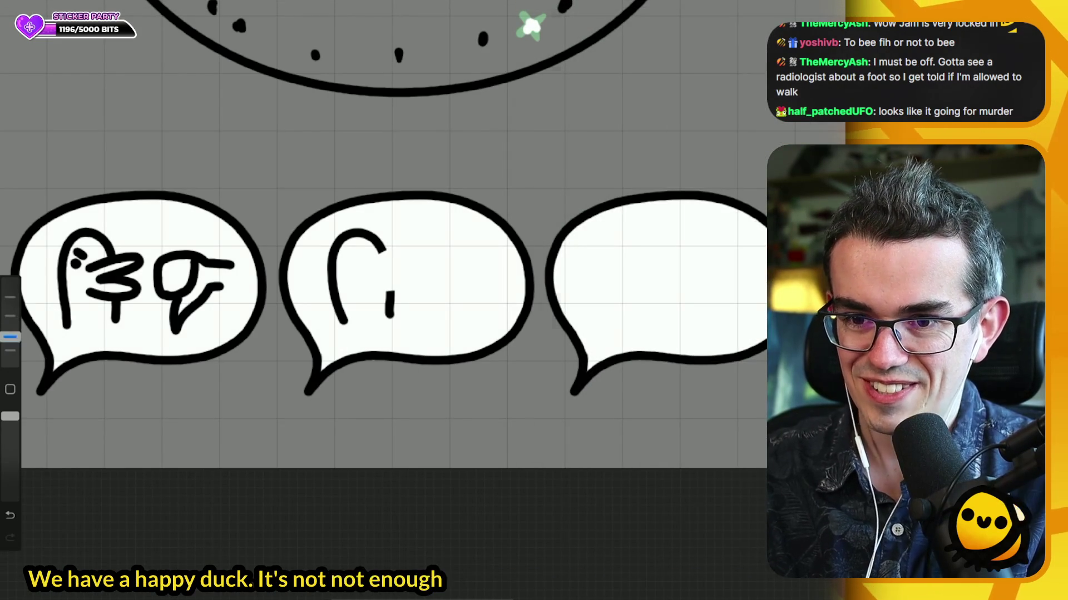
click(368, 264)
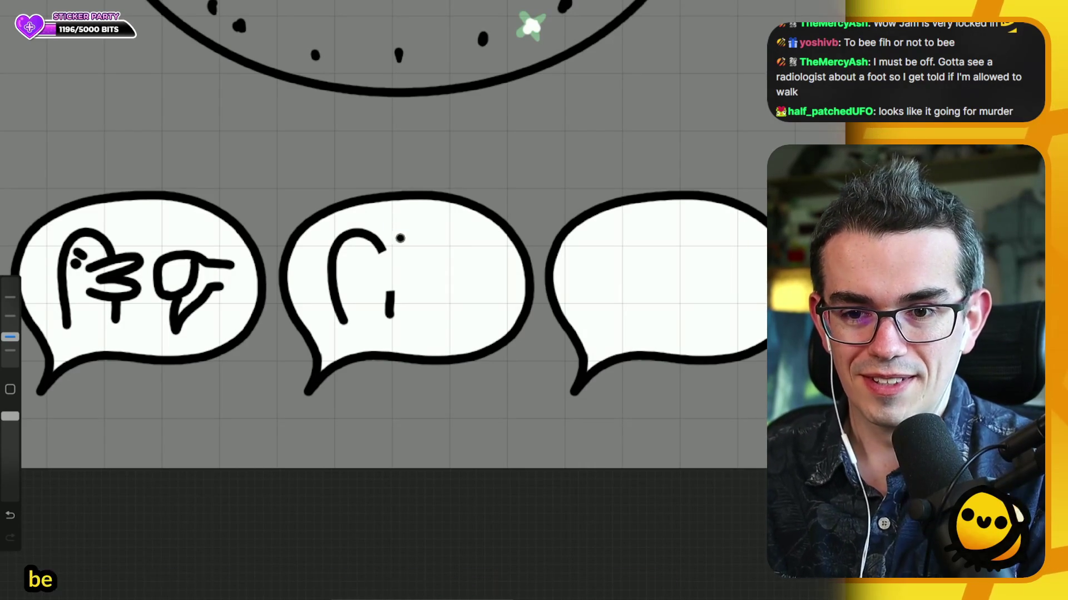
Step: Add the duck's beak with a mouth line and dot in its eye
mouse_move(360, 266)
mouse_down()
mouse_move(414, 245)
mouse_move(371, 276)
mouse_move(391, 247)
mouse_move(380, 275)
mouse_move(395, 295)
mouse_move(406, 282)
mouse_move(379, 278)
mouse_up()
key(ctrl+z)
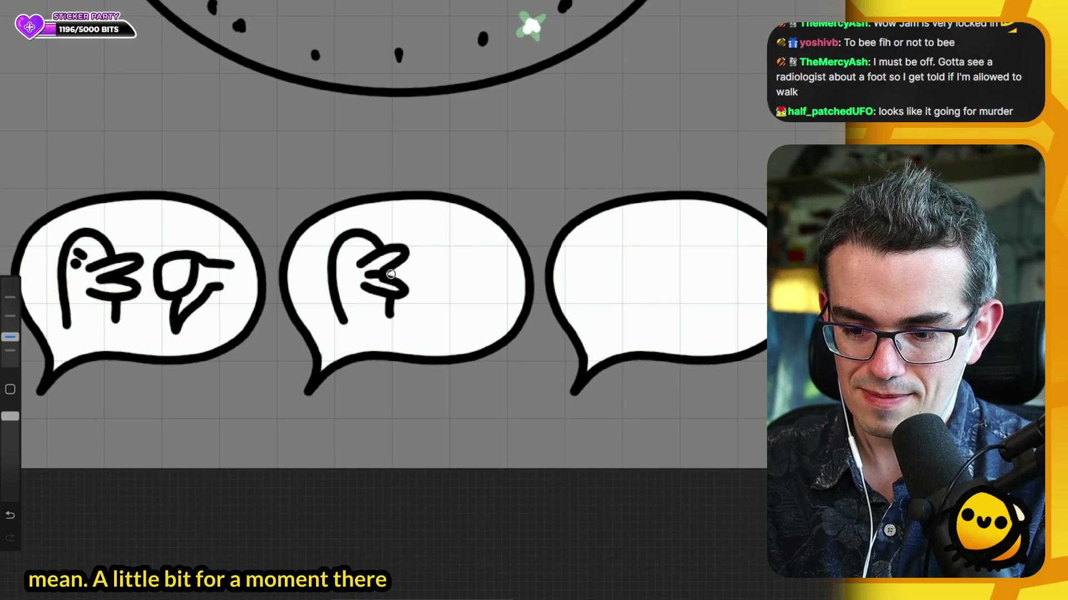
key(ctrl+z)
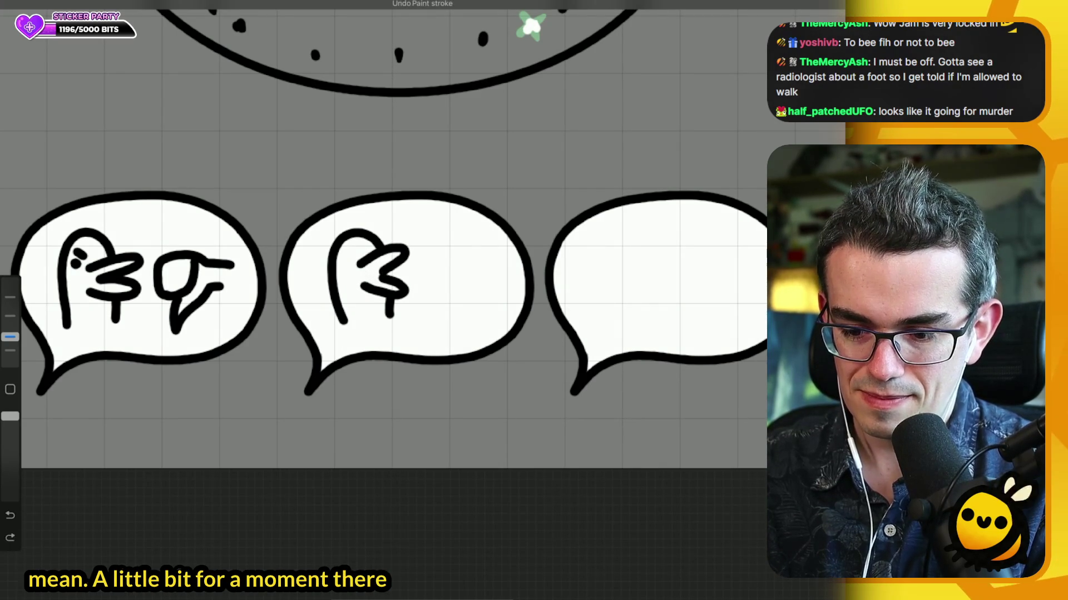
drag(372, 274, 388, 275)
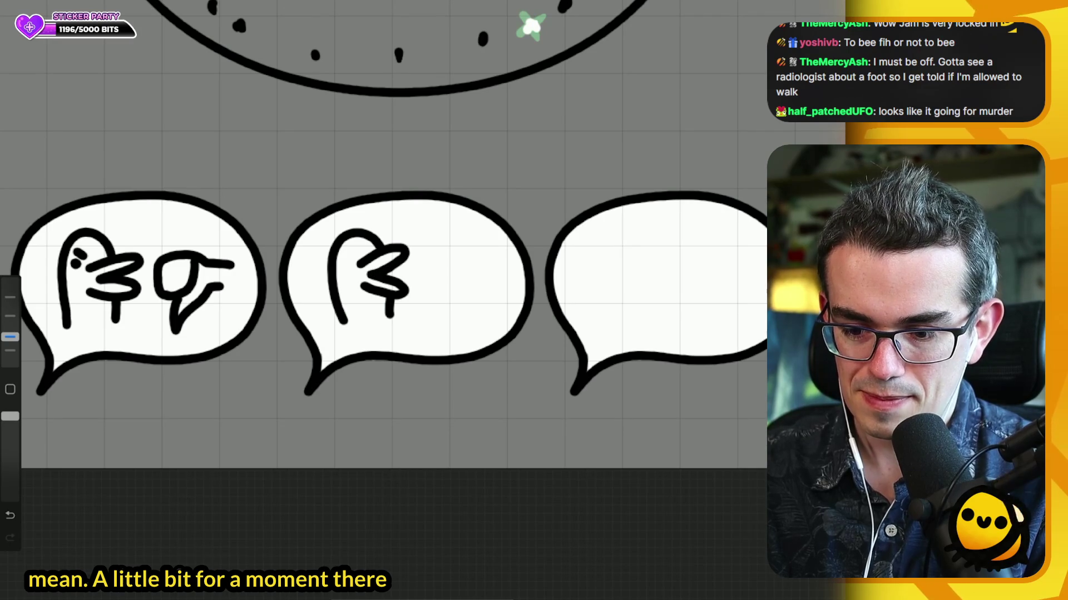
click(343, 264)
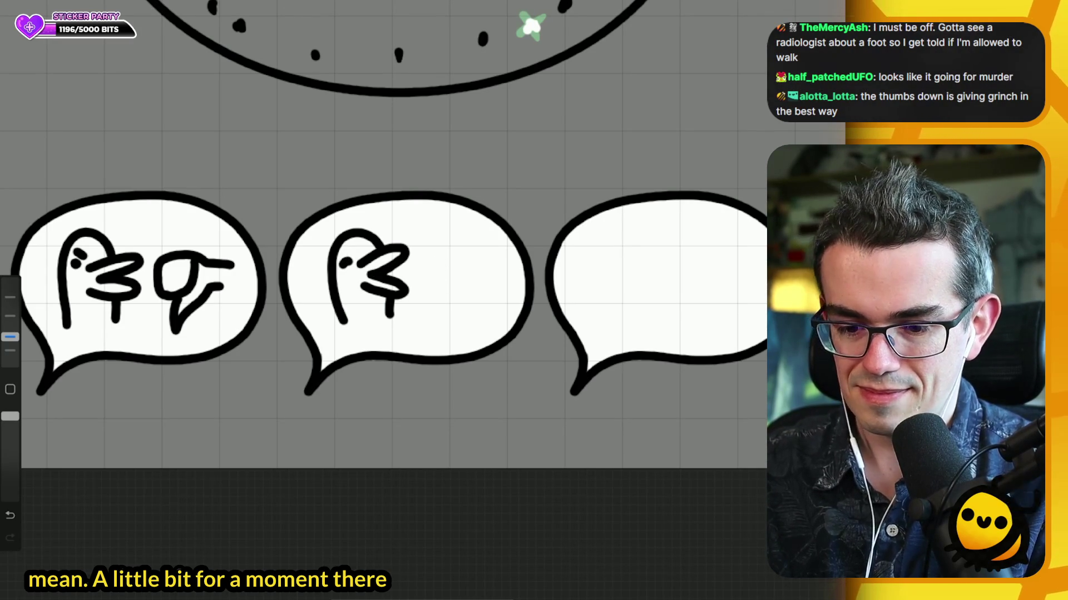
Step: Start the thumbs-up hand beside the duck, undoing a stray horizontal stroke
mouse_move(421, 284)
mouse_down()
mouse_move(417, 305)
mouse_move(449, 249)
mouse_up()
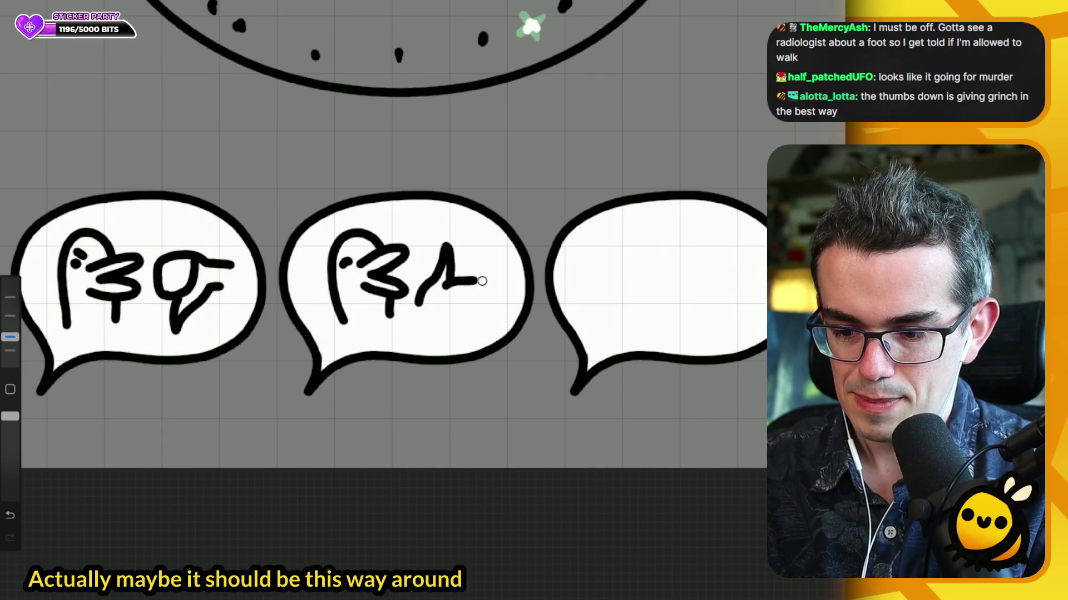
key(ctrl+z)
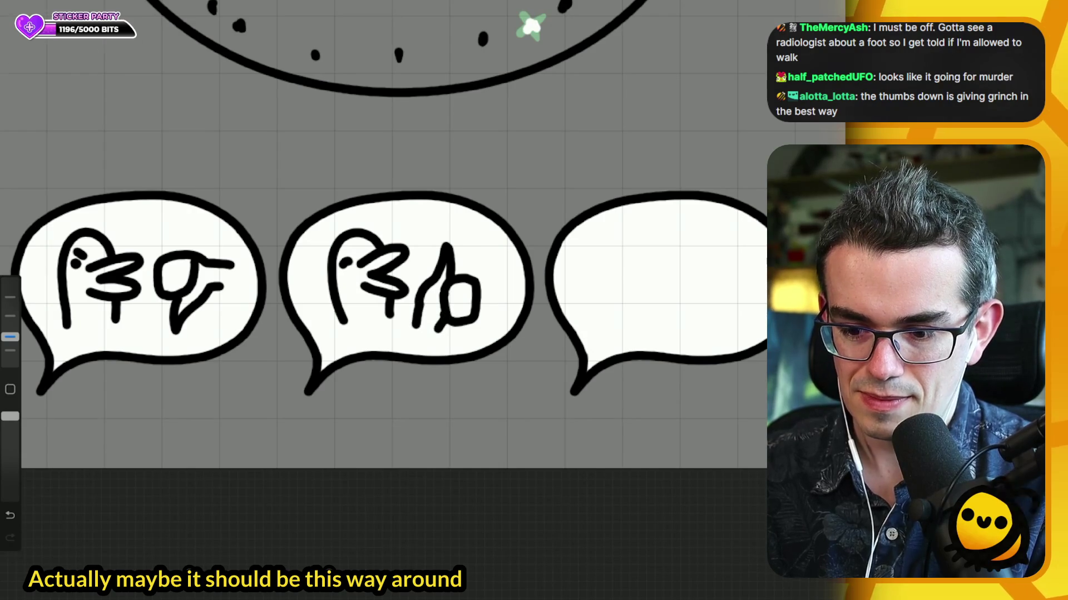
scroll(384, 234, down, 5)
scroll(383, 233, up, 5)
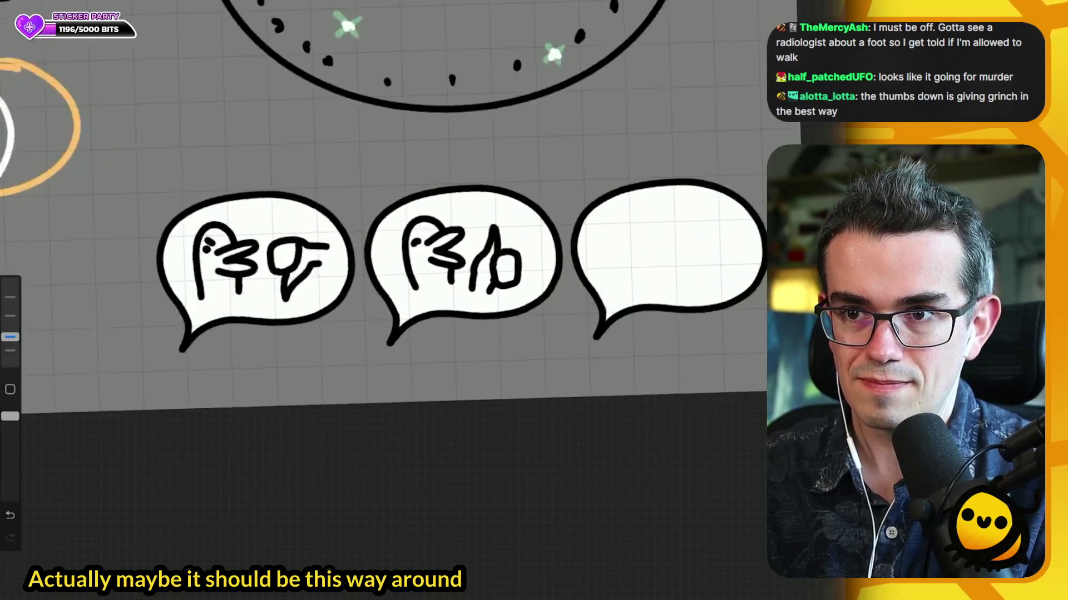
Step: Undo the extra thumbs-up strokes and redraw the hand's line and thumb
scroll(492, 270, up, 3)
drag(494, 257, 516, 268)
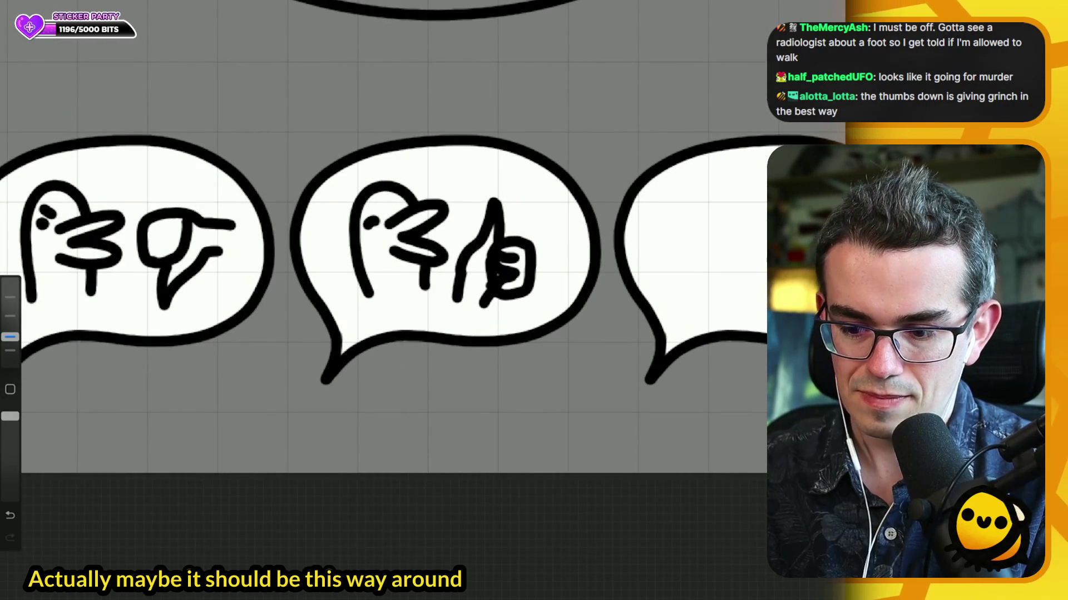
key(ctrl+z)
key(ctrl+z)
scroll(384, 250, down, 5)
scroll(384, 251, up, 4)
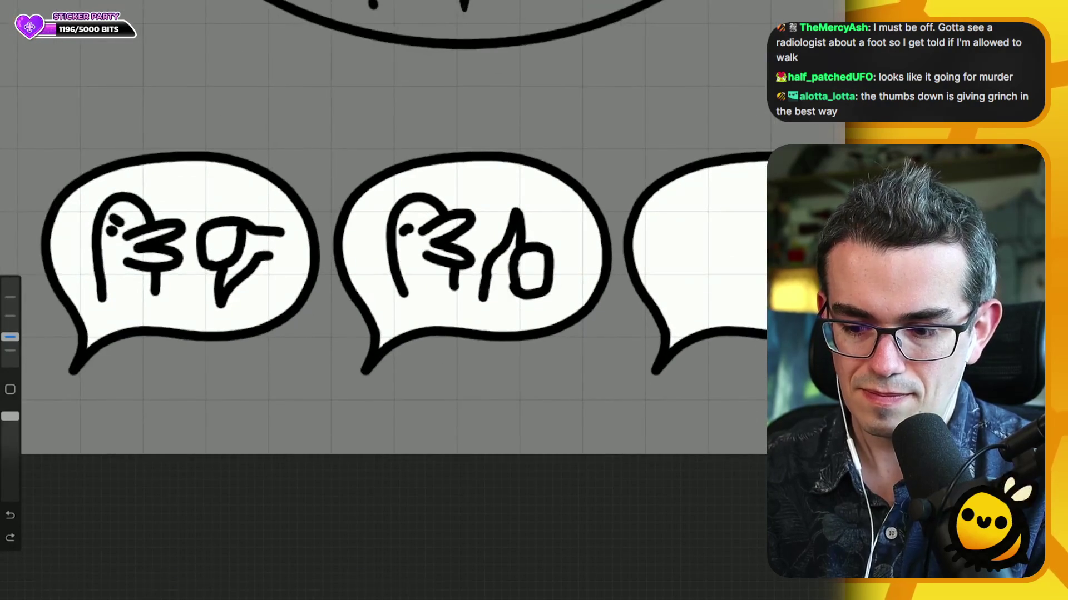
key(ctrl+z)
key(ctrl+z)
key(ctrl+z)
mouse_move(513, 259)
mouse_down()
mouse_move(538, 255)
mouse_move(546, 293)
mouse_move(514, 264)
mouse_move(492, 313)
mouse_up()
drag(489, 274, 477, 294)
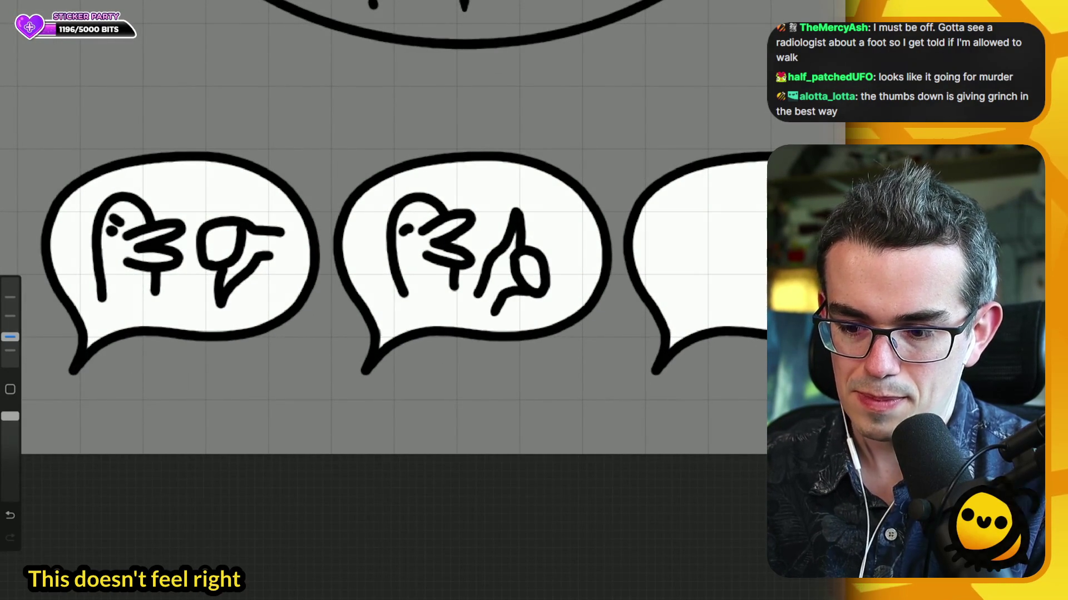
scroll(384, 251, up, 2)
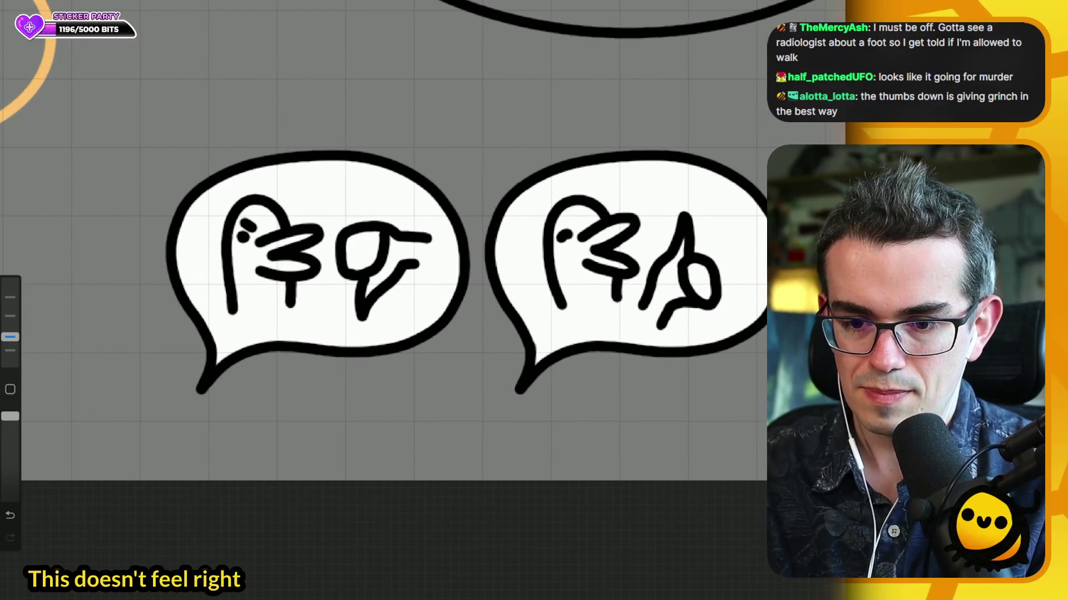
Step: Lasso the thumbs-down hand in the first bubble and delete it
key(s)
drag(333, 202, 326, 289)
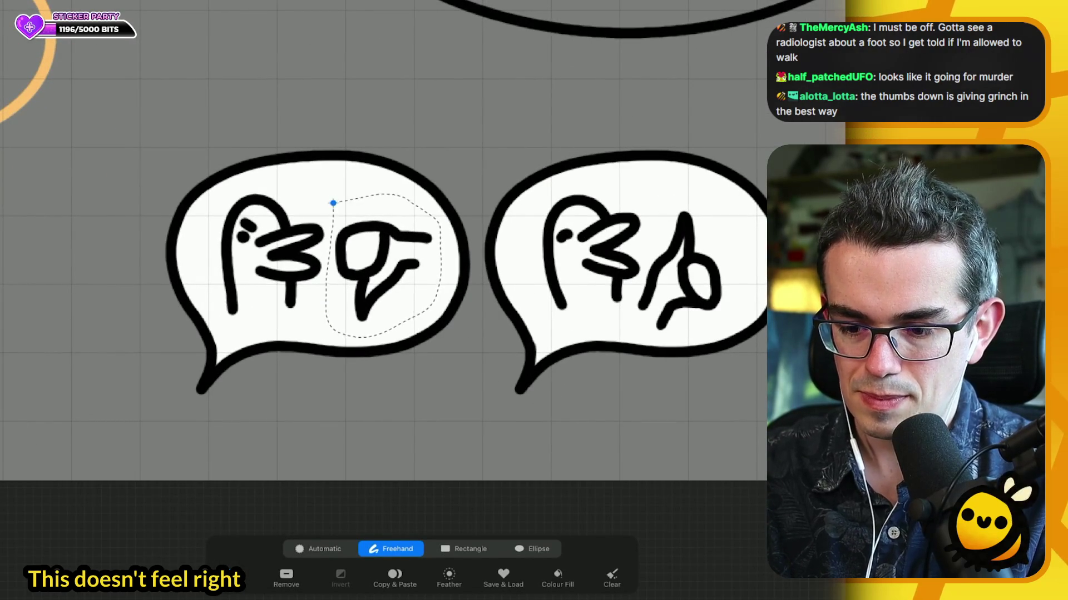
drag(332, 214, 333, 203)
key(v)
key(BackSpace)
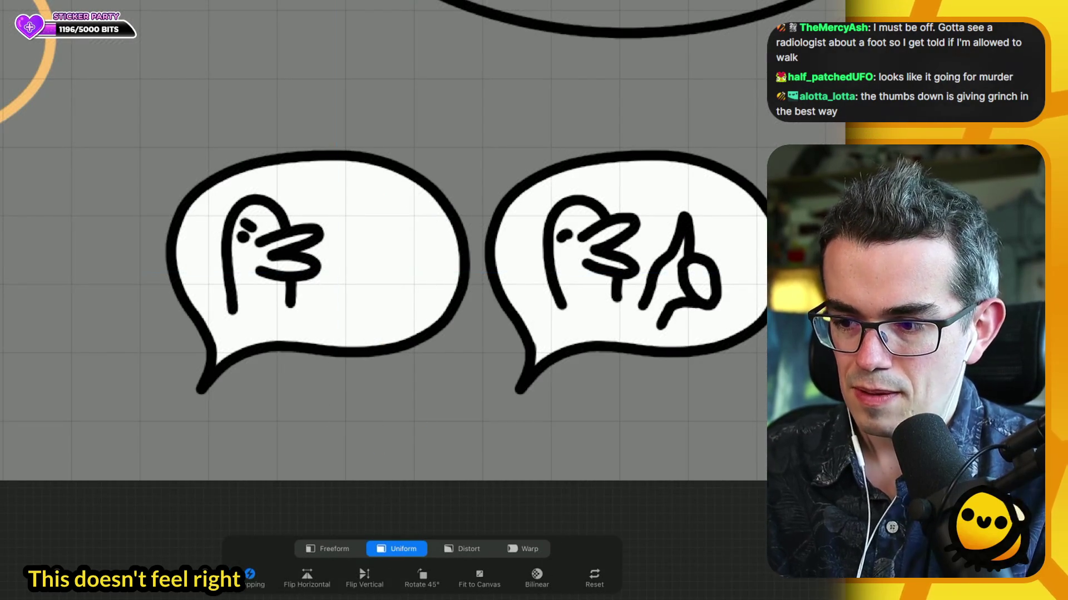
key(b)
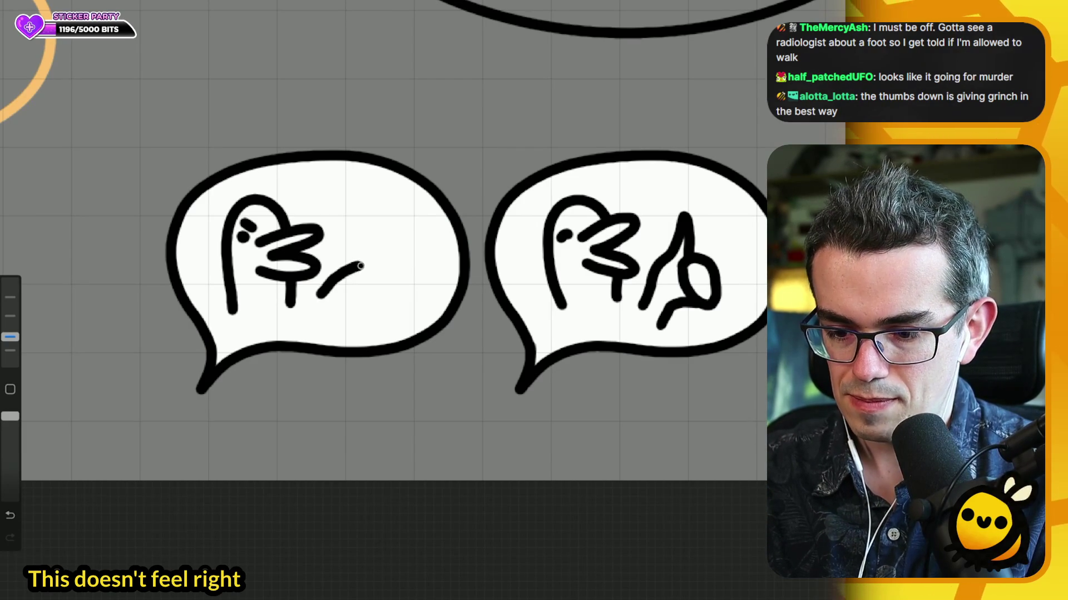
Step: Draw a new hand beside the first duck with a curved top, lower extension and side
drag(394, 267, 392, 305)
key(ctrl+z)
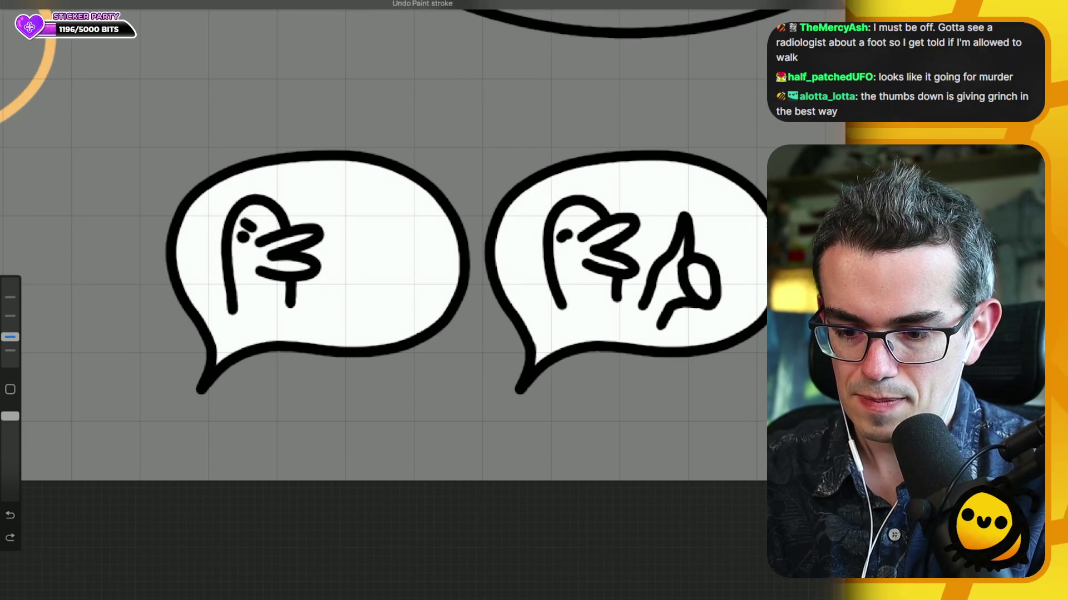
drag(346, 253, 403, 275)
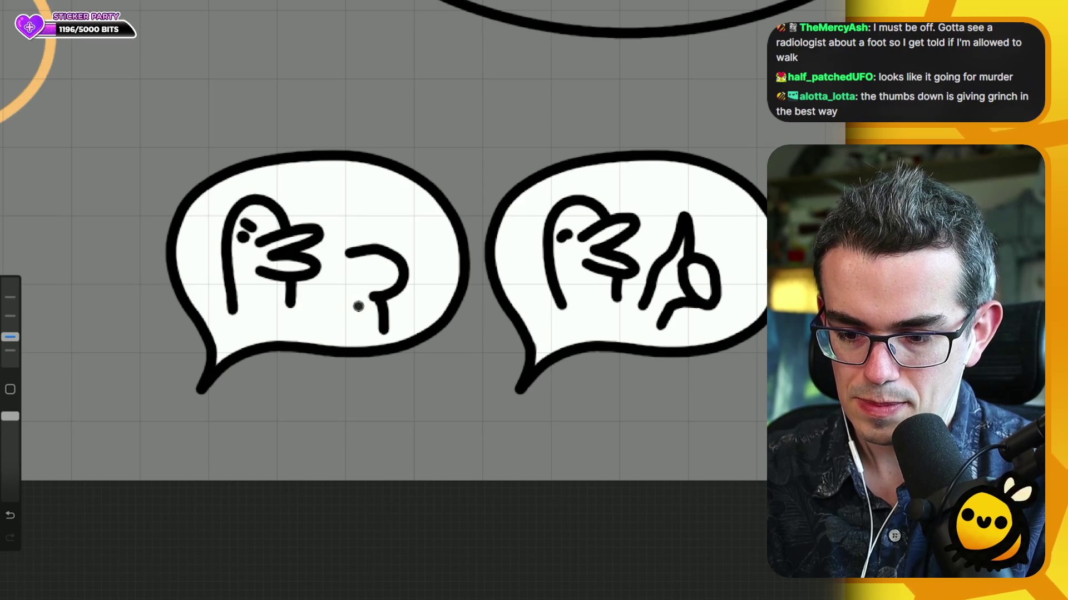
drag(367, 313, 384, 332)
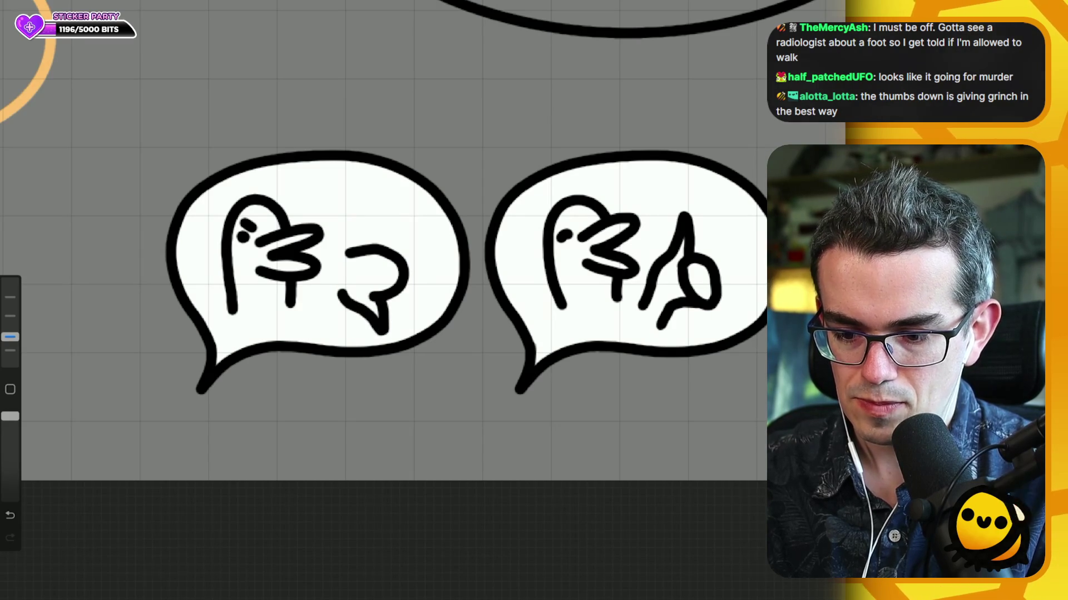
mouse_move(351, 253)
mouse_down()
mouse_move(315, 316)
mouse_move(330, 323)
mouse_up()
Step: Lasso the new hand and resize it
key(s)
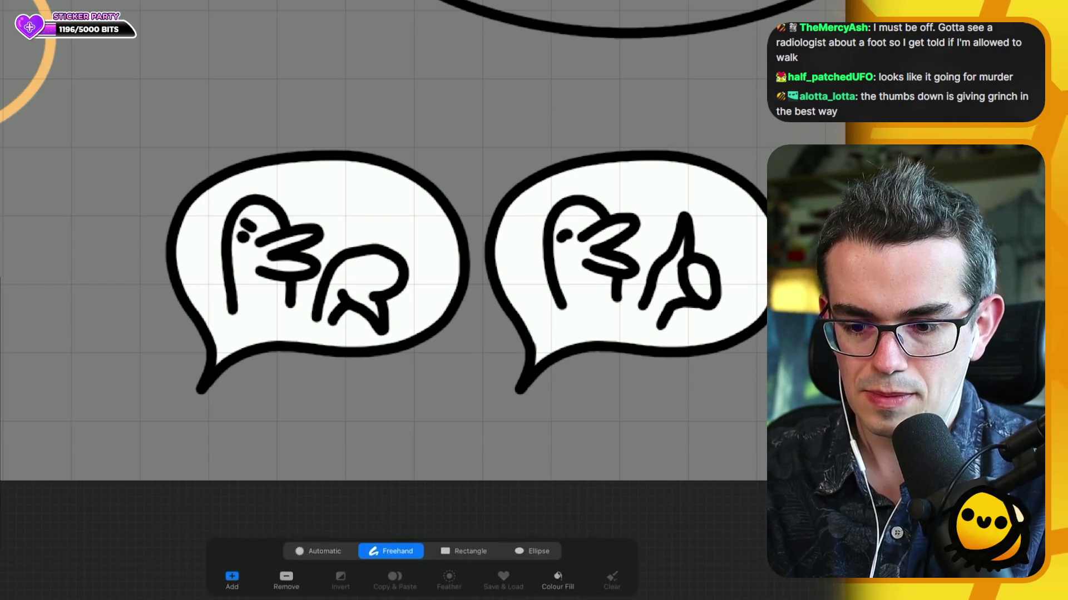
mouse_move(316, 285)
mouse_down()
mouse_move(329, 247)
mouse_move(370, 228)
mouse_move(385, 339)
mouse_move(305, 318)
mouse_up()
click(304, 319)
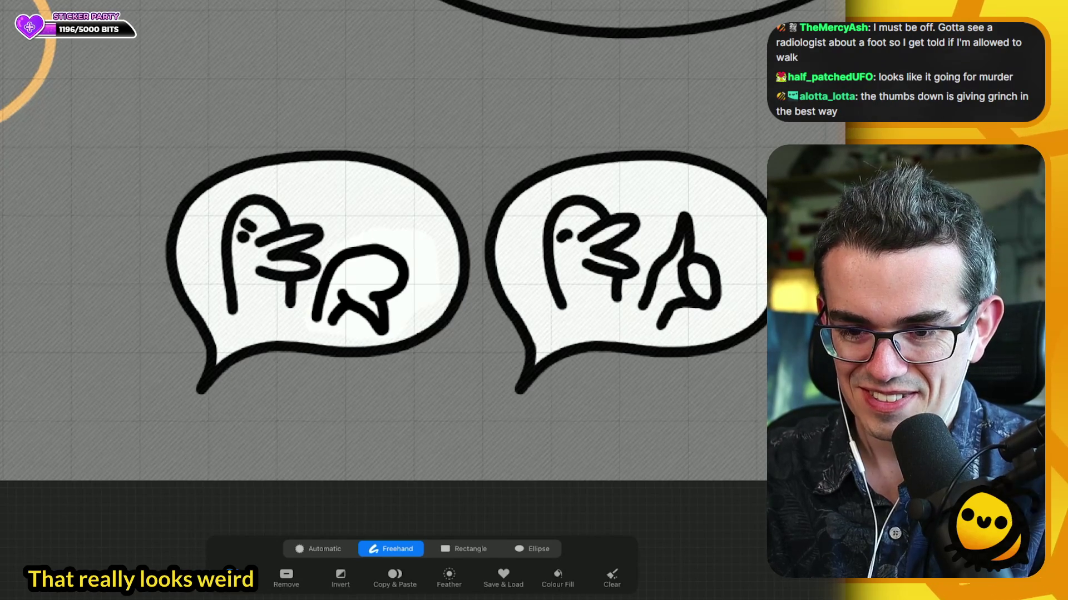
key(v)
key(v)
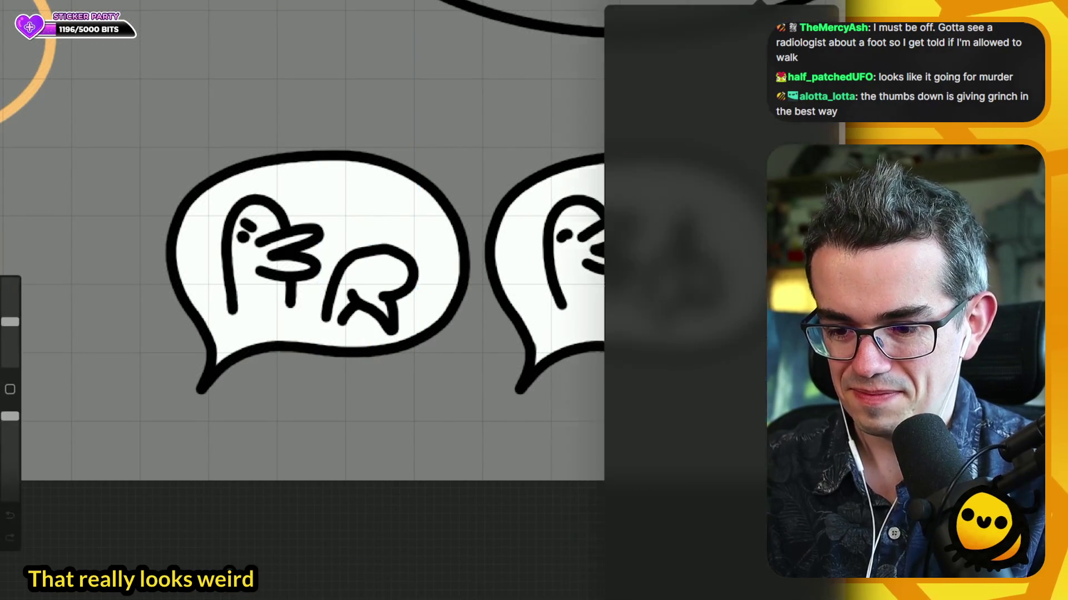
Step: Redraw the hand's curved stroke, erase the loop's right part, and extend the arc to close it
key(ctrl+z)
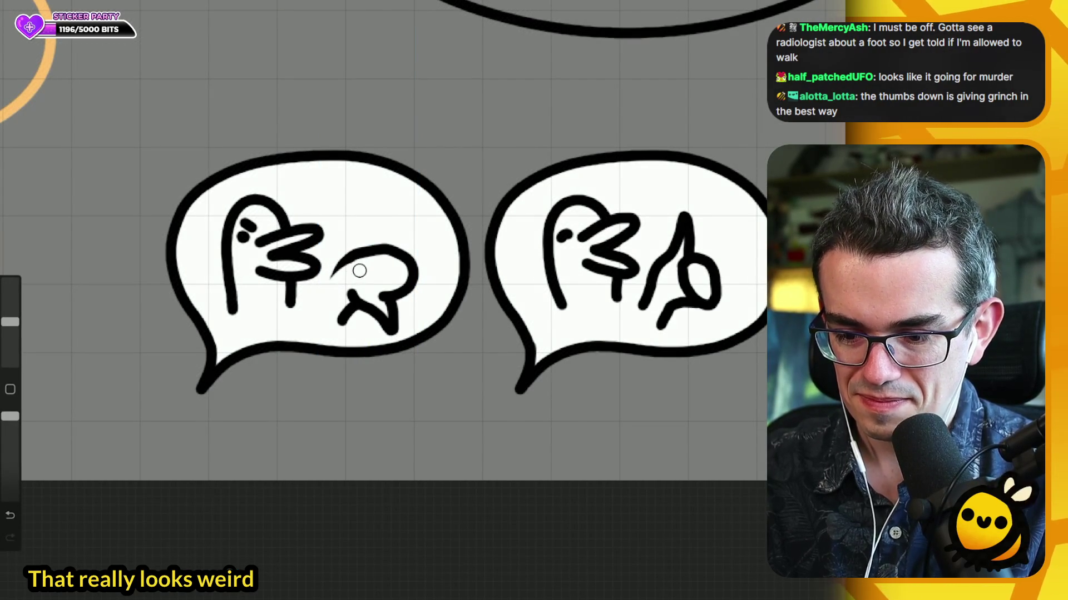
drag(322, 303, 346, 262)
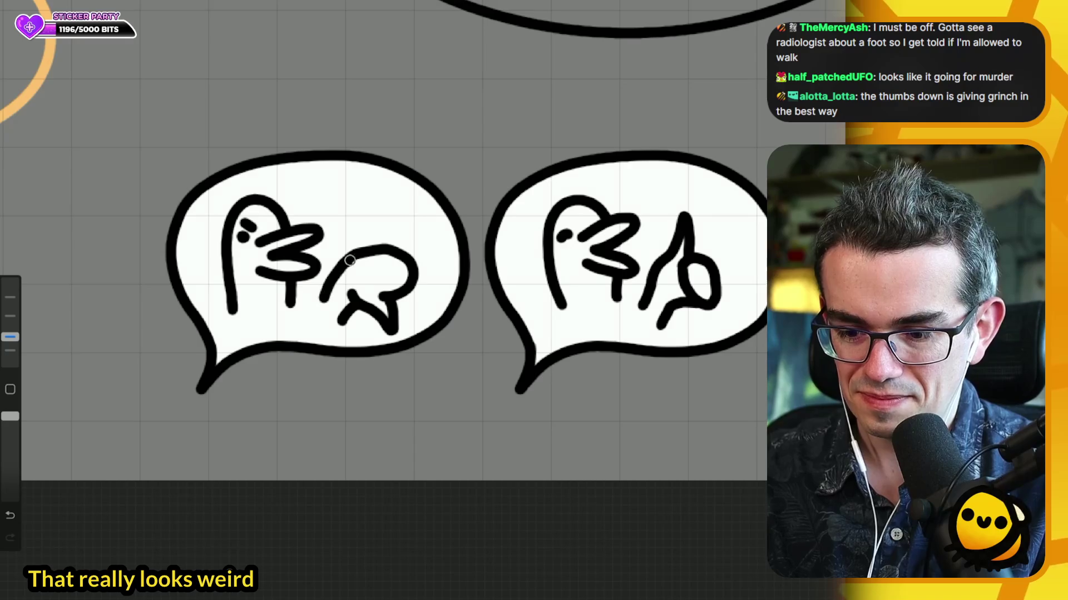
key(ctrl+z)
mouse_move(323, 301)
mouse_down()
mouse_move(325, 283)
mouse_move(356, 255)
mouse_up()
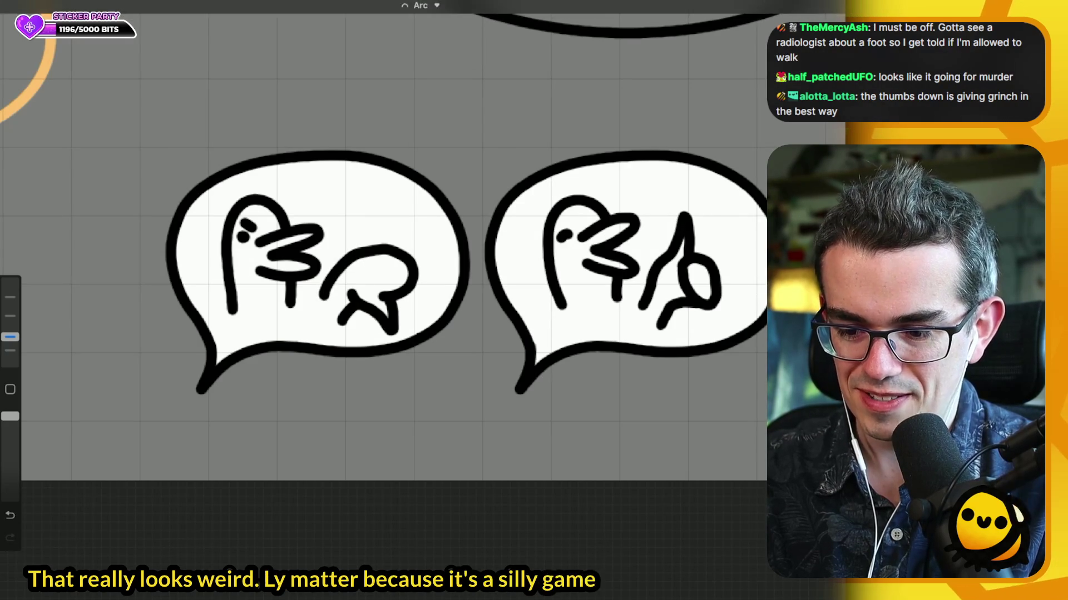
scroll(357, 255, down, 5)
scroll(412, 264, up, 5)
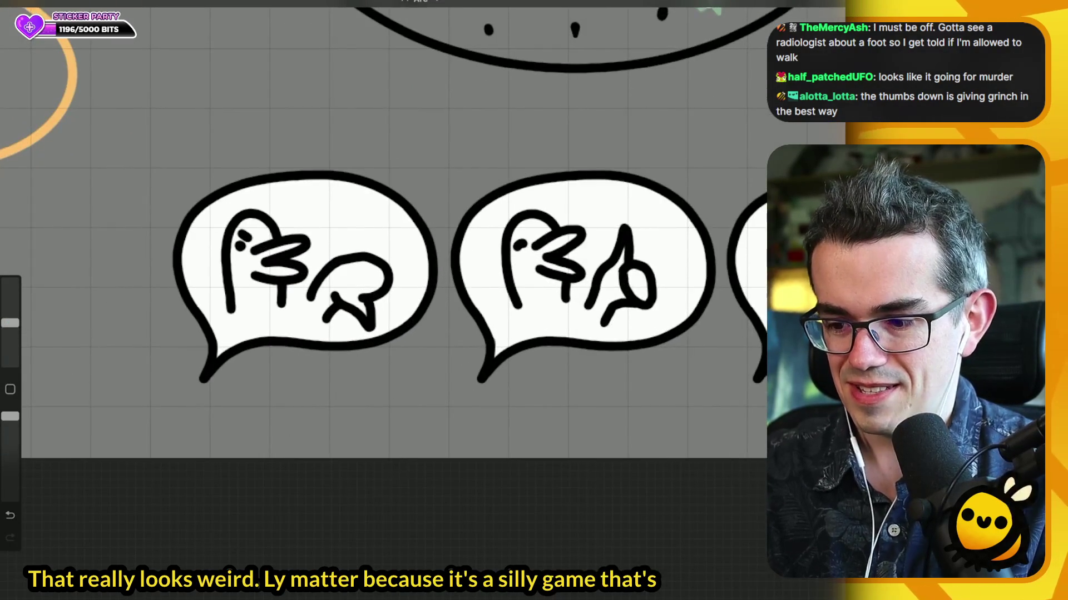
drag(385, 260, 388, 301)
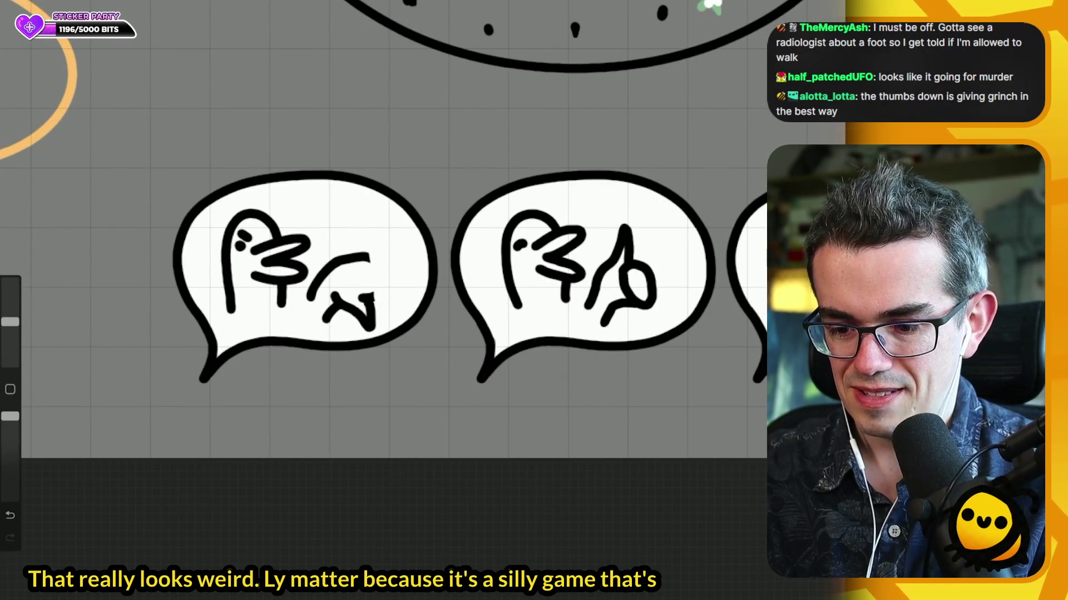
drag(365, 254, 379, 290)
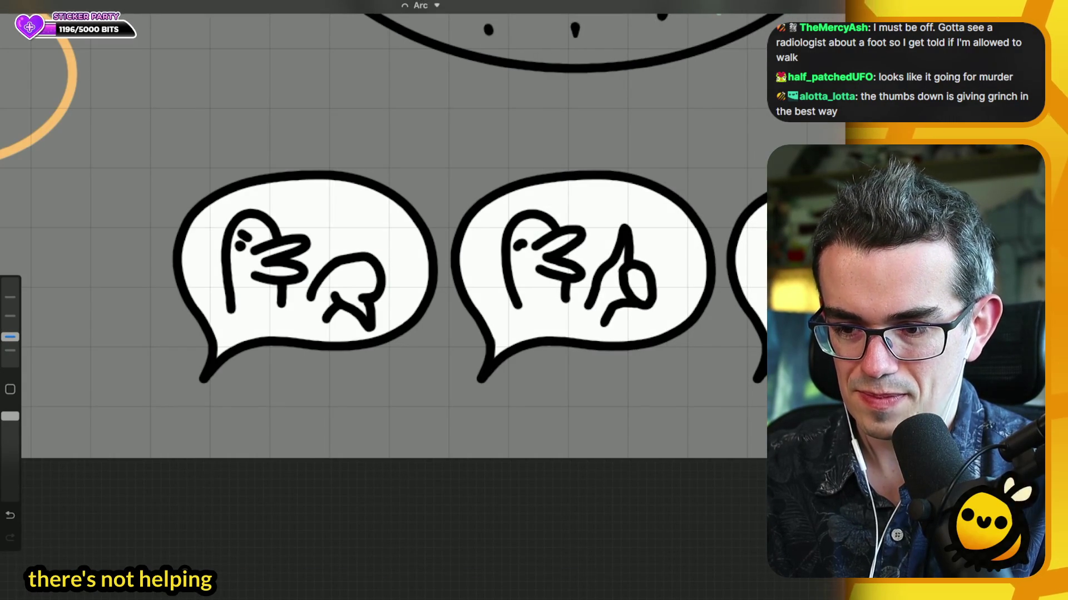
scroll(389, 261, down, 5)
scroll(389, 262, up, 4)
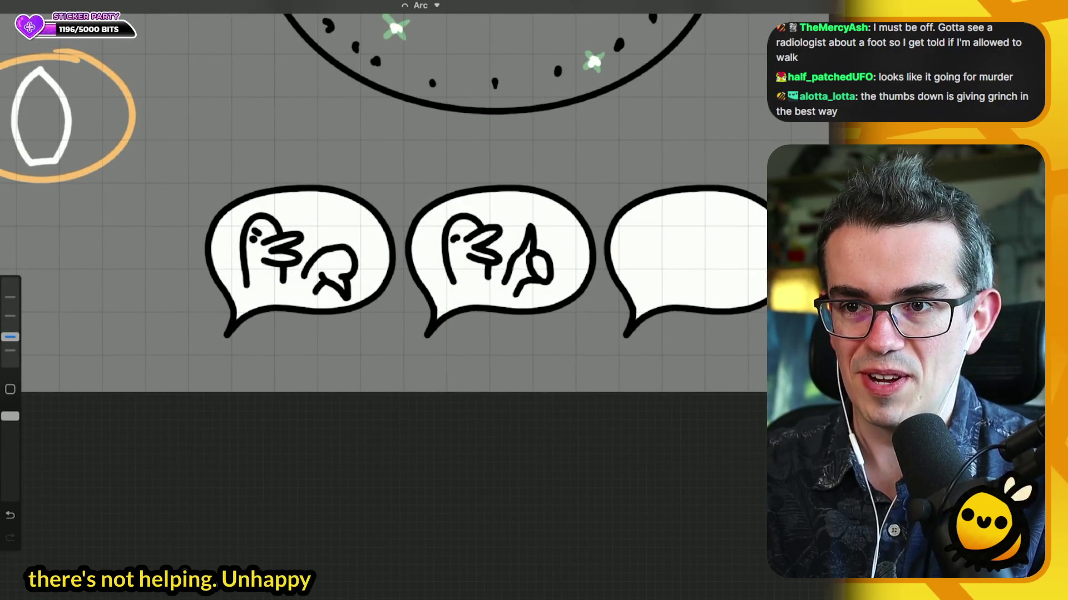
Step: Lasso the thumbs-down hand and adjust it with Transform
key(s)
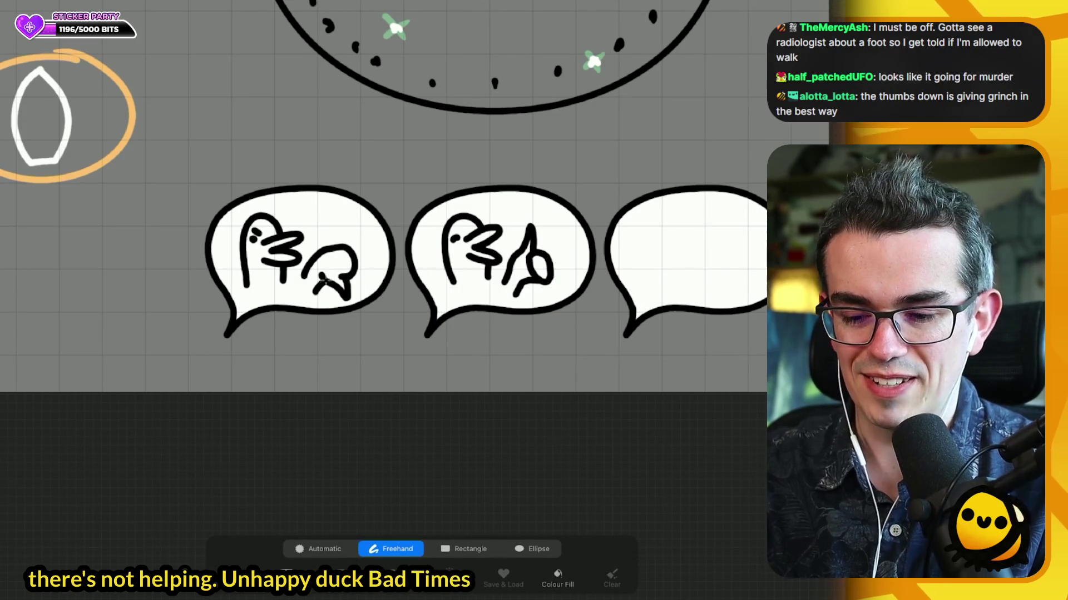
click(295, 288)
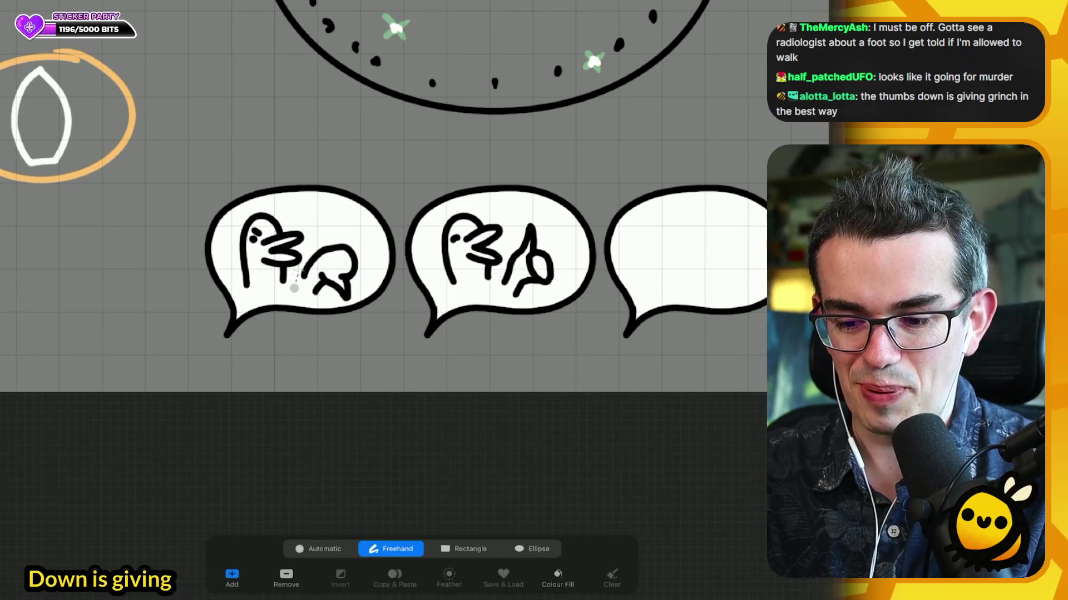
drag(320, 231, 360, 294)
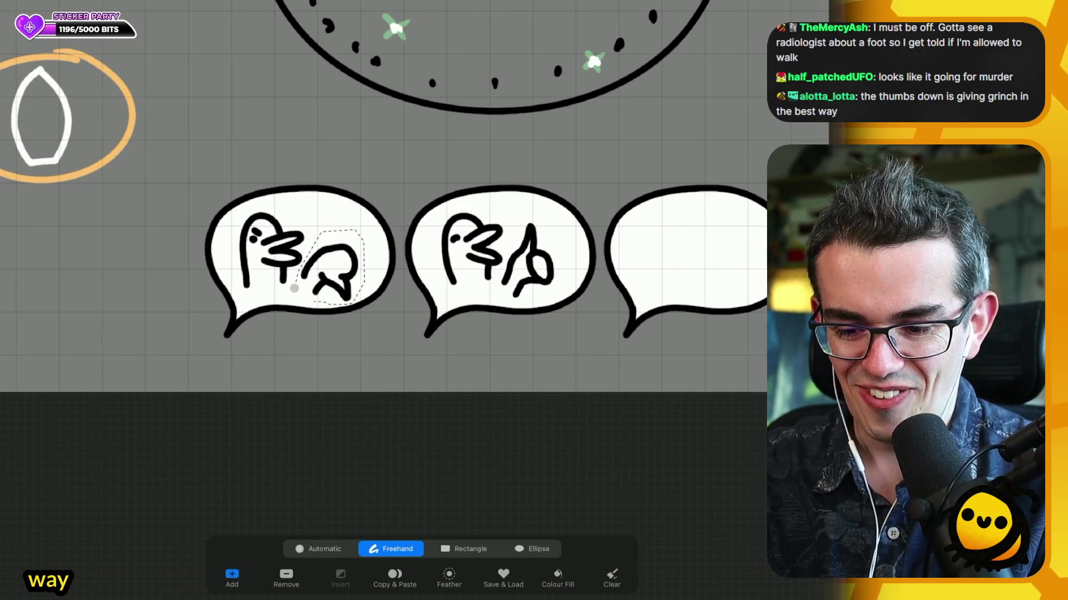
key(v)
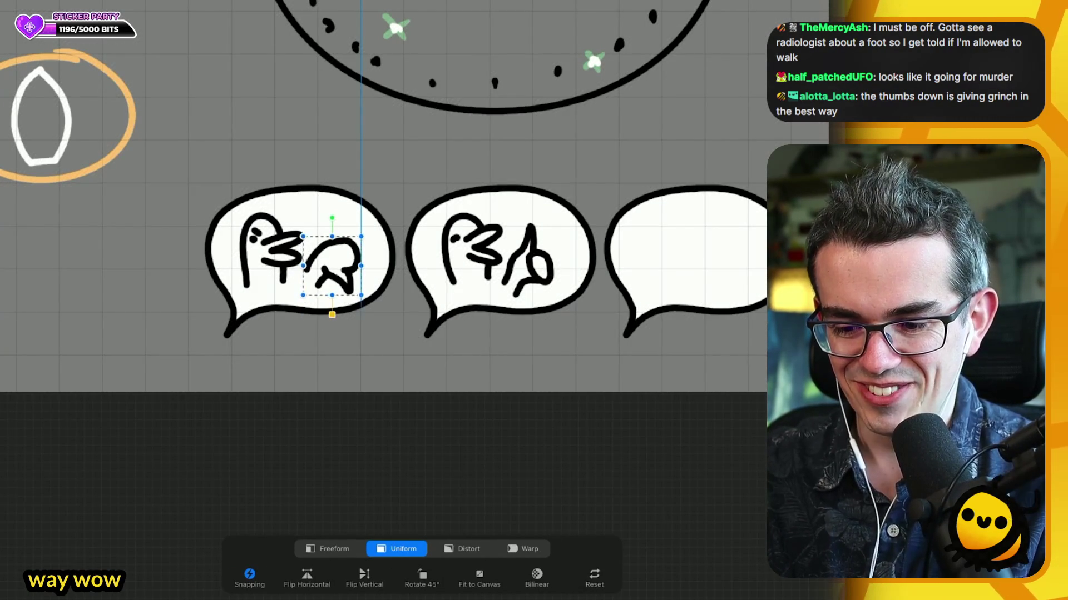
key(b)
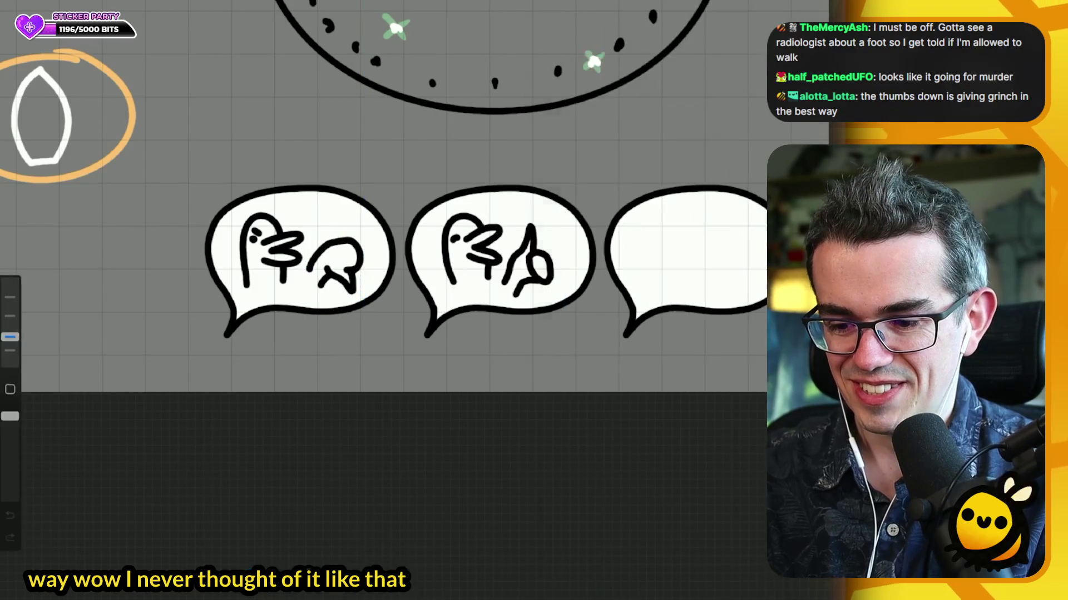
scroll(333, 261, up, 10)
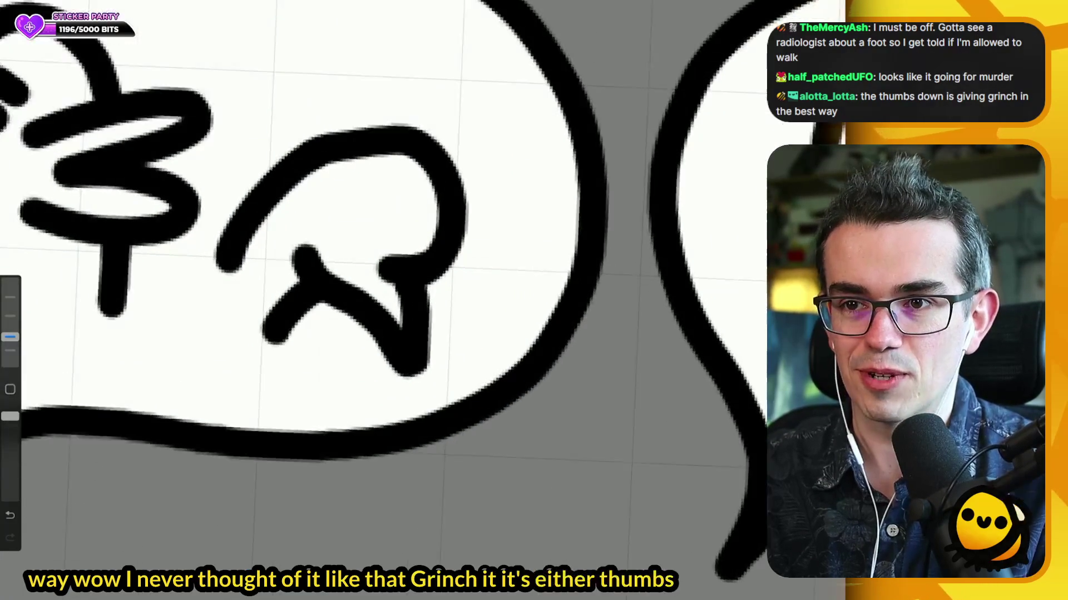
scroll(334, 250, down, 3)
scroll(333, 250, up, 3)
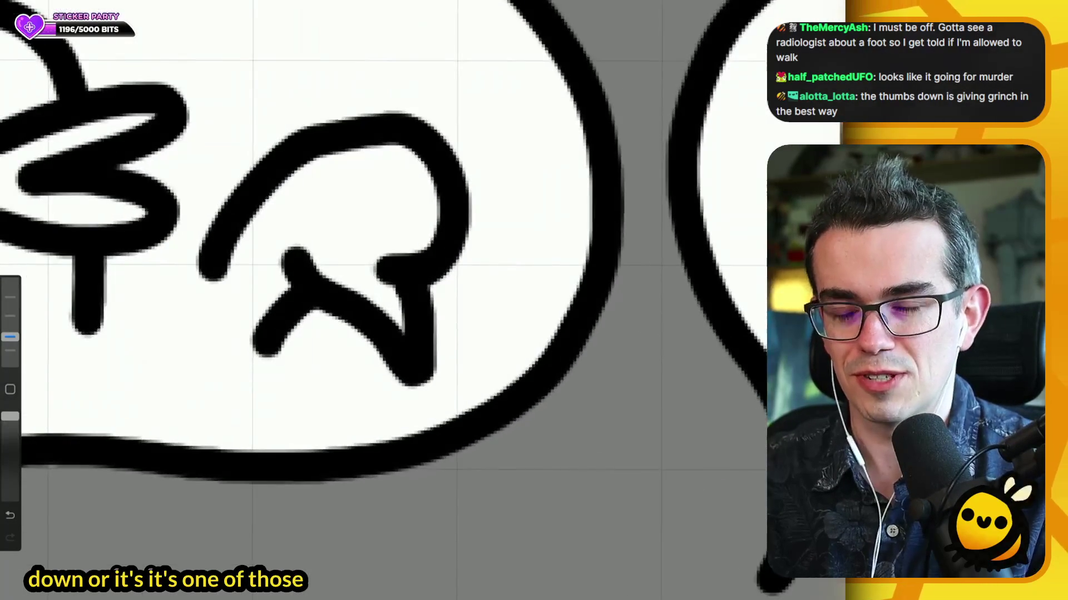
scroll(334, 251, down, 5)
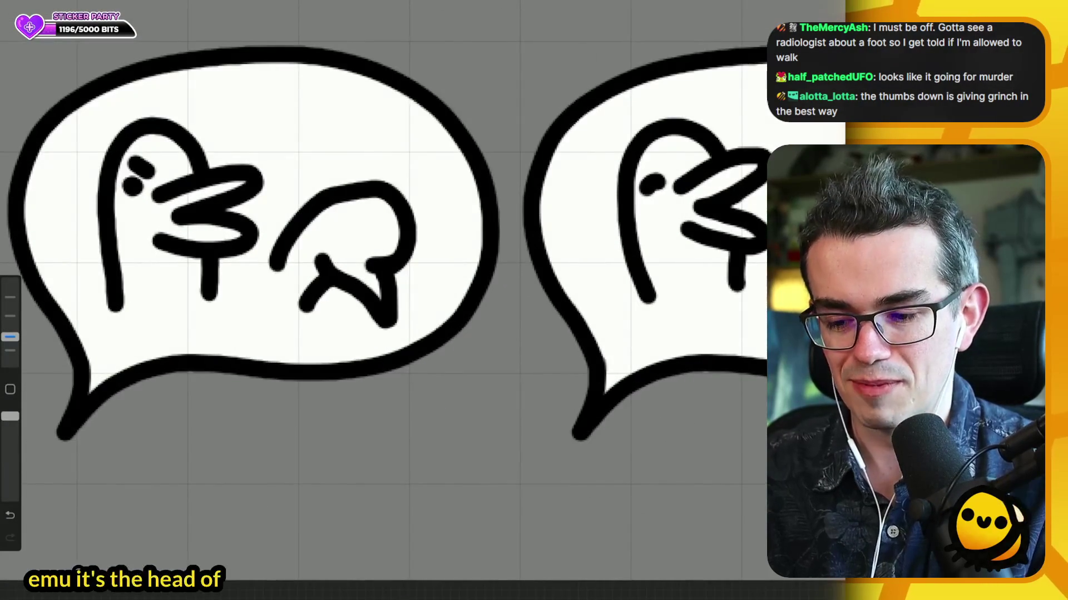
Step: Add an eye dot and detail strokes on the hand's right side, then undo the extras
click(349, 248)
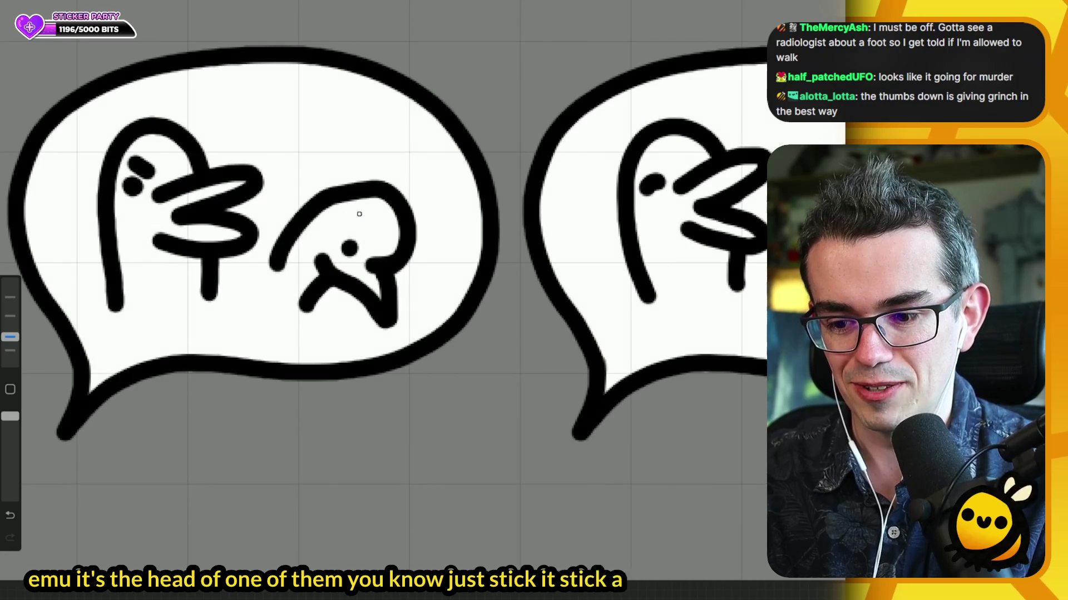
drag(356, 223, 398, 206)
drag(378, 237, 401, 217)
drag(377, 261, 405, 244)
drag(392, 264, 409, 252)
scroll(389, 250, down, 5)
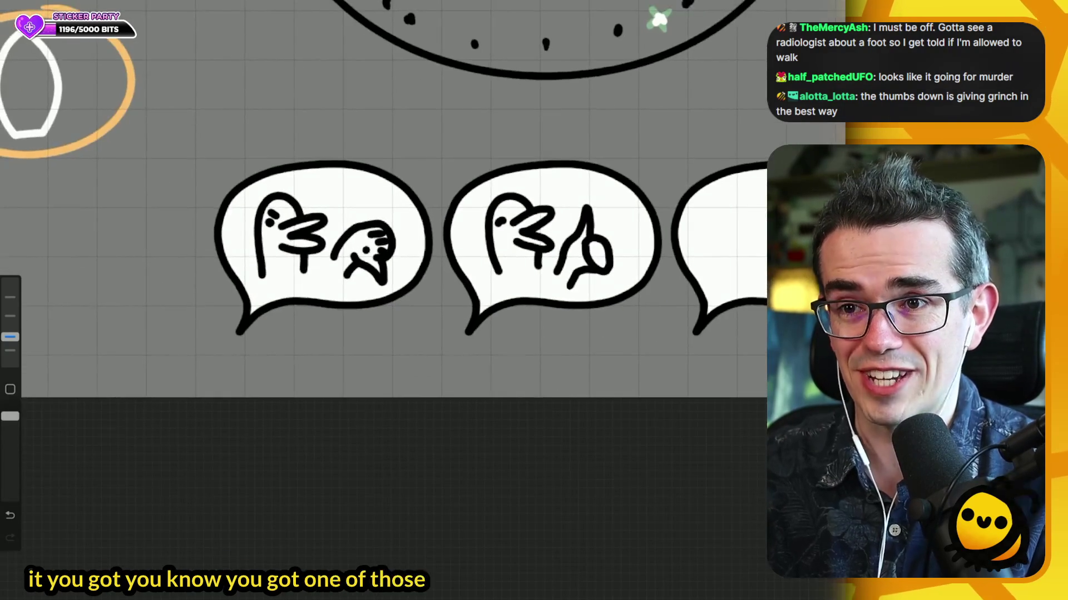
key(ctrl+z)
key(ctrl+z)
key(ctrl+z)
key(ctrl+shift+z)
Step: Nudge the middle bubble's thumbs-up hand into place and dot a first mark in the third bubble
mouse_move(389, 250)
mouse_down()
mouse_move(209, 219)
mouse_move(267, 224)
mouse_up()
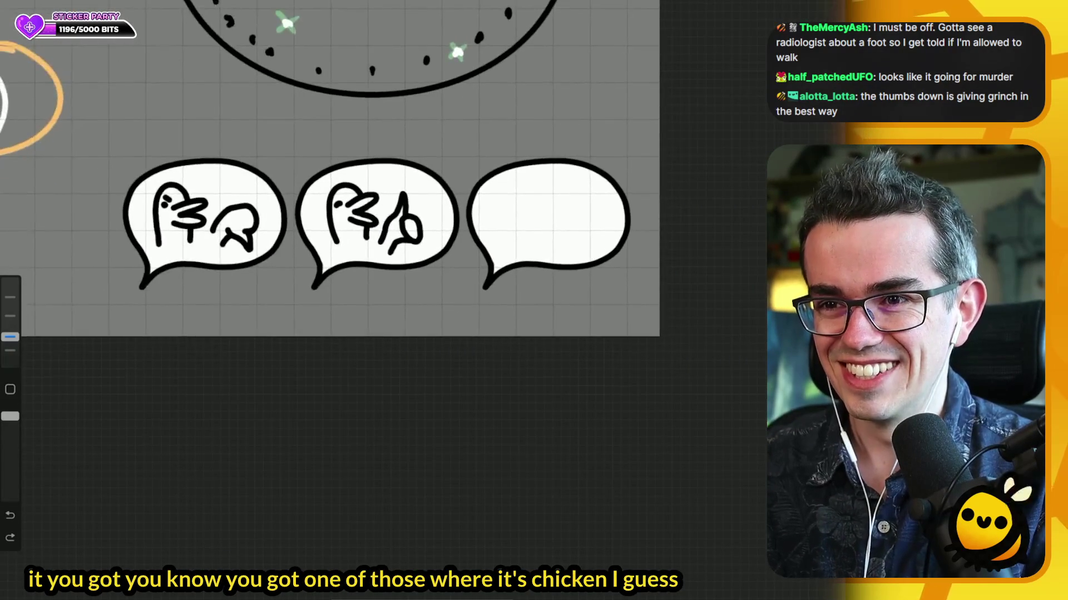
scroll(334, 222, down, 1)
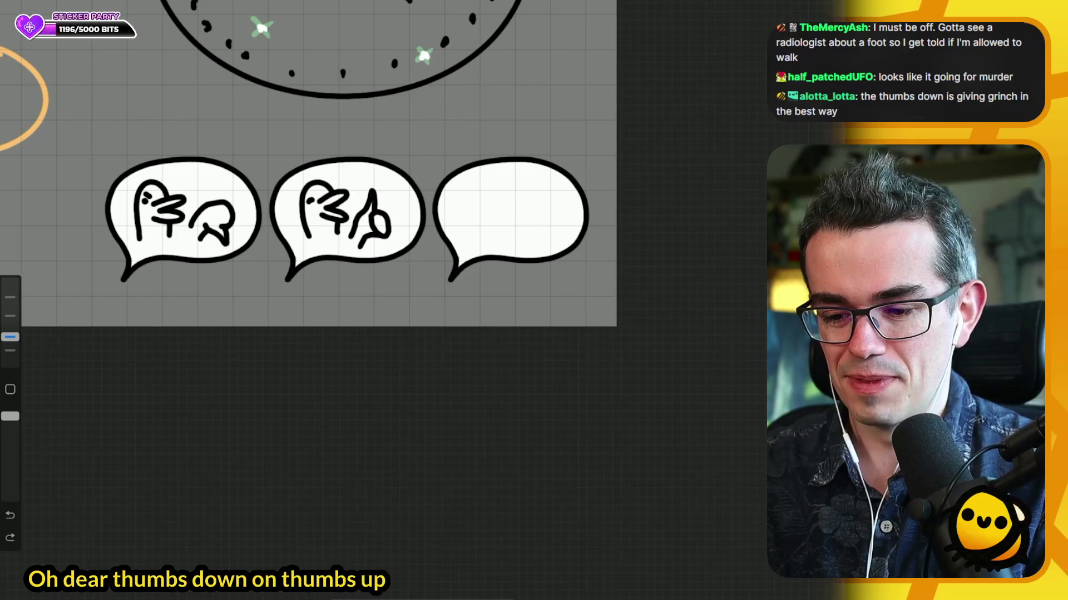
key(s)
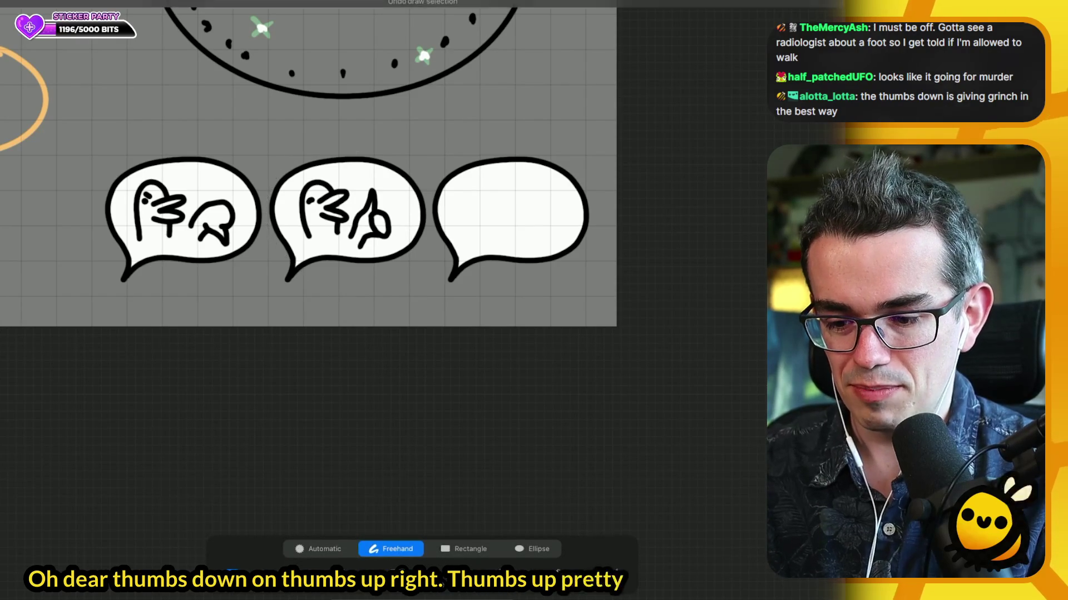
mouse_move(367, 174)
mouse_down()
mouse_move(350, 266)
mouse_move(392, 174)
mouse_up()
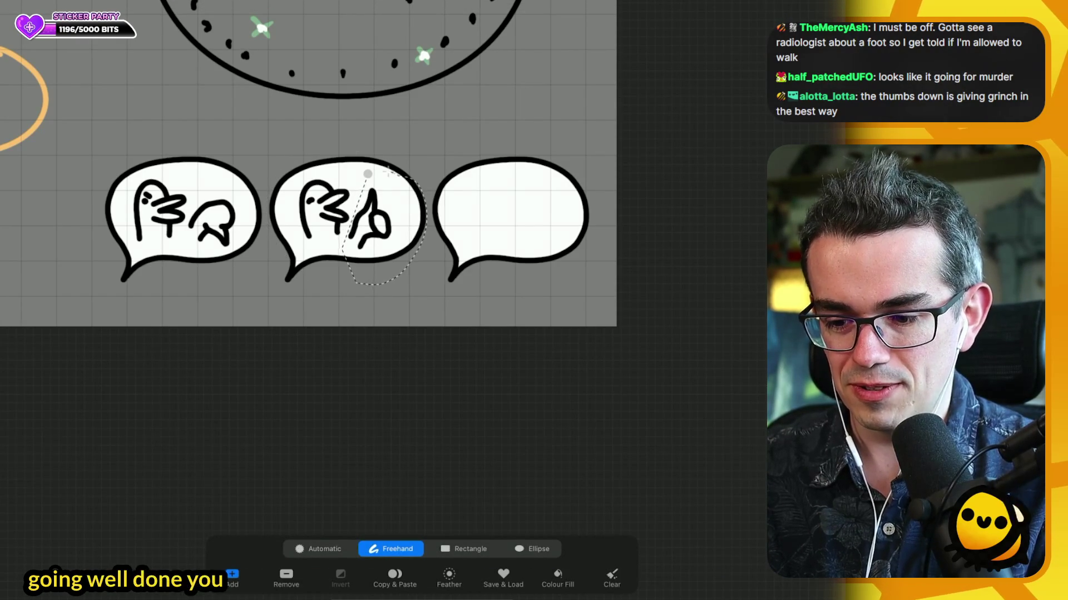
key(v)
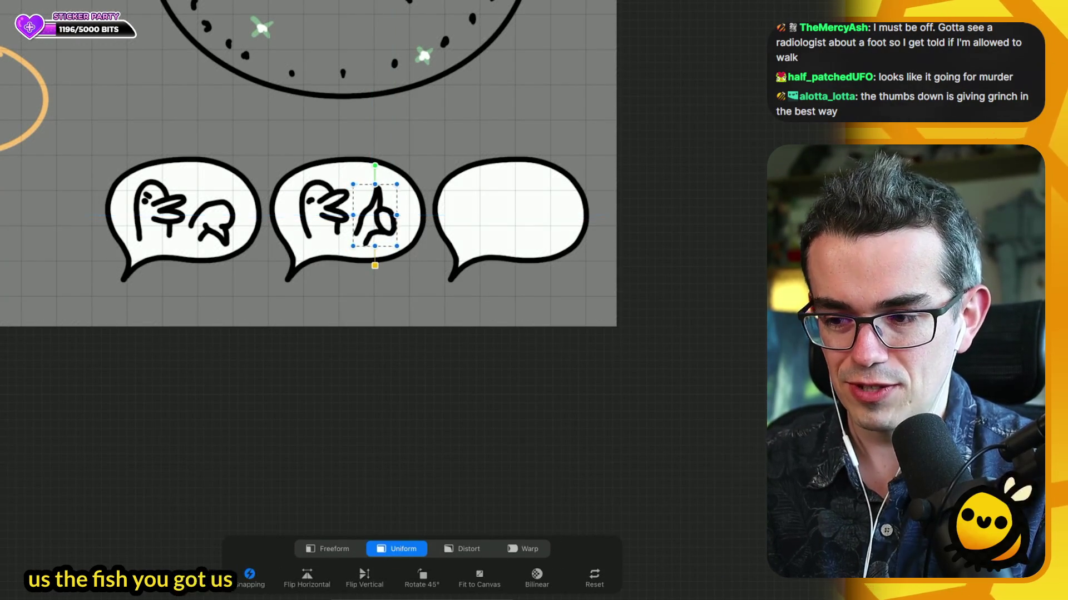
key(v)
scroll(308, 164, up, 3)
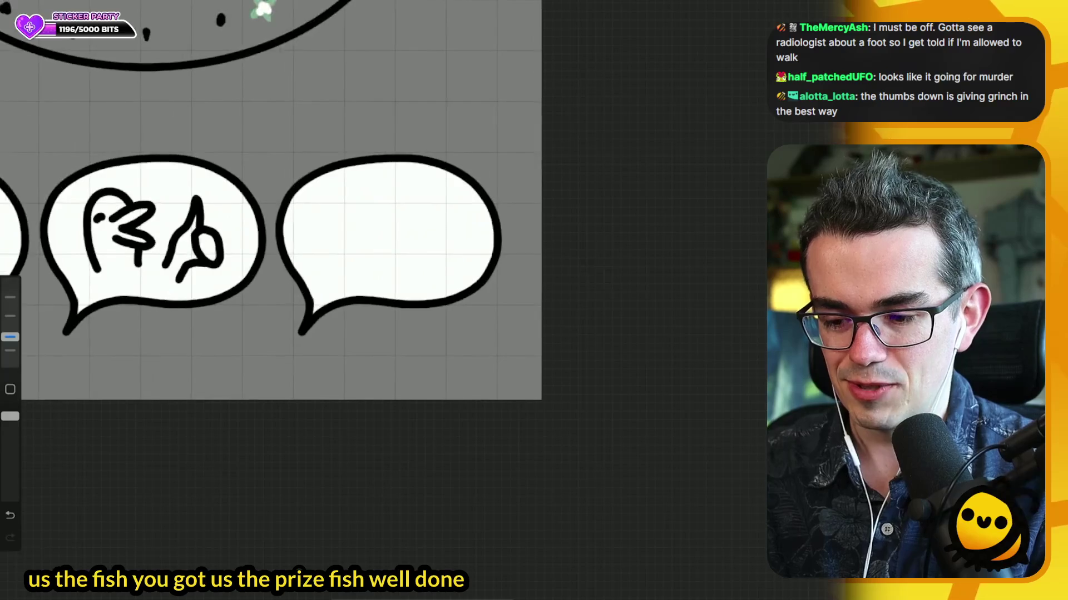
click(378, 209)
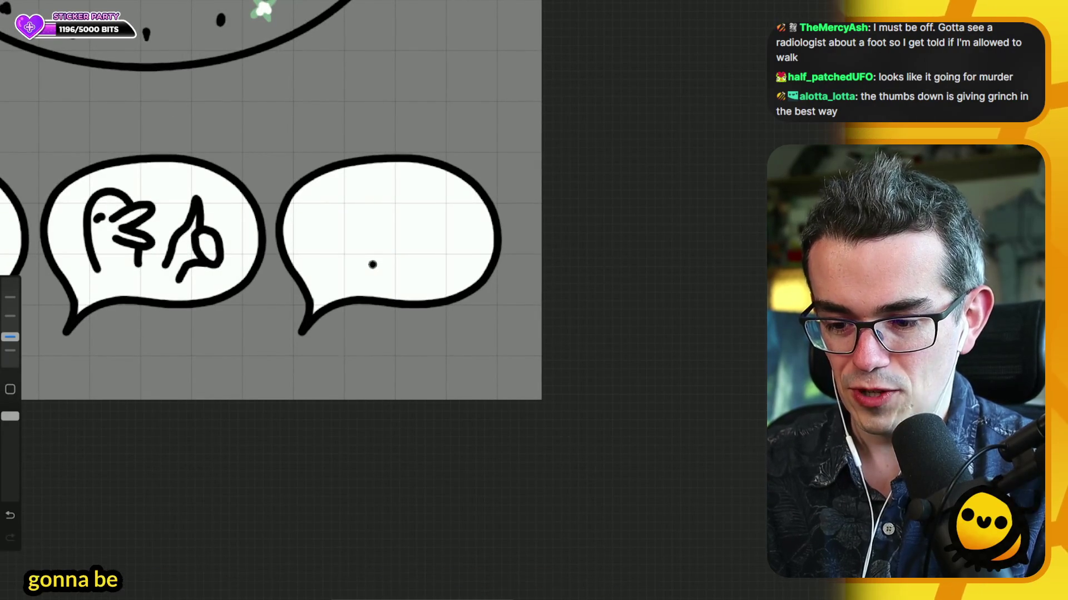
Step: Redraw the curved back of the duck's head in the right bubble and shift it left and slightly up
key(ctrl+z)
mouse_move(372, 269)
mouse_down()
mouse_move(398, 193)
mouse_move(422, 262)
mouse_up()
key(v)
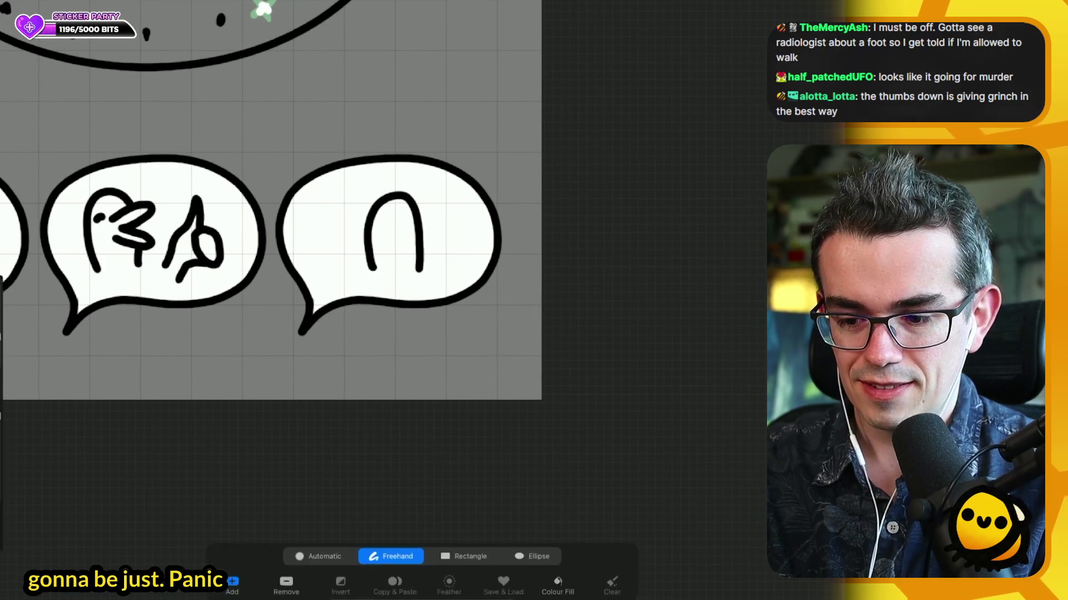
drag(394, 233, 377, 227)
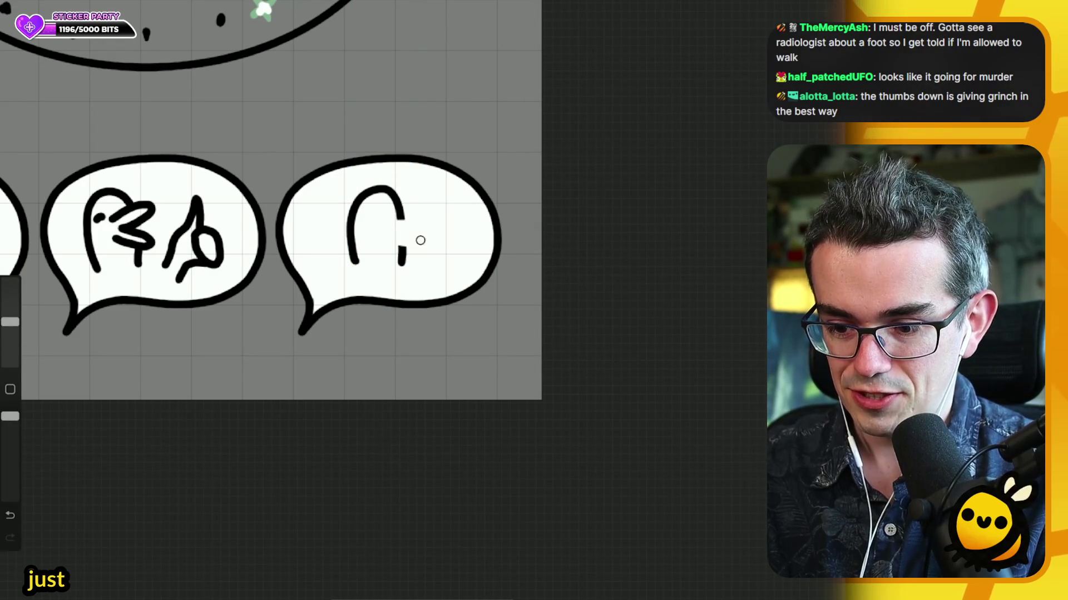
Step: Shrink the brush for the beak detail, undoing a stray scribble in the right bubble
drag(10, 321, 10, 325)
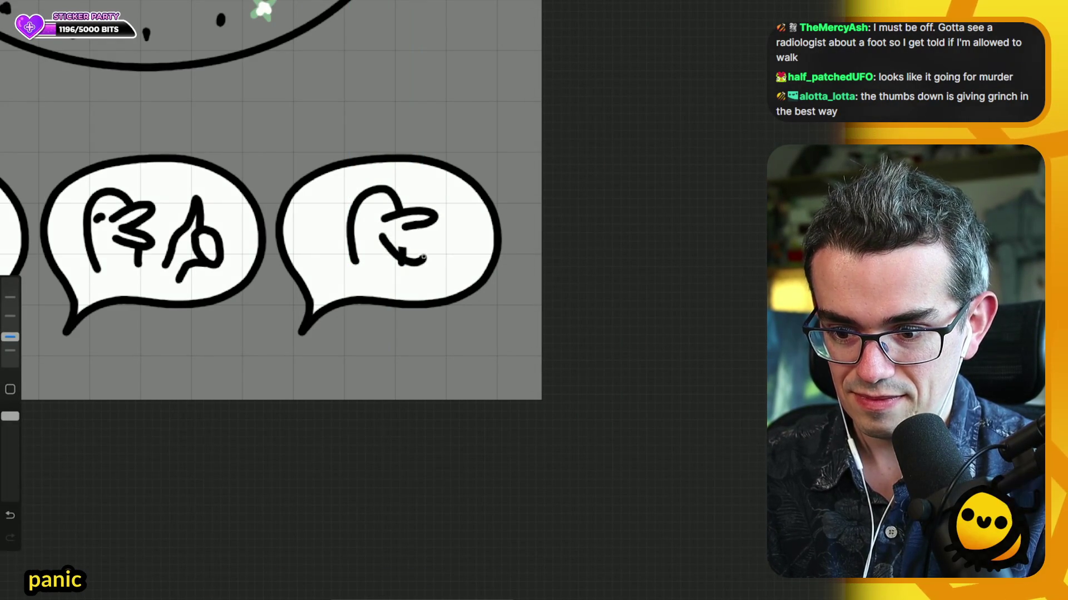
key(ctrl+z)
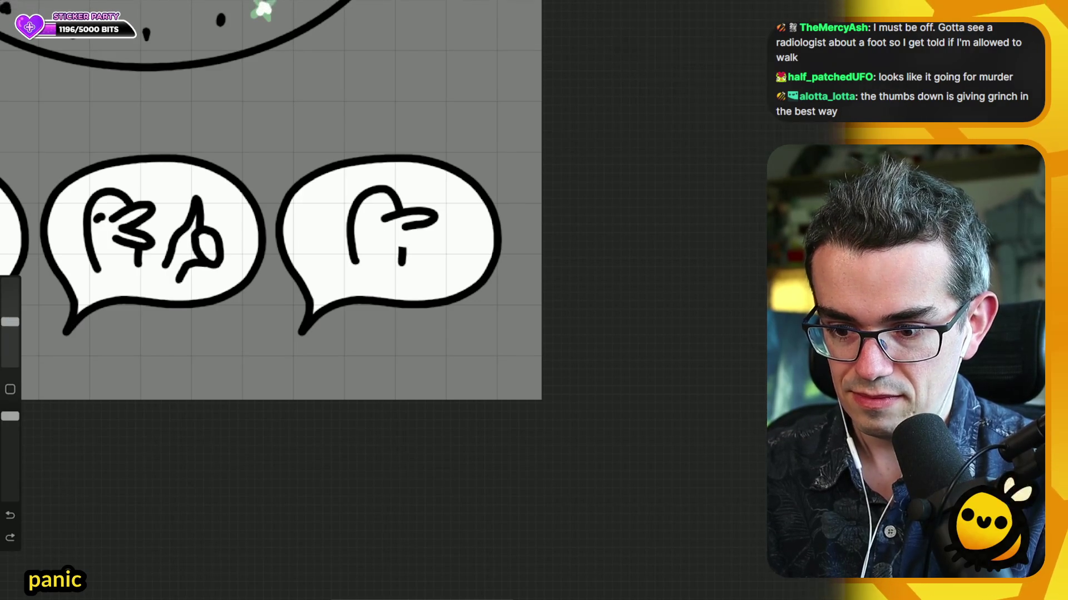
drag(10, 321, 10, 337)
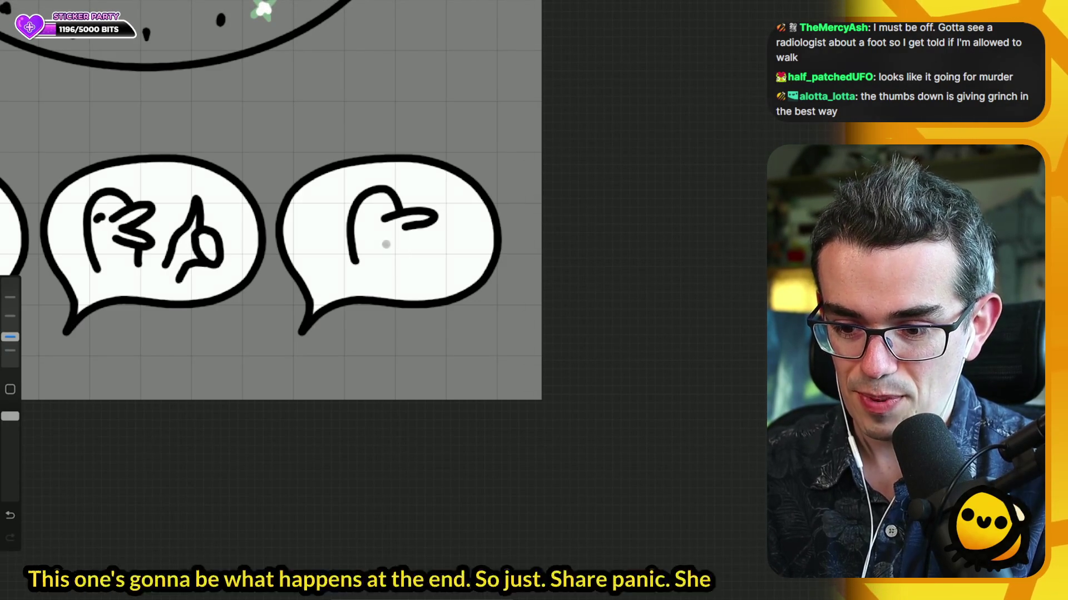